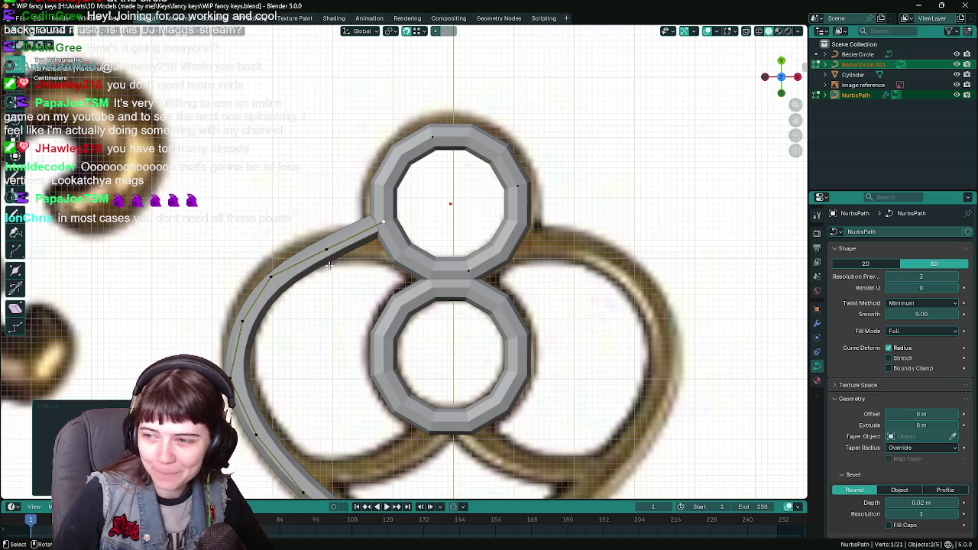
Step: Dissolve an extra NurbsPath point and move a swirl point onto the reference outline
scroll(329, 265, "down", 1)
scroll(321, 283, "down", 1)
scroll(314, 305, "up", 1)
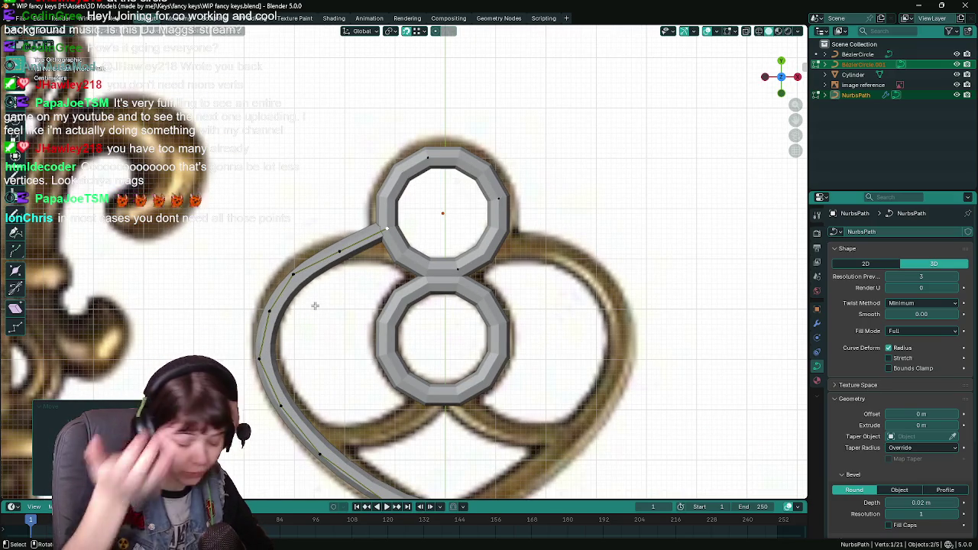
scroll(315, 306, "up", 1)
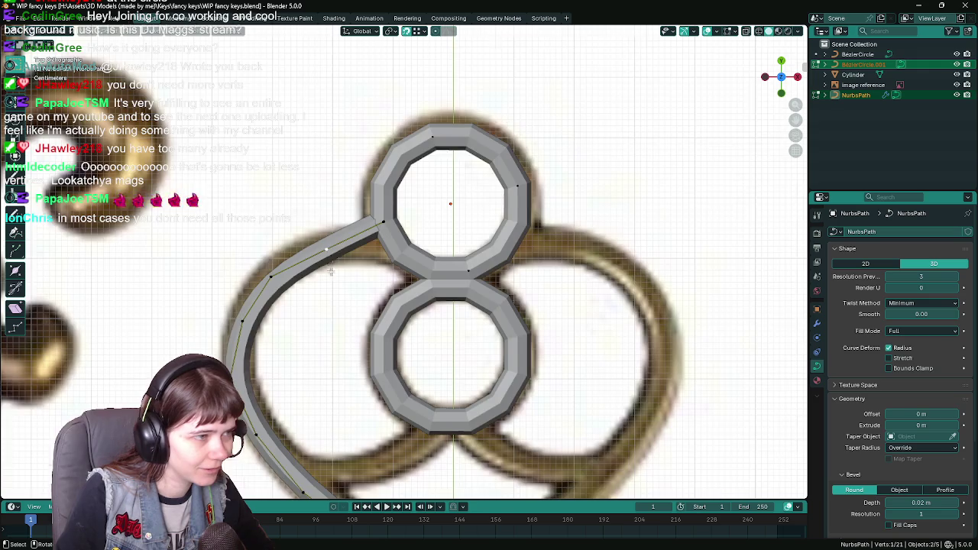
scroll(327, 260, "down", 2)
key("x")
left_click(294, 300)
scroll(342, 269, "up", 2)
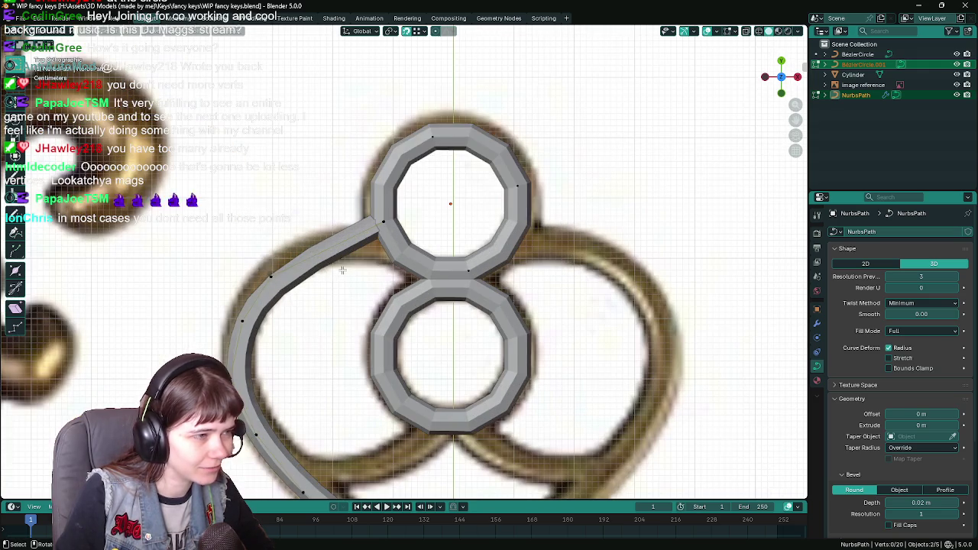
left_click(272, 277)
key("g")
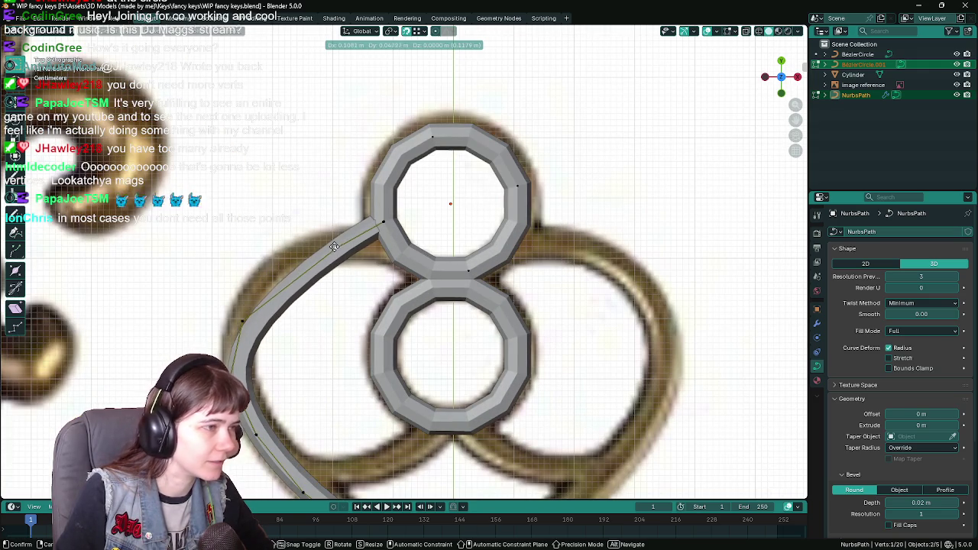
left_click(334, 246)
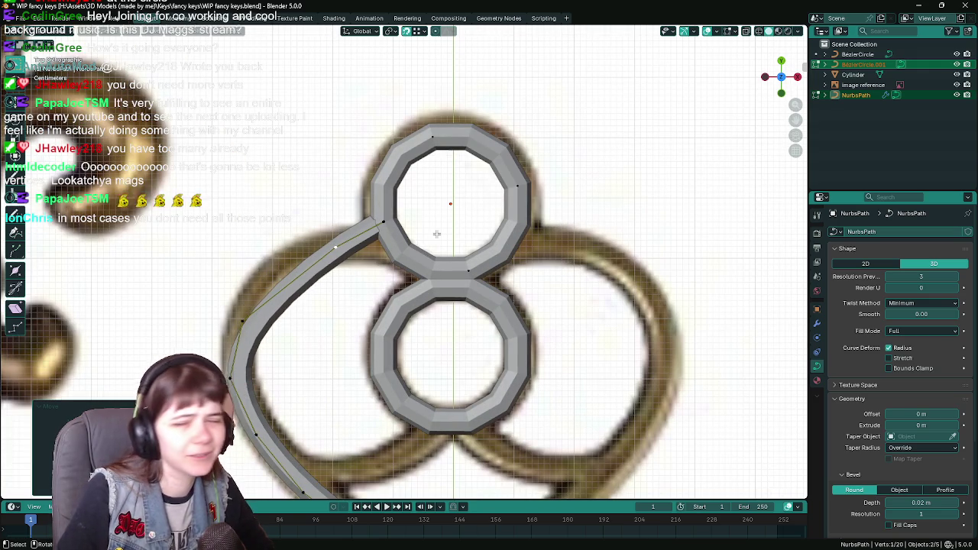
key("Tab")
Step: Rotate the top ring BezierCircle.001 to match the reference
left_click(500, 244)
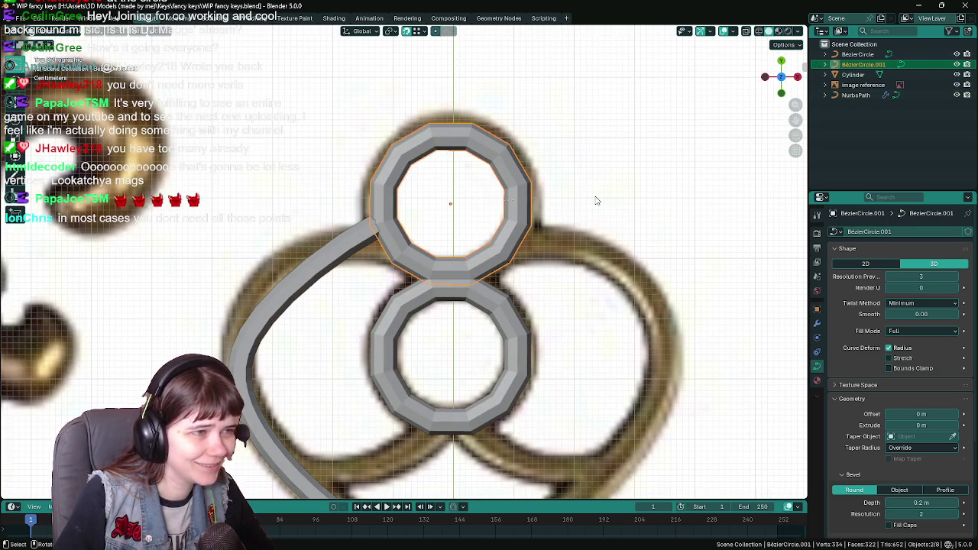
key("r")
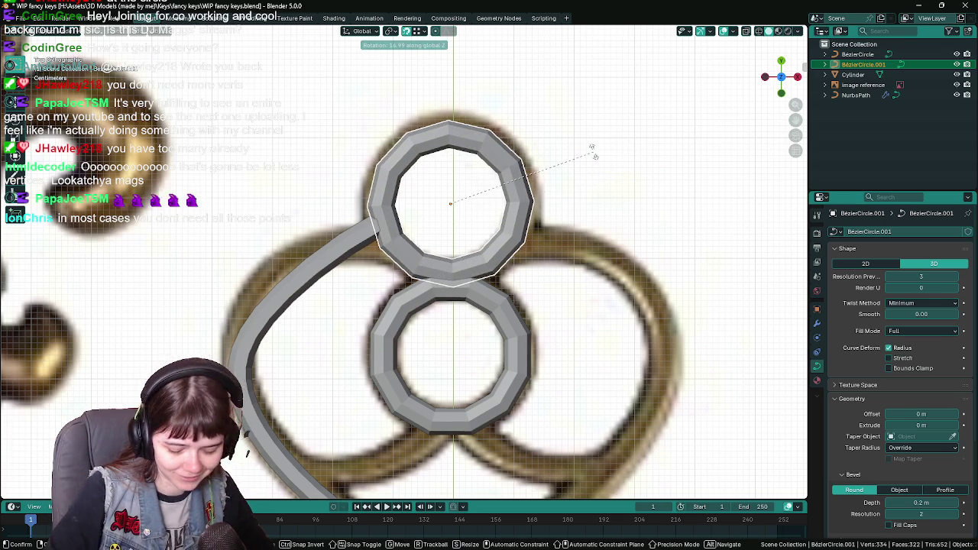
left_click(595, 156)
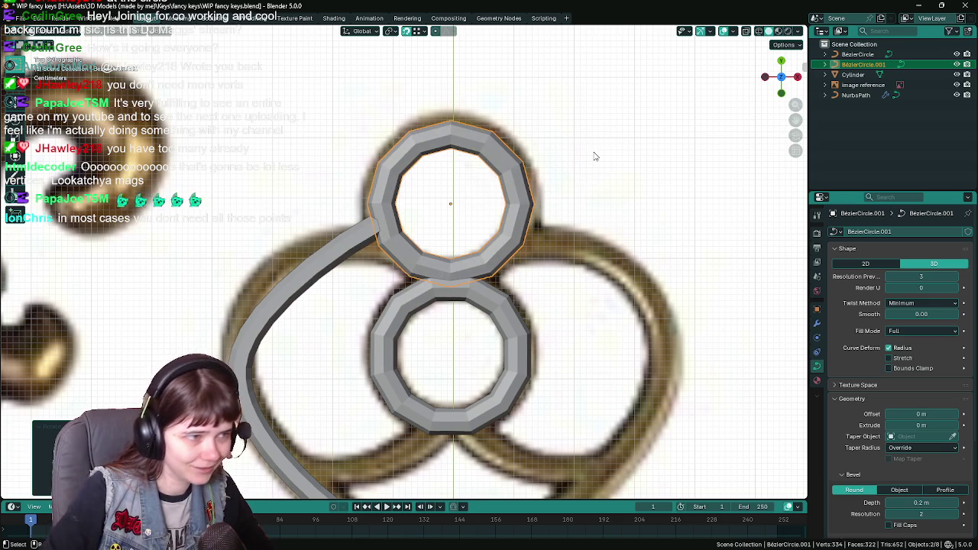
Step: Tuck the swirl curve's end against the top ring and set the next point on the bow outline
left_click(374, 231)
key("Tab")
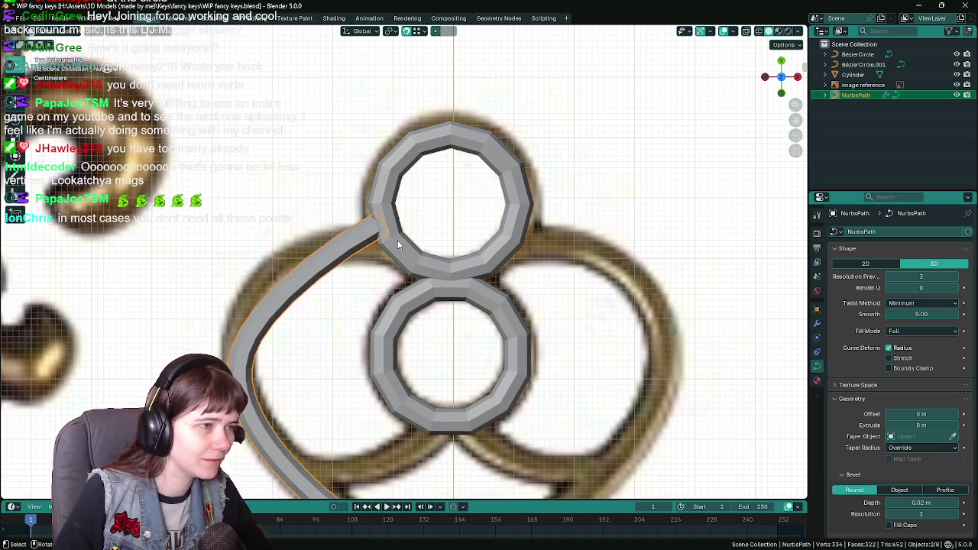
left_click(396, 239, "shift")
key("g")
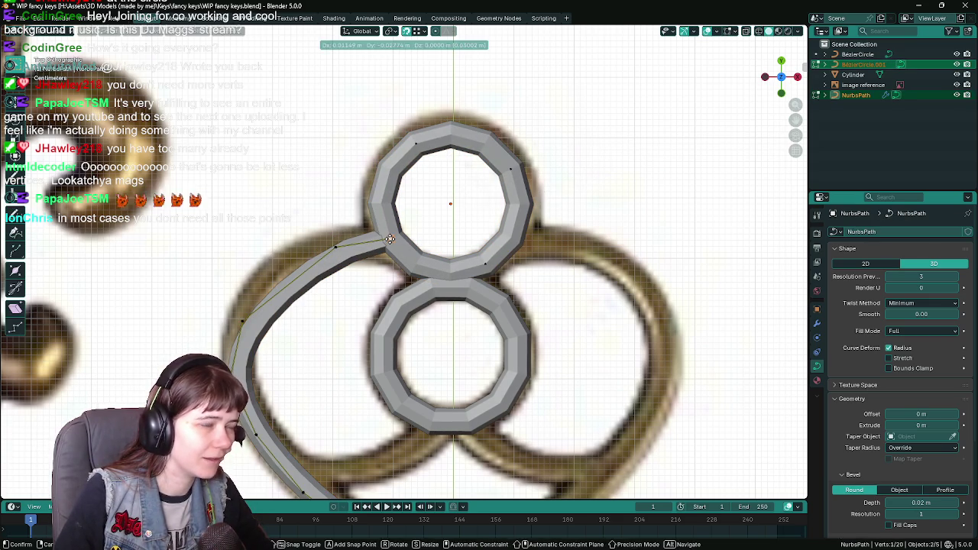
left_click(394, 249)
left_click(337, 249)
key("g")
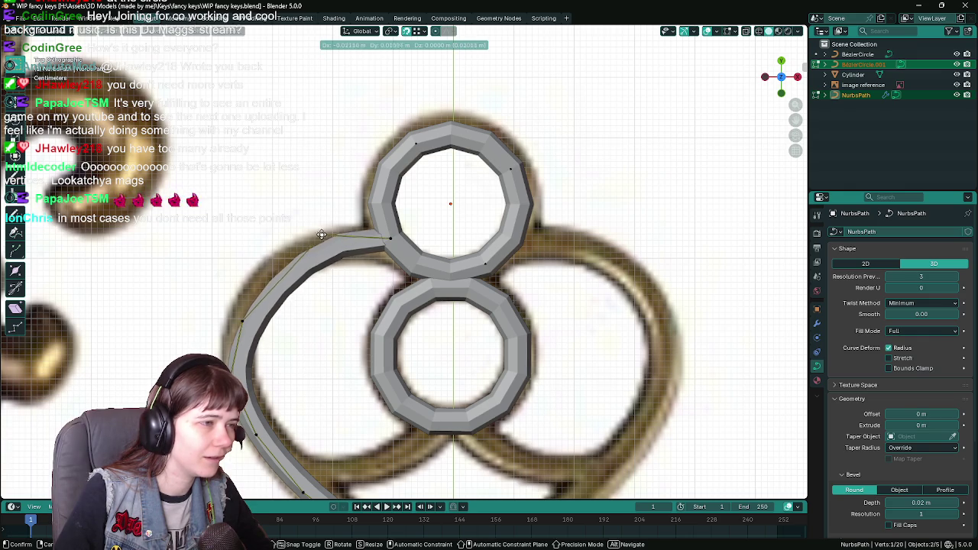
left_click(300, 236)
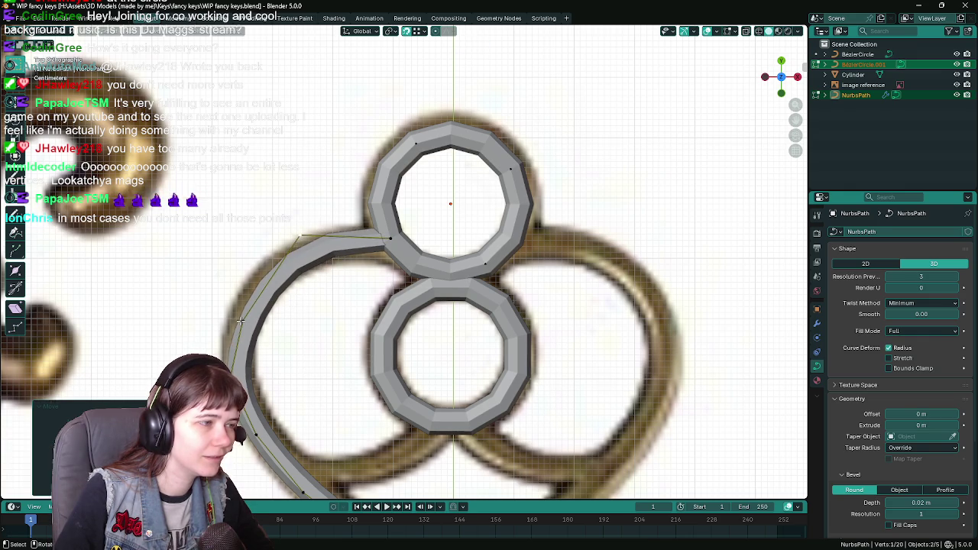
Step: Move the left-side and upper curve points onto the reference's bow outline
scroll(267, 335, "down", 2)
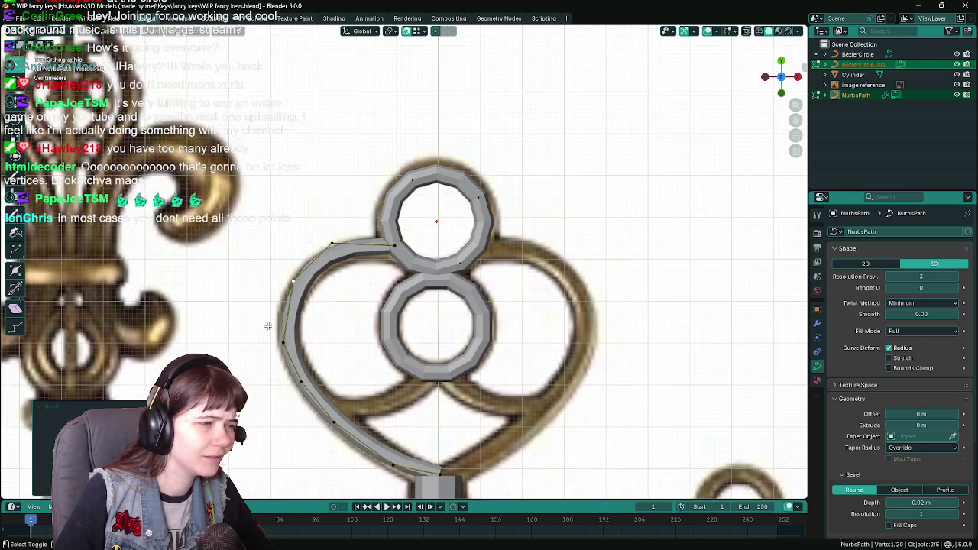
scroll(271, 337, "up", 2)
left_click(207, 292)
key("g")
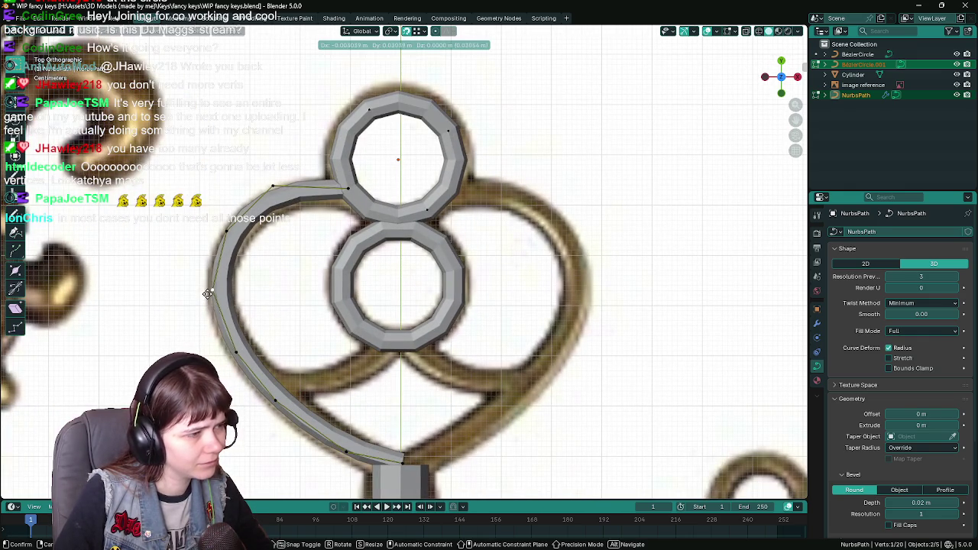
left_click(212, 290)
left_click(228, 229)
key("g")
left_click(227, 229)
left_click(273, 186)
key("g")
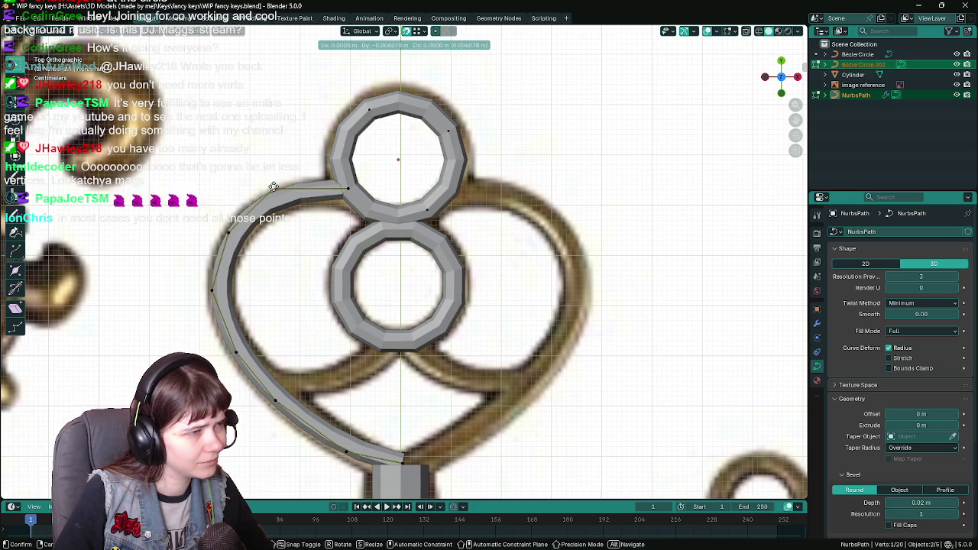
left_click(272, 185)
scroll(316, 310, "down", 1)
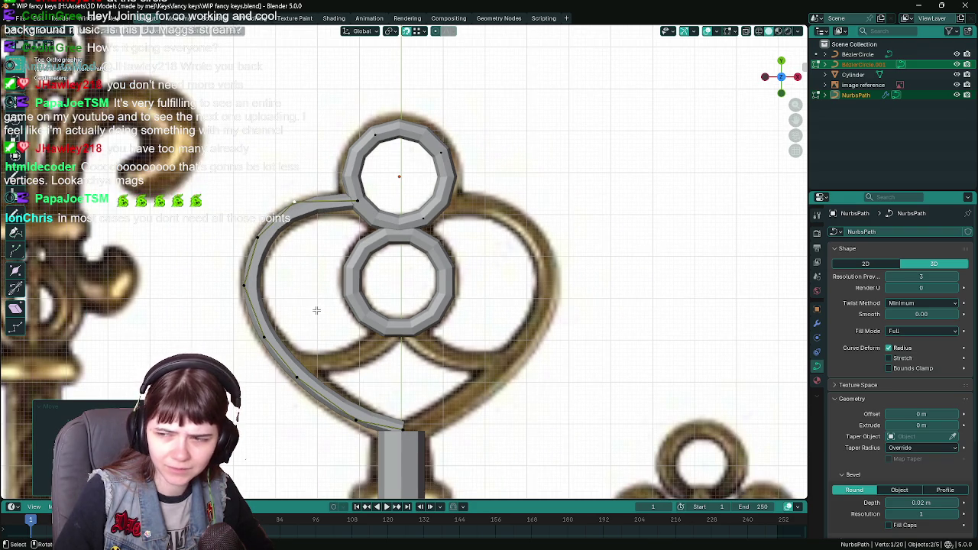
Step: Clear the selection, reselect the NurbsPath swirl curve and enter Edit Mode on its points
scroll(316, 310, "down", 1)
key("Tab")
scroll(316, 310, "down", 2)
scroll(229, 266, "down", 2)
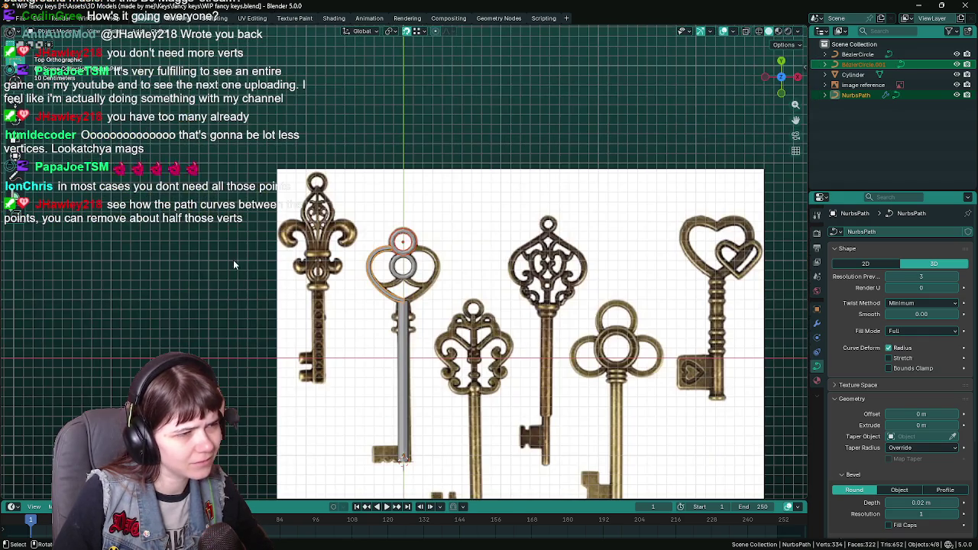
left_click(230, 266)
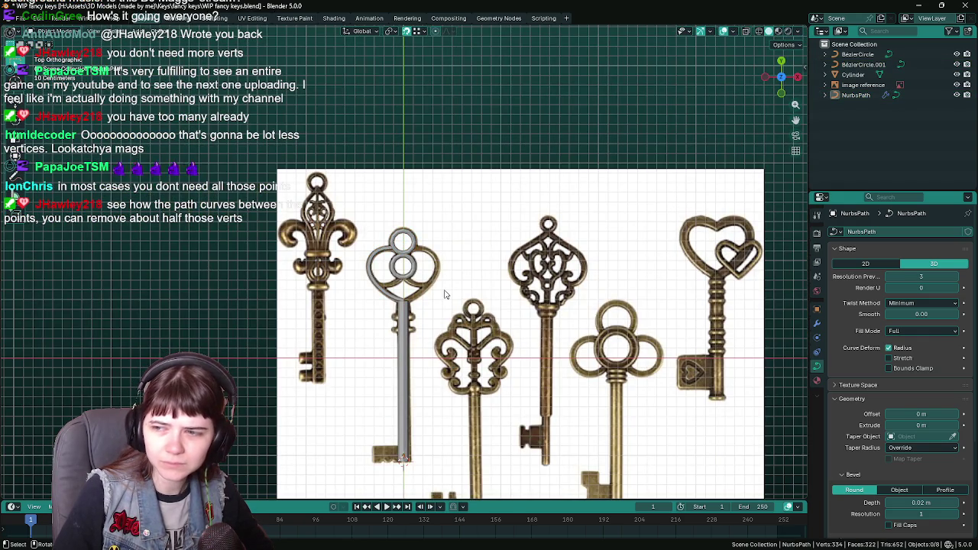
scroll(445, 294, "up", 2)
scroll(445, 294, "up", 2)
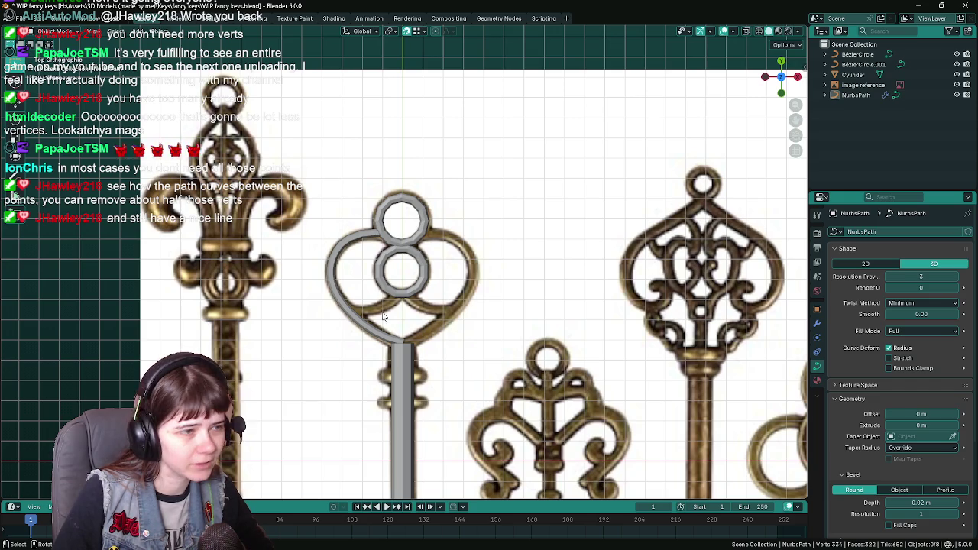
left_click(348, 315)
scroll(347, 315, "up", 3)
key("Tab")
scroll(340, 329, "up", 1)
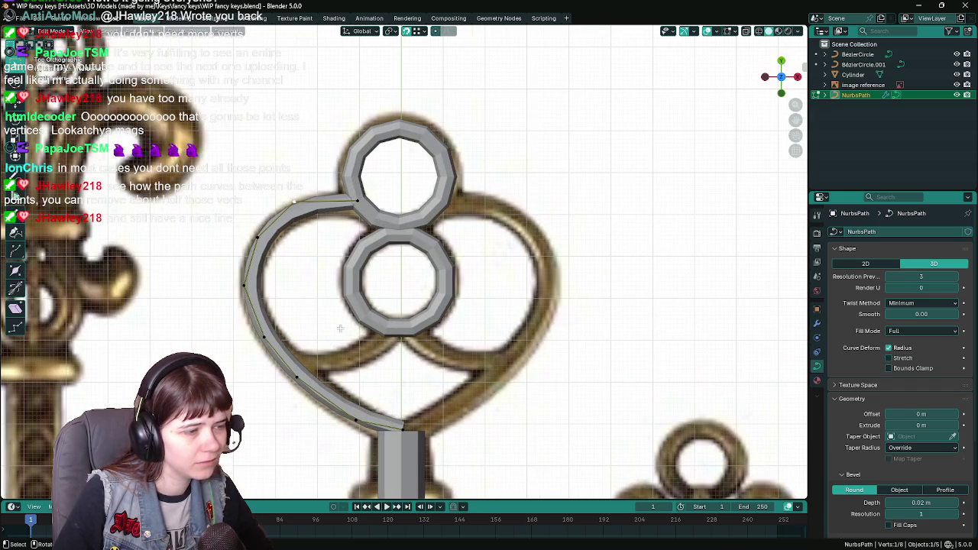
Step: Remove three redundant control points from the NurbsPath curve
key("x")
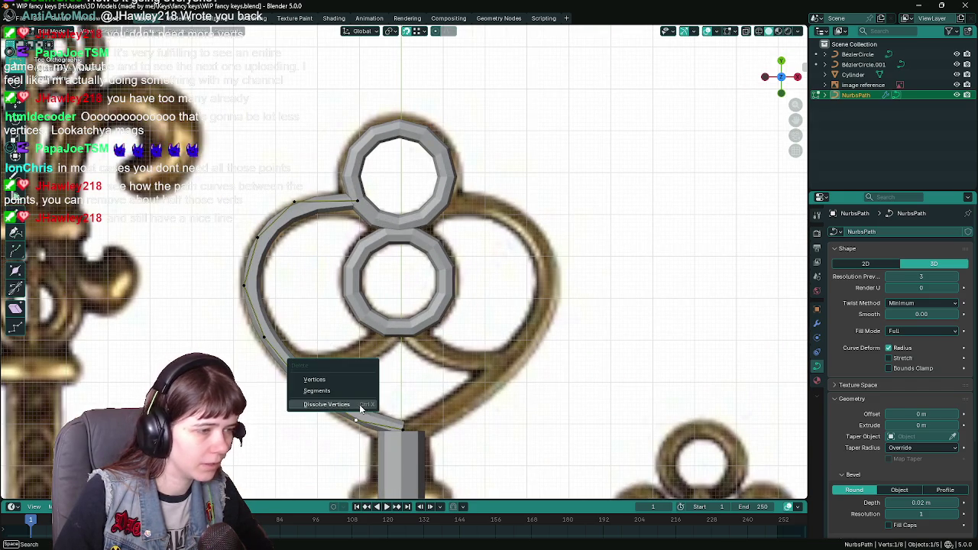
left_click(359, 404)
left_click(266, 337)
key("ctrl+x")
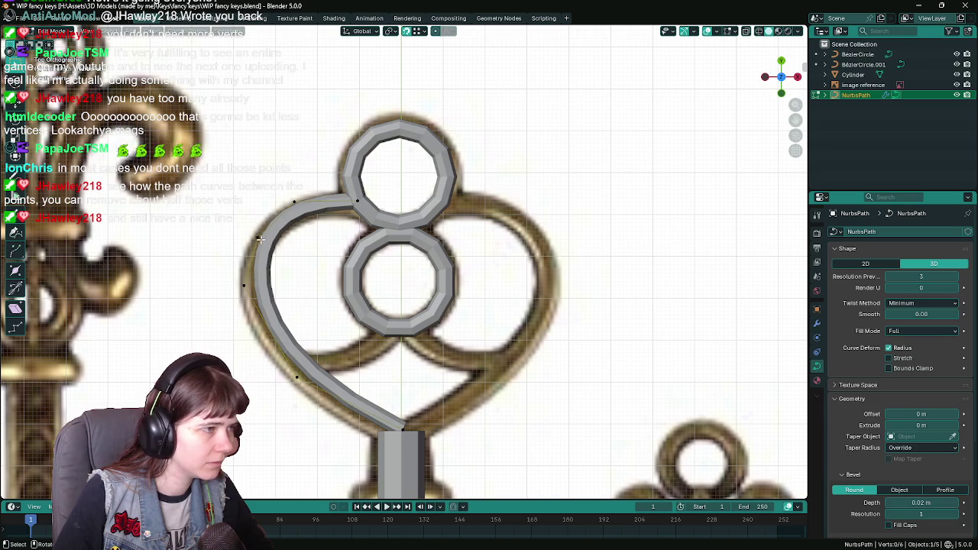
left_click(258, 237)
key("ctrl+x")
Step: Move an upper point out to the left and the lower point along the bow, then save
left_click(292, 200)
key("g")
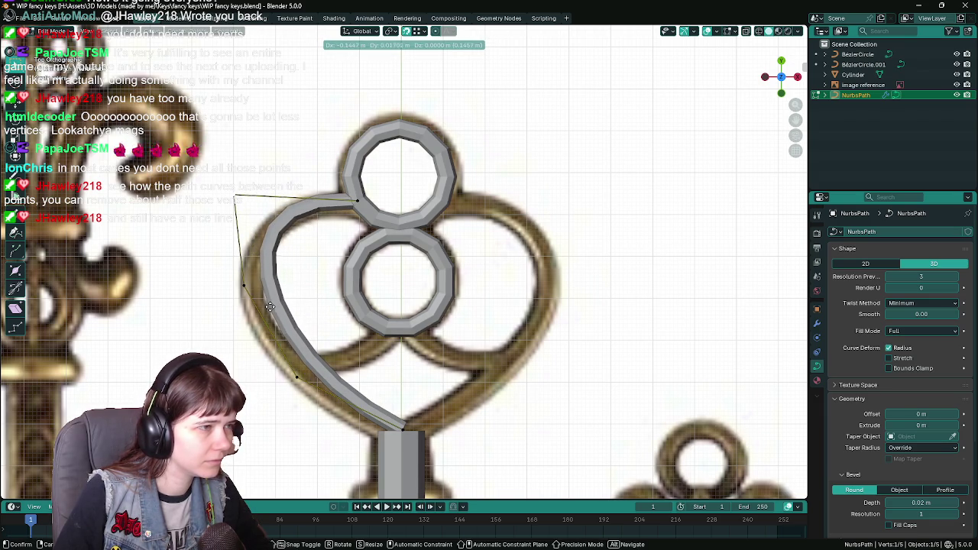
left_click(248, 290)
key("g")
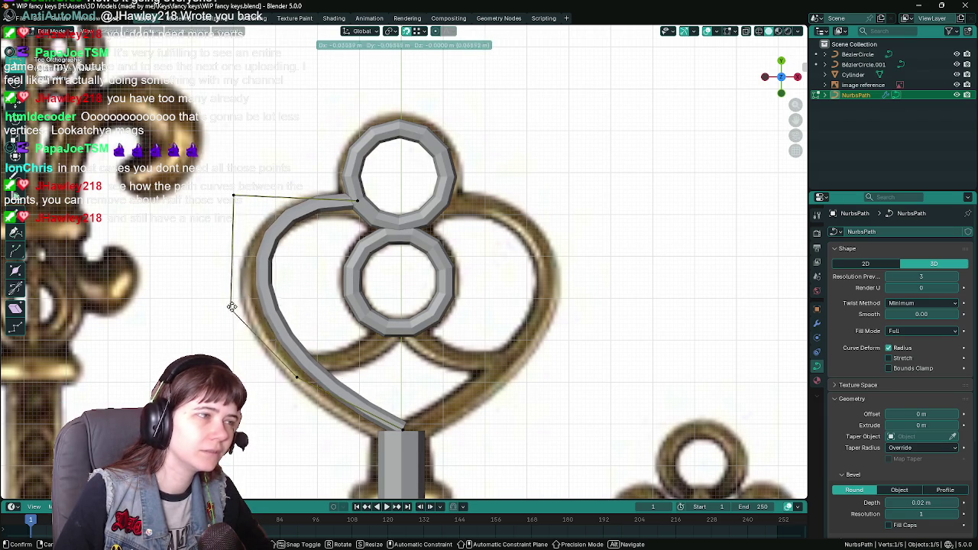
left_click(197, 324)
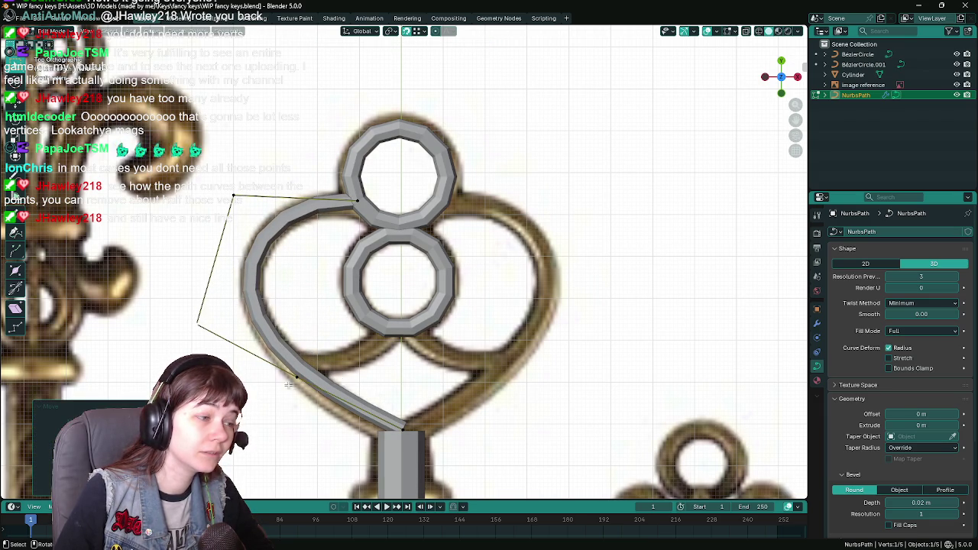
left_click(293, 378)
key("g")
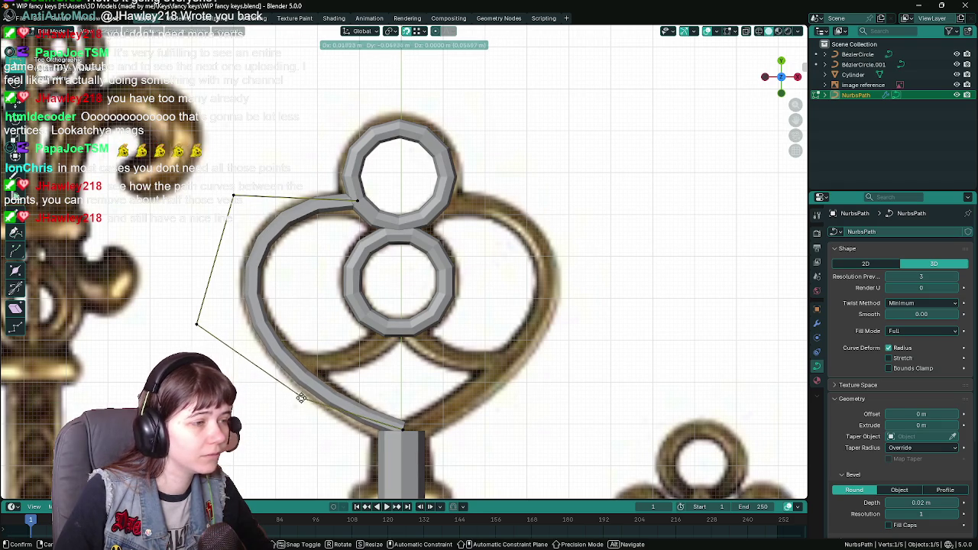
left_click(304, 395)
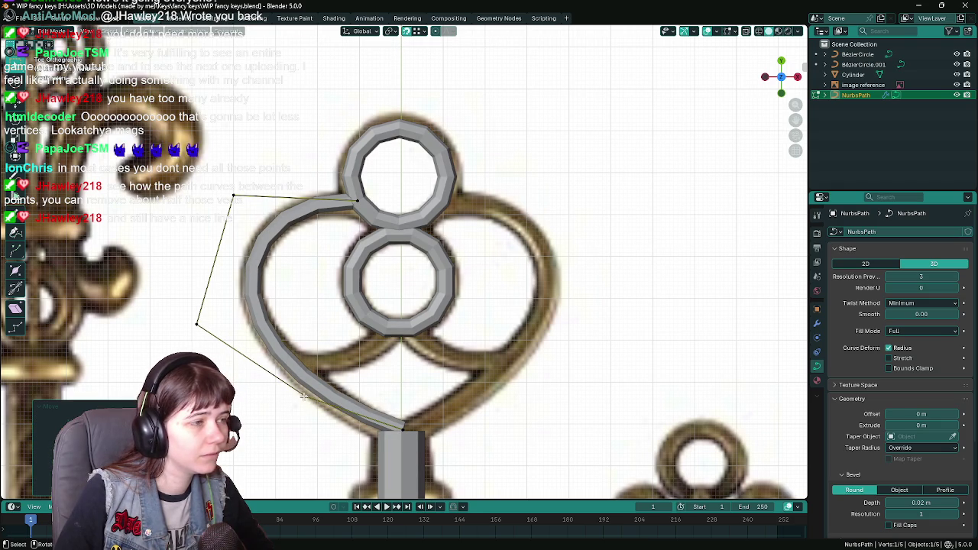
left_click(403, 426)
key("ctrl+s")
Step: Nudge the curve point near the top ring against it and raise the top-left point
left_click(354, 200)
key("g")
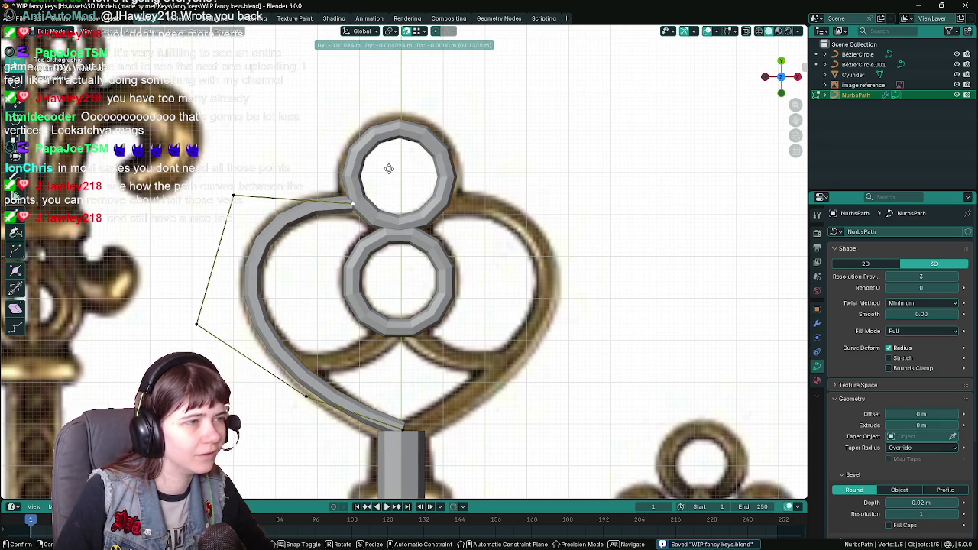
left_click(395, 171)
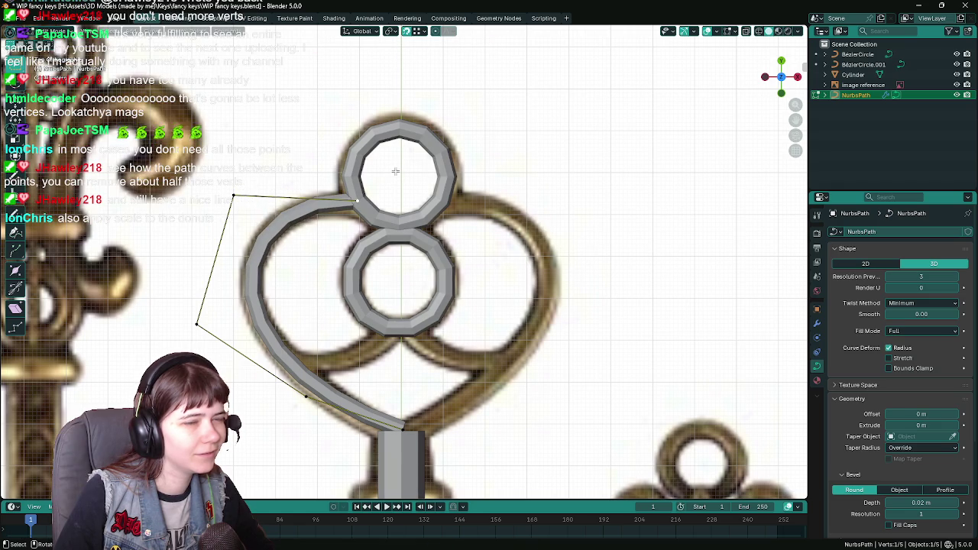
key("g")
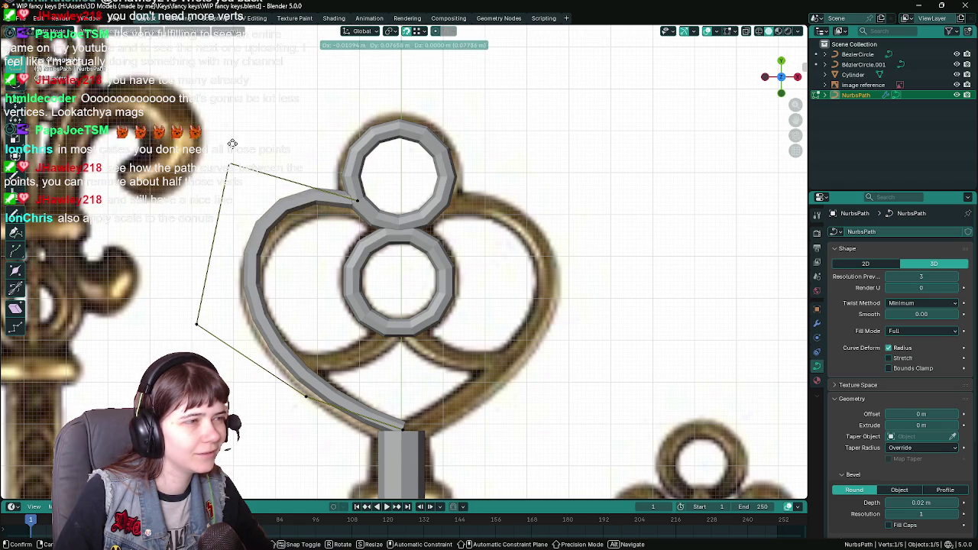
left_click(236, 157)
left_click(353, 200)
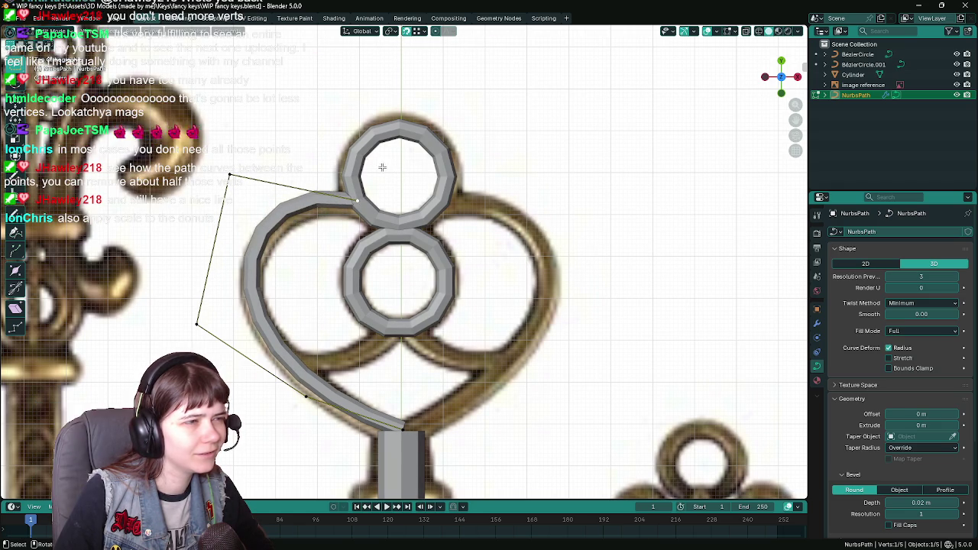
key("g")
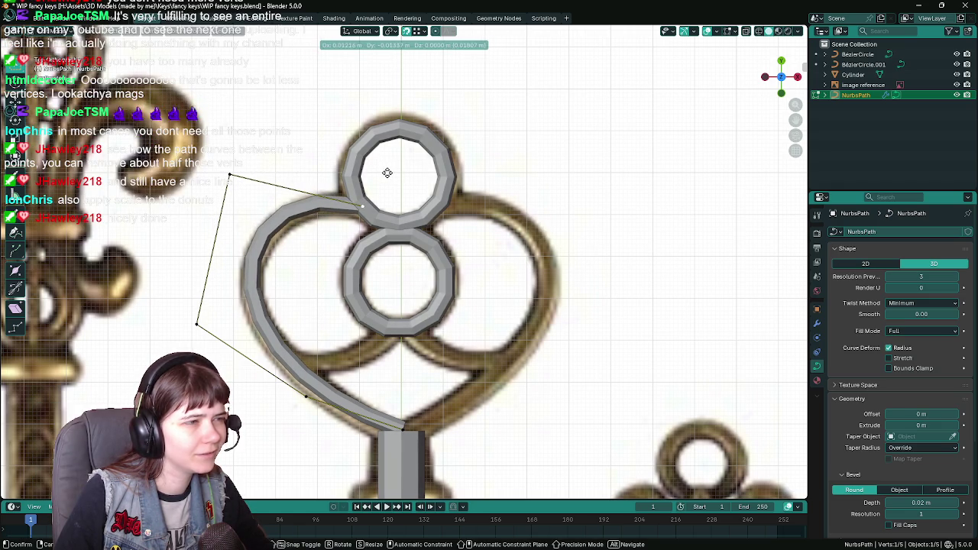
left_click(387, 173)
Step: Fine-tune the top-left and lower-left control points, then leave Edit Mode
left_click(229, 176)
key("g")
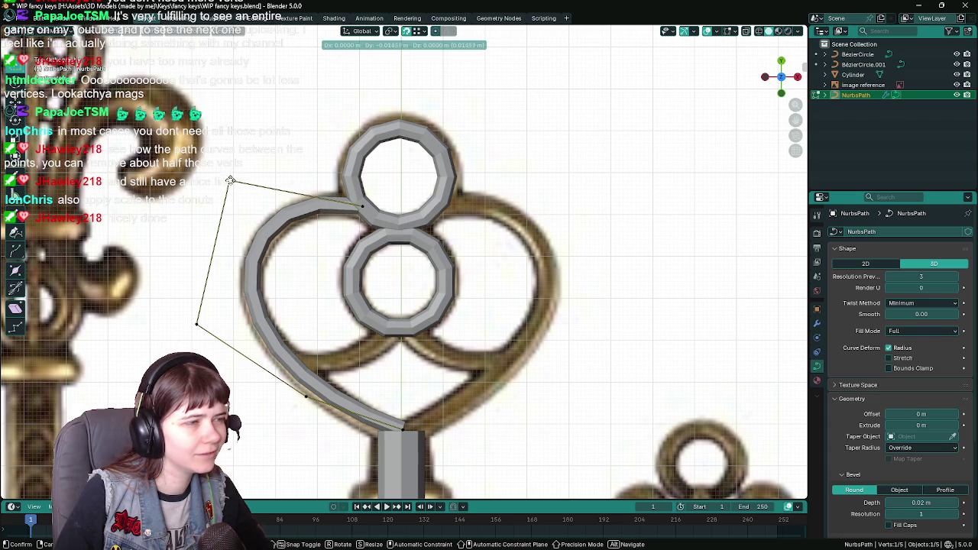
left_click(231, 187)
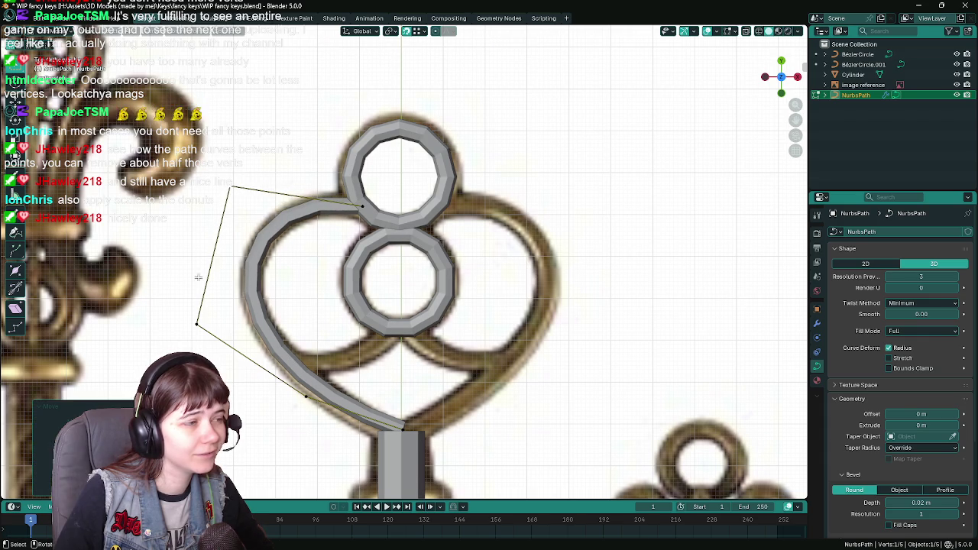
left_click(197, 325)
key("g")
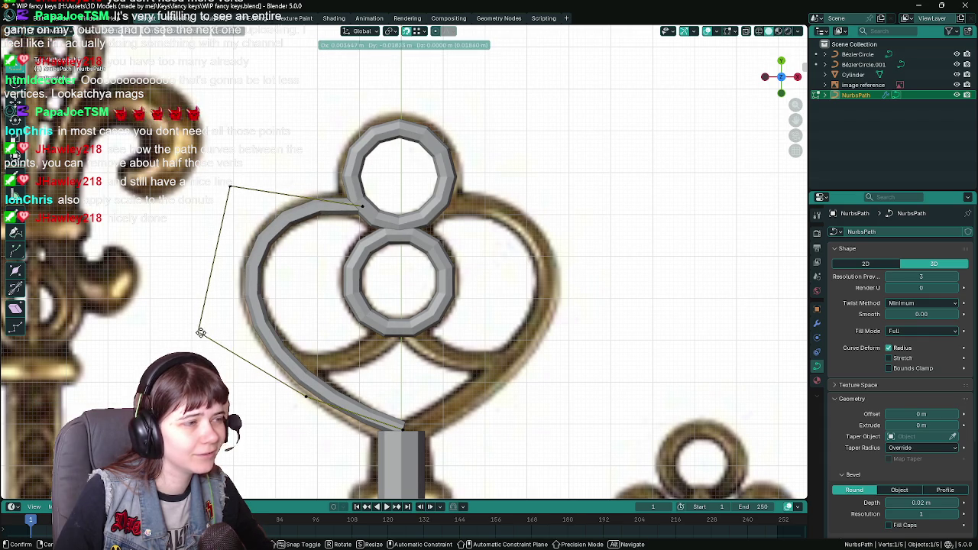
left_click(198, 330)
scroll(185, 319, "down", 3)
key("Tab")
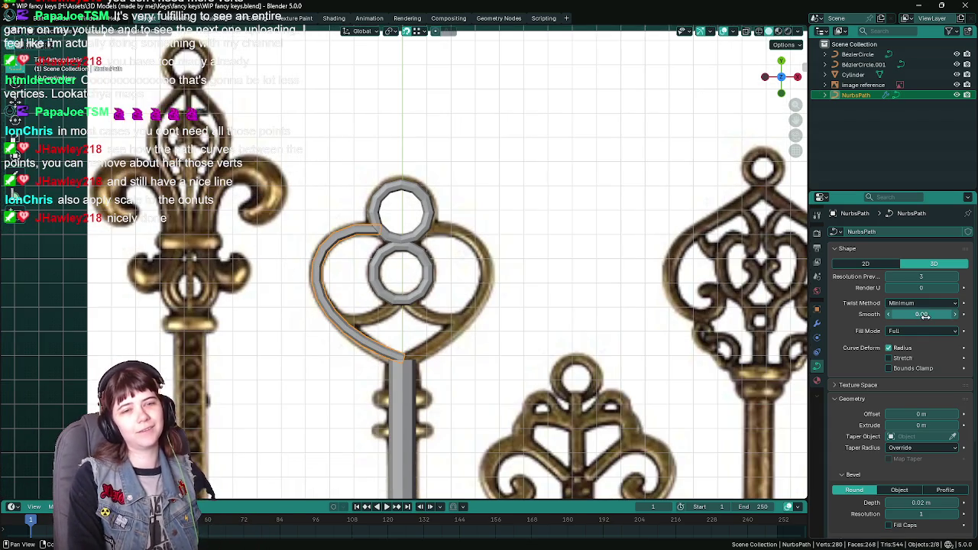
Step: Turn on the Mirror modifier's viewport and edit-mode display, then deselect the curve
left_click(817, 323)
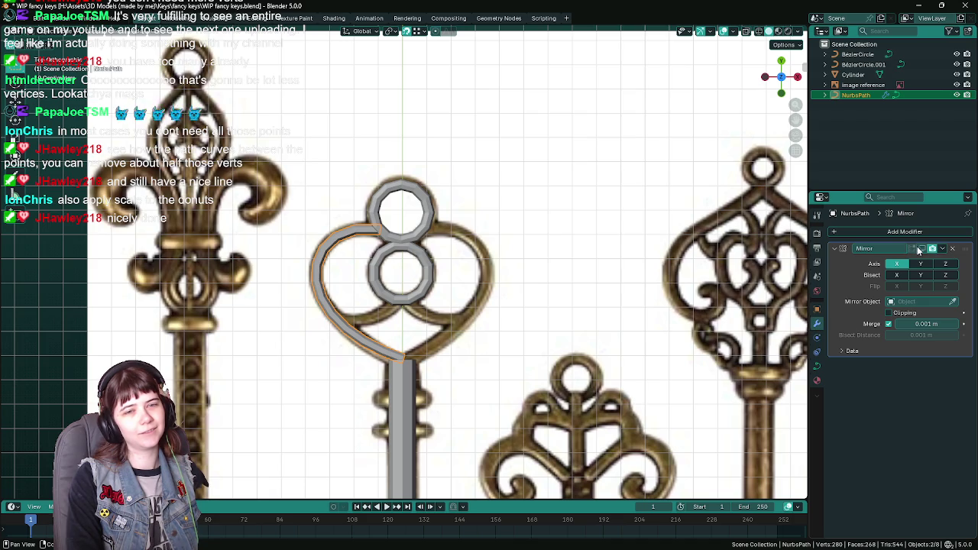
left_click(921, 249)
left_click(911, 250)
left_click(348, 274)
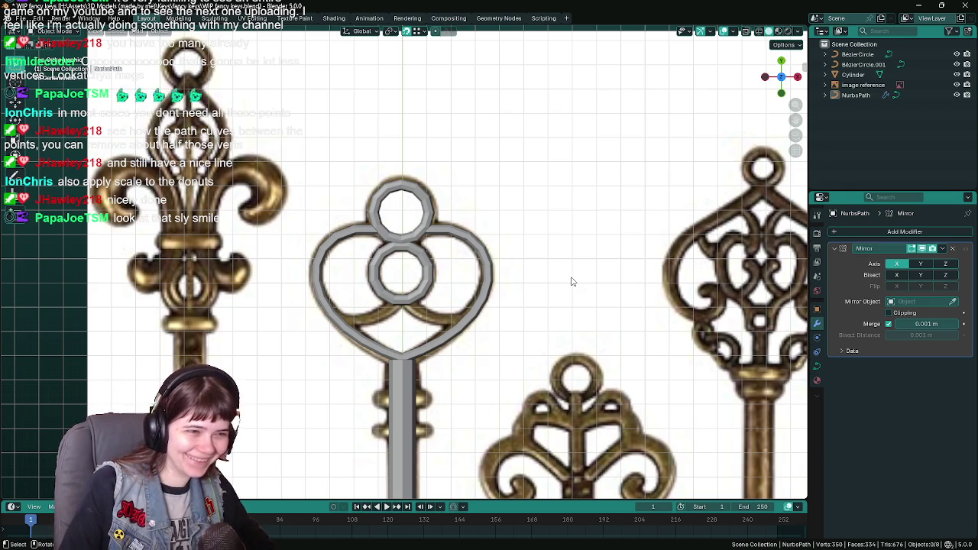
scroll(609, 296, "up", 2)
scroll(591, 295, "down", 1)
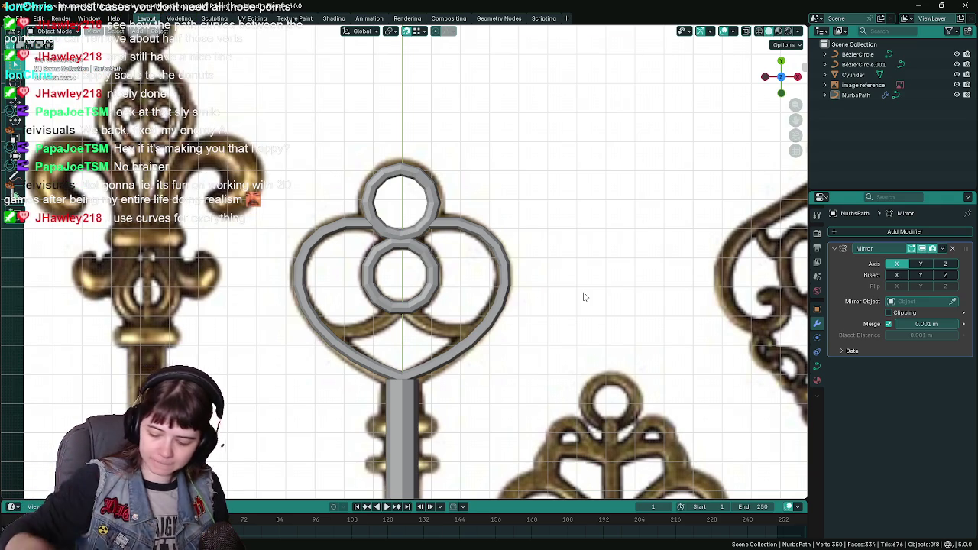
Step: Move the heart curve's bottom point toward the stem, keeping it on the flat plane with Shift+Z
left_click(352, 349)
scroll(390, 355, "up", 2)
key("Tab")
scroll(390, 355, "down", 1)
scroll(422, 388, "up", 1)
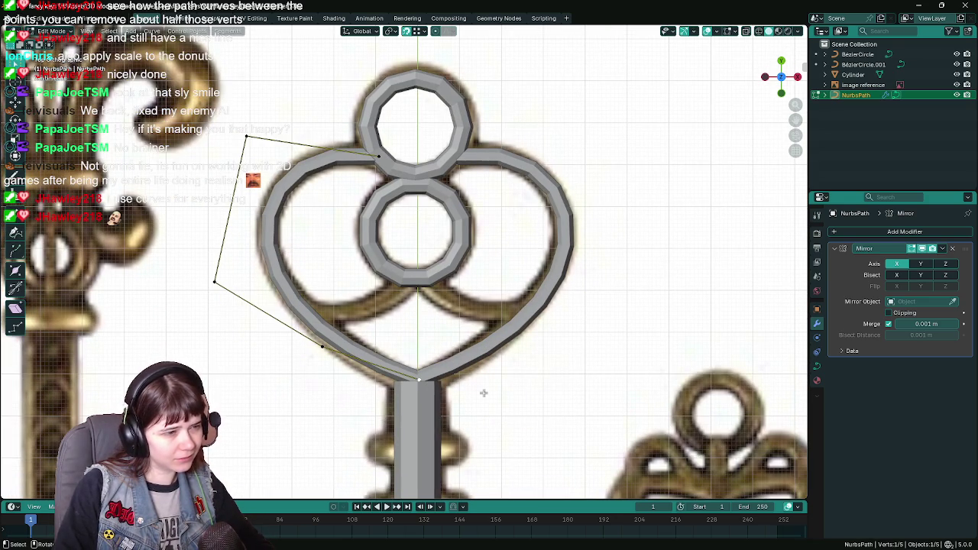
scroll(495, 389, "up", 3)
scroll(443, 420, "up", 2)
scroll(459, 405, "up", 2)
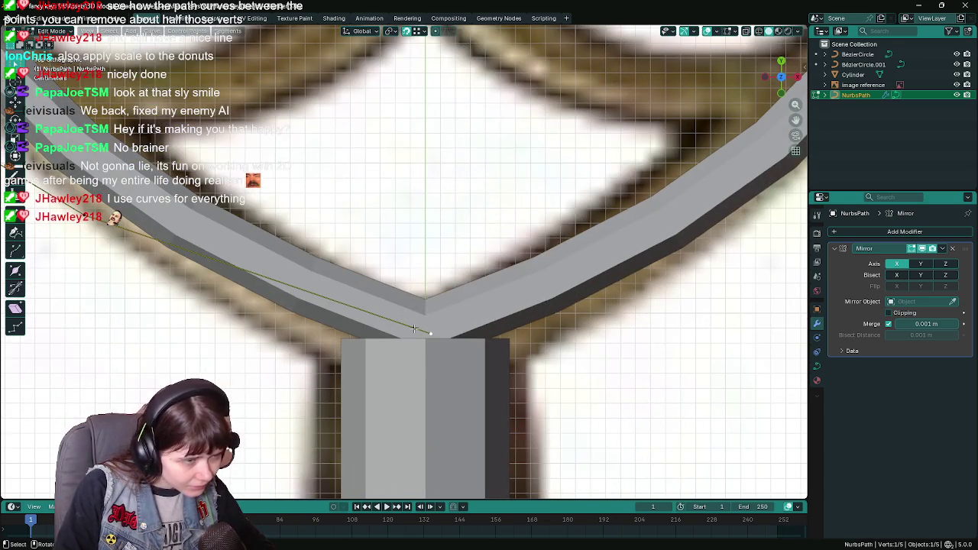
key("g")
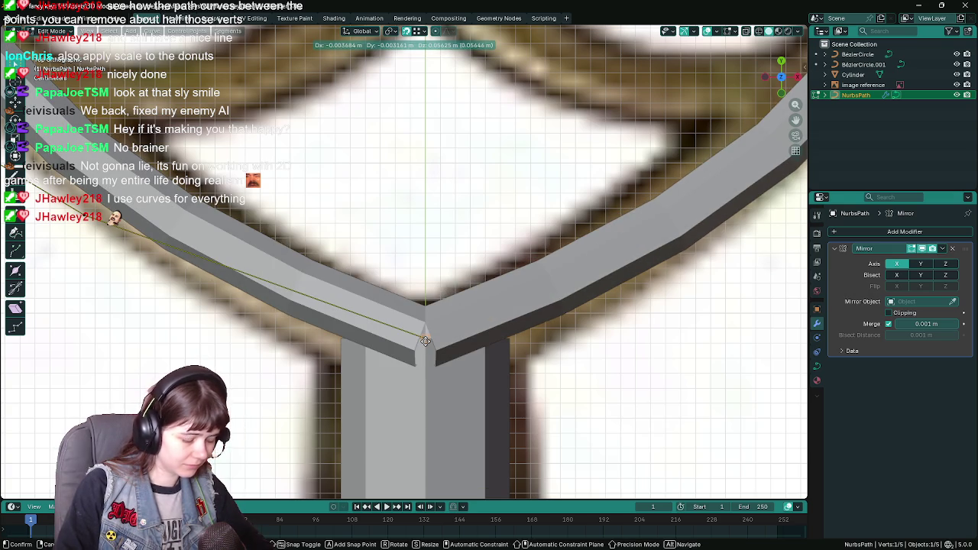
key("shift+z")
left_click(426, 341)
Step: Save, then slide the bottom point along Y onto the top of the stem
scroll(532, 354, "down", 2)
scroll(443, 328, "down", 3)
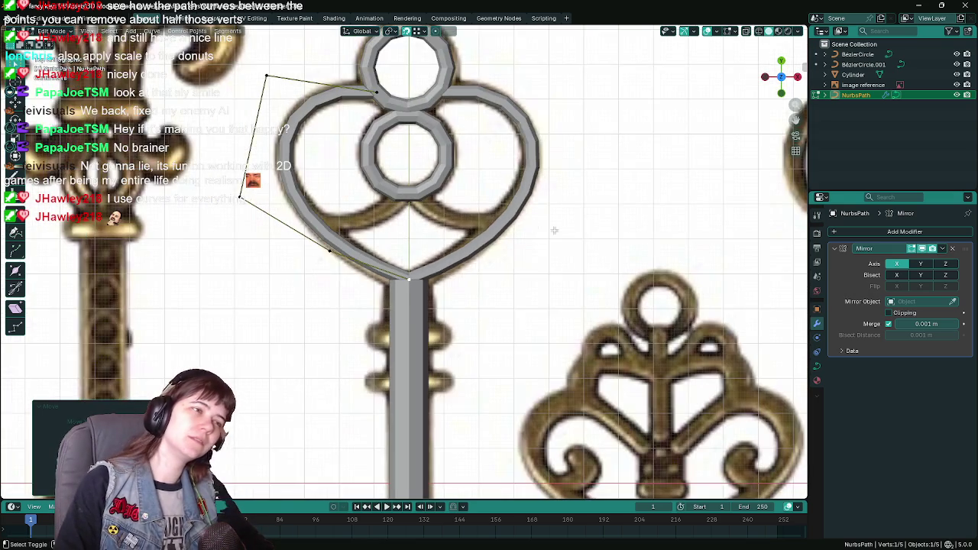
middle_click_drag(554, 230, 551, 278, "shift")
key("ctrl+s")
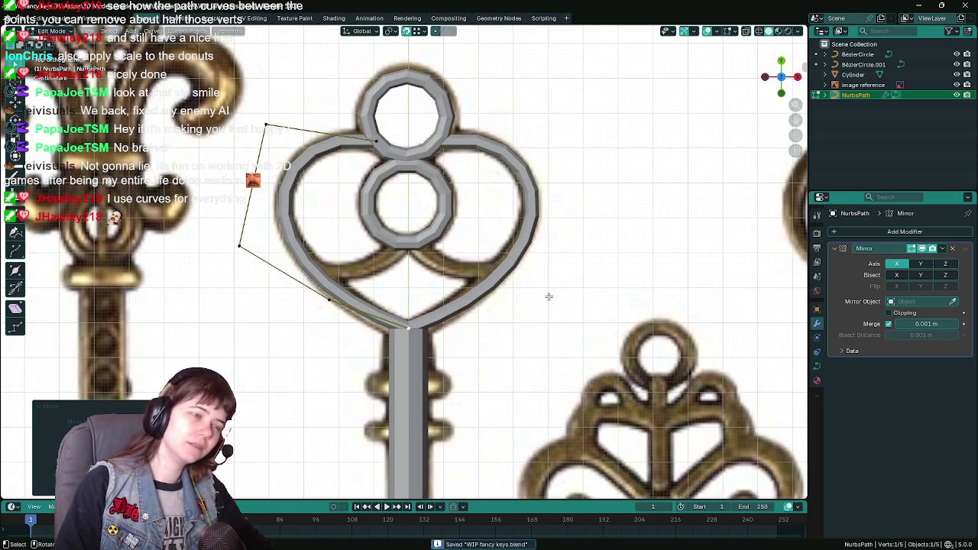
key("g")
key("y")
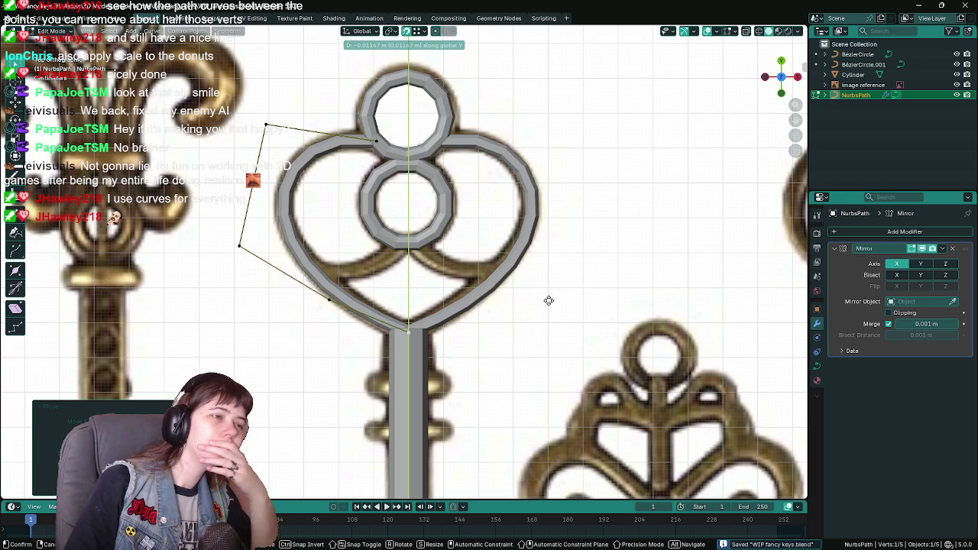
left_click(548, 300)
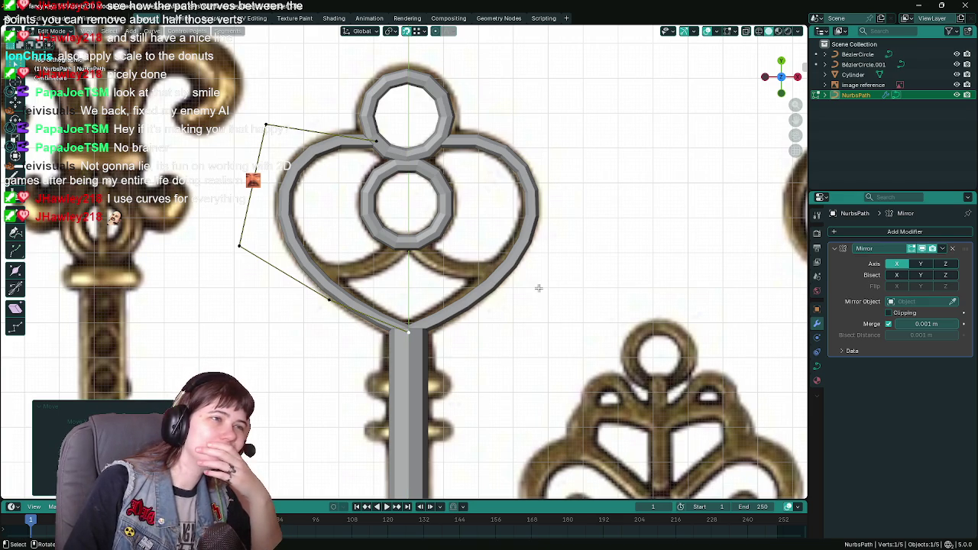
left_click(816, 367)
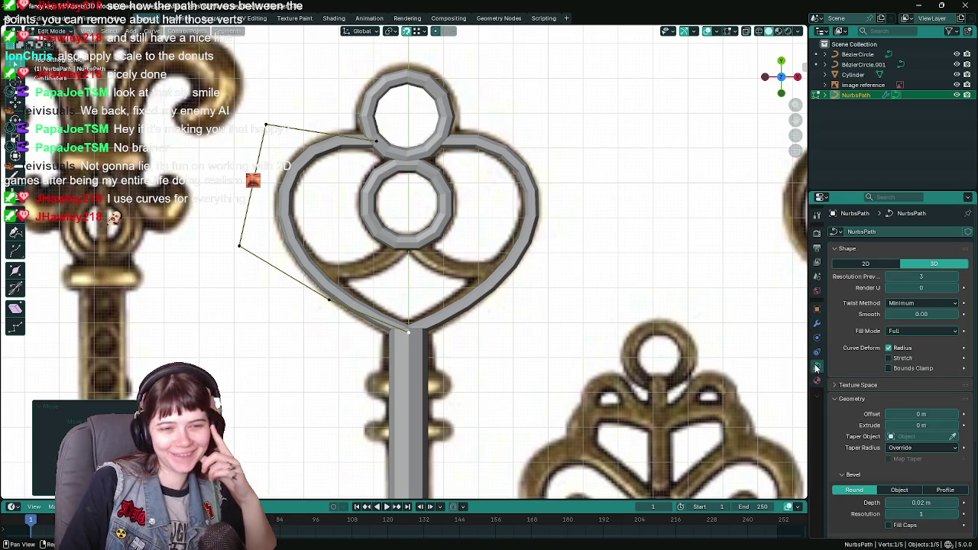
Step: Set the heart curve's Bevel Depth to 0.025 m
left_click(923, 502)
type("0.025")
key("Return")
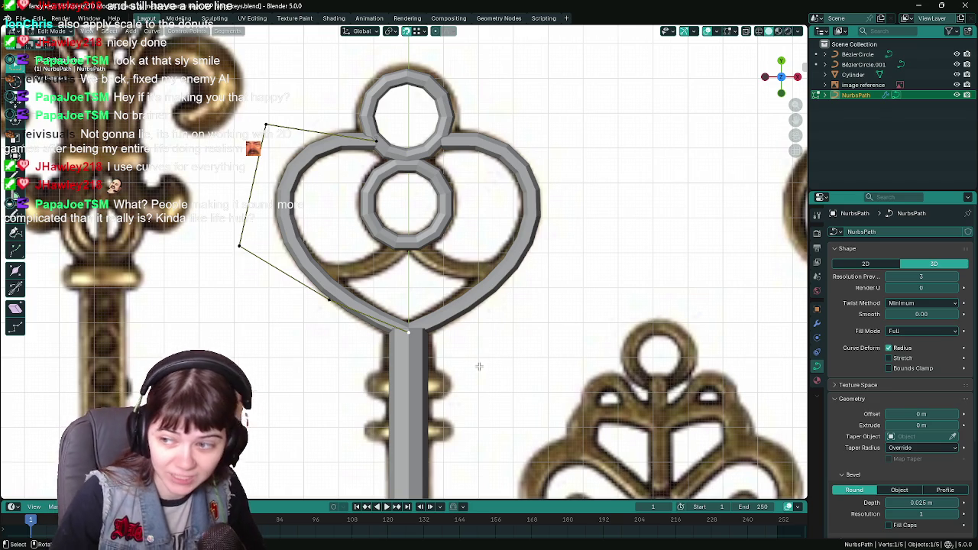
scroll(357, 231, "up", 3)
Step: Move the curve's upper endpoint beside the top ring, keeping it on the flat plane with Shift+Z
scroll(357, 231, "up", 2)
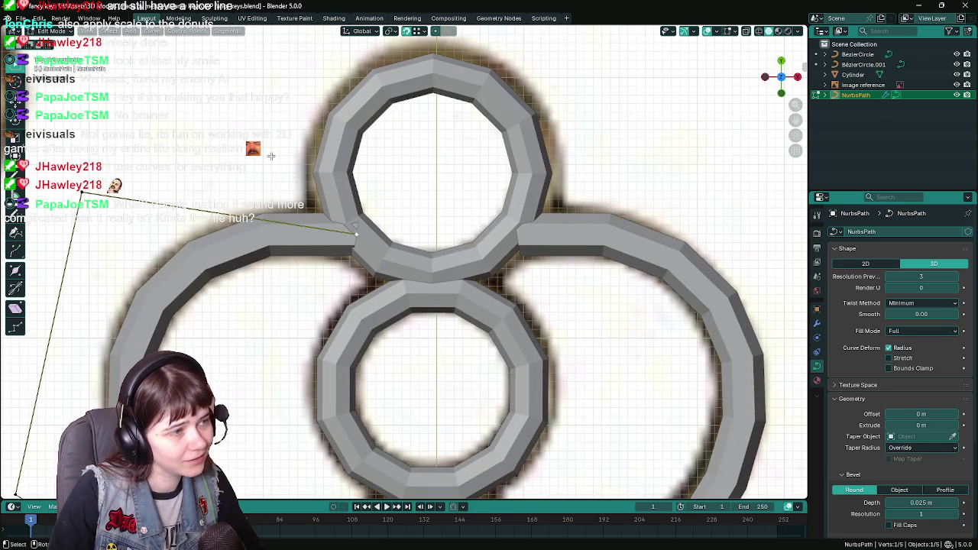
key("g")
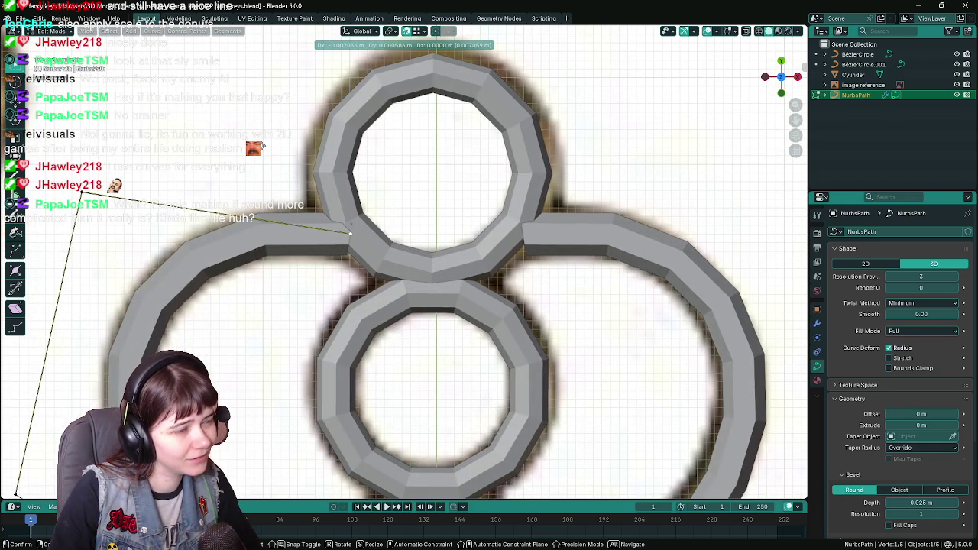
left_click(355, 233)
key("g")
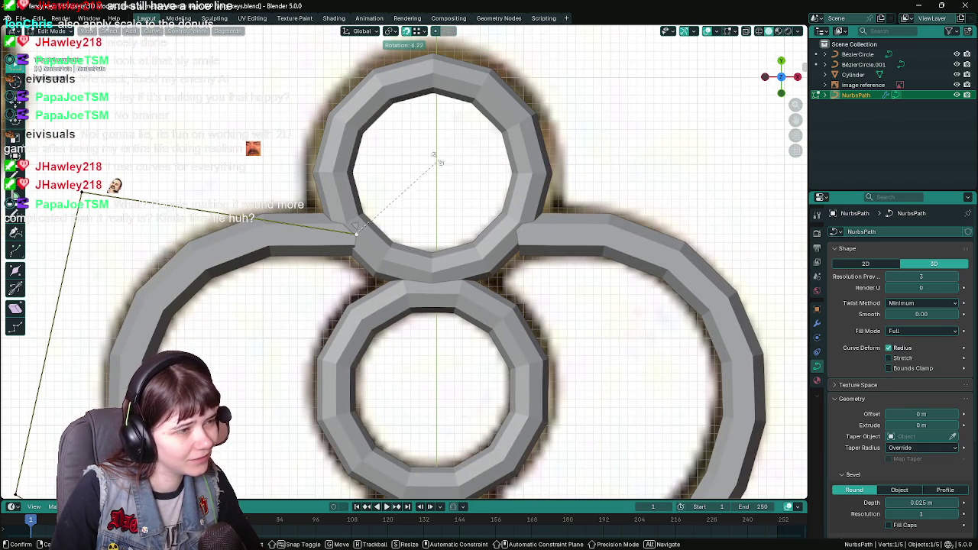
key("Escape")
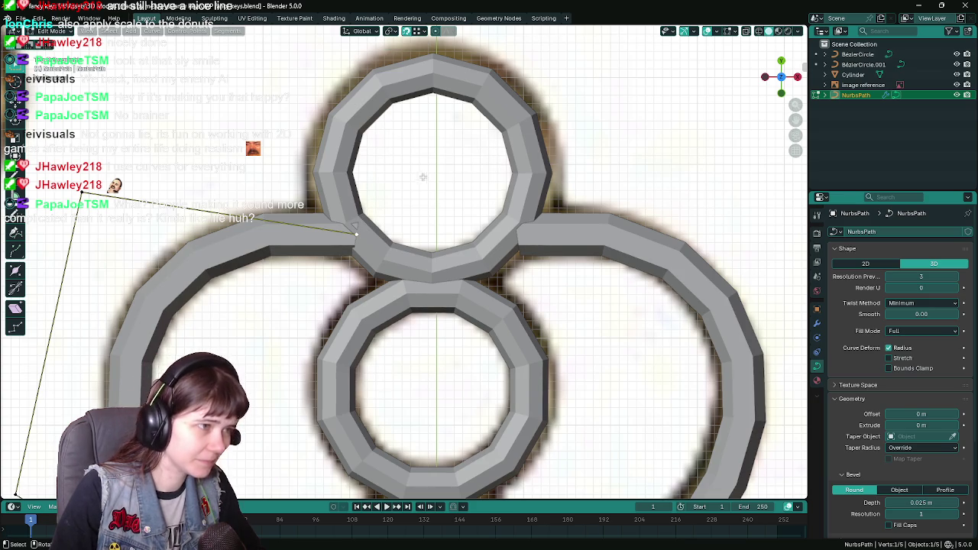
key("g")
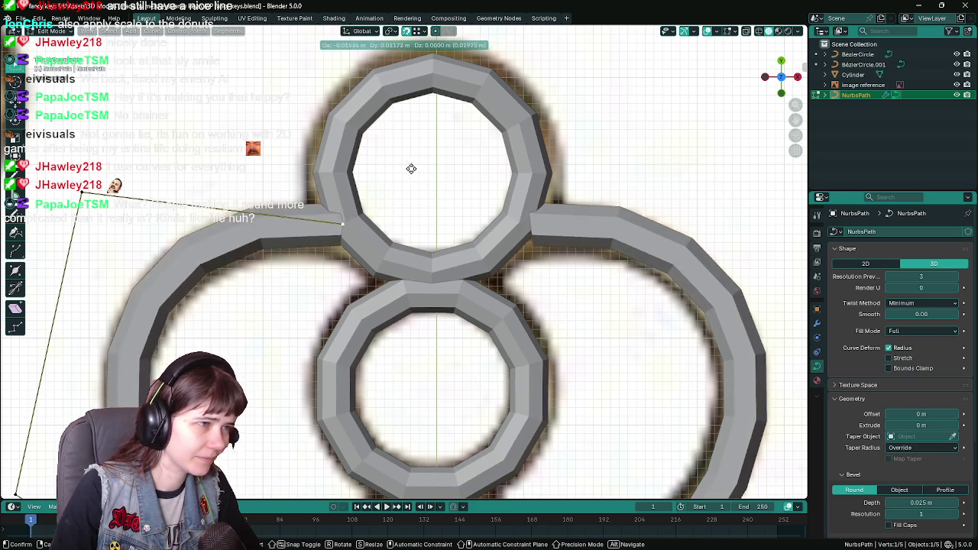
key("shift+z")
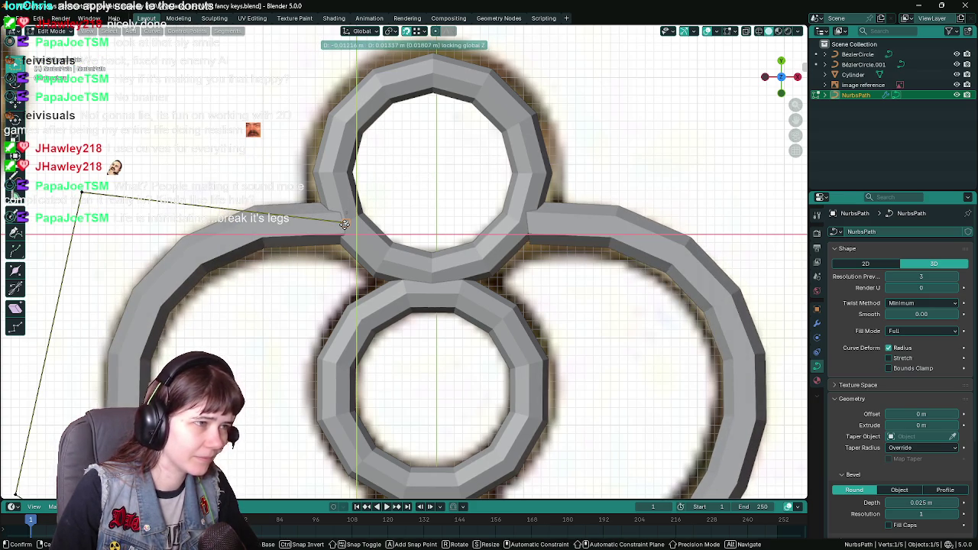
left_click(345, 226)
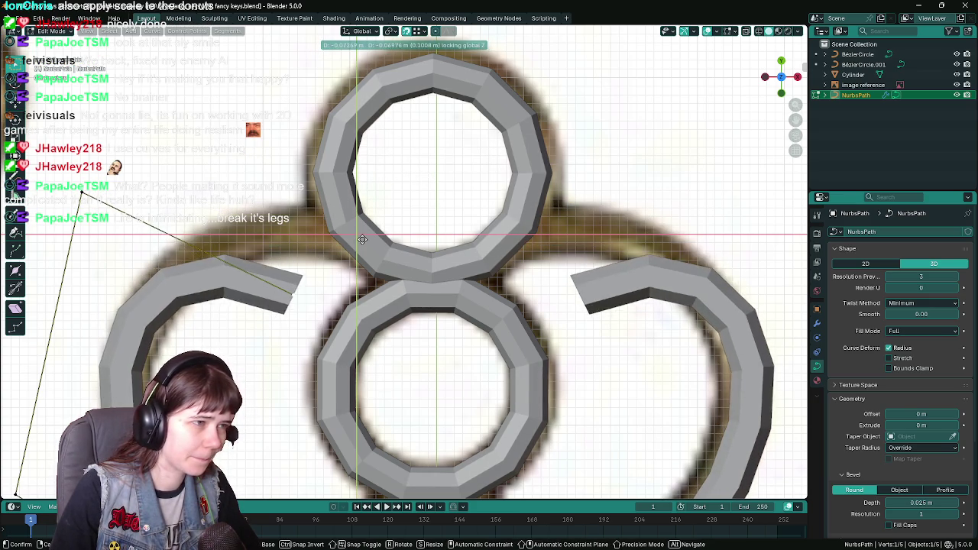
Step: Leave Edit Mode, try rotating the top ring but cancel, and save the file
key("Tab")
left_click(410, 262)
key("r")
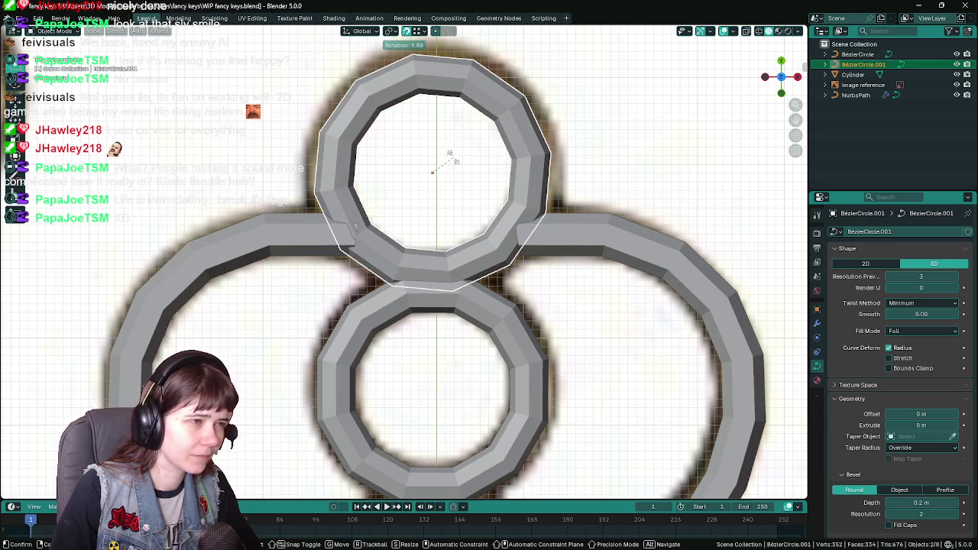
key("Escape")
key("ctrl+s")
left_click(341, 241)
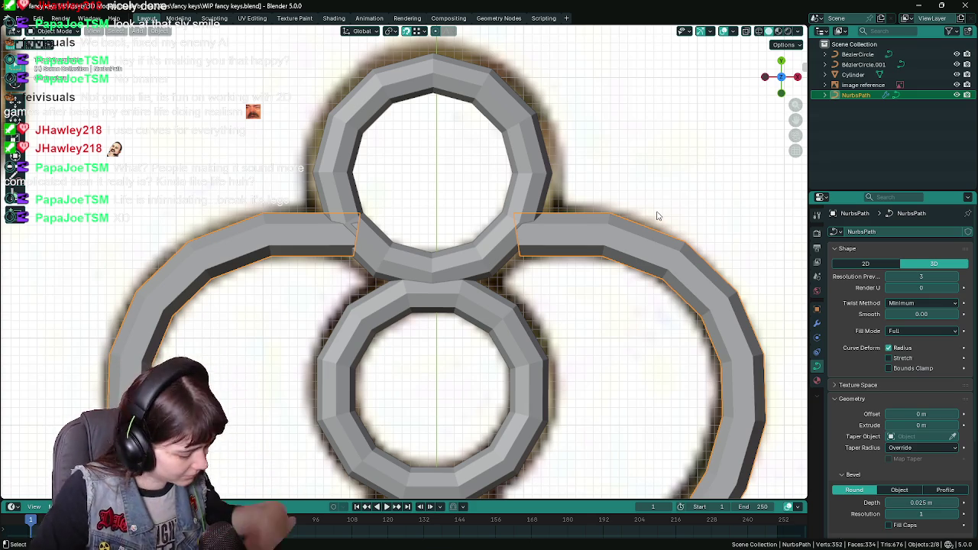
Step: Re-save, inspect the curves in perspective, return to top view and show the curve's bevel settings
scroll(649, 219, "down", 1)
key("ctrl+s")
key("Tab")
scroll(605, 212, "down", 3)
scroll(454, 203, "up", 4)
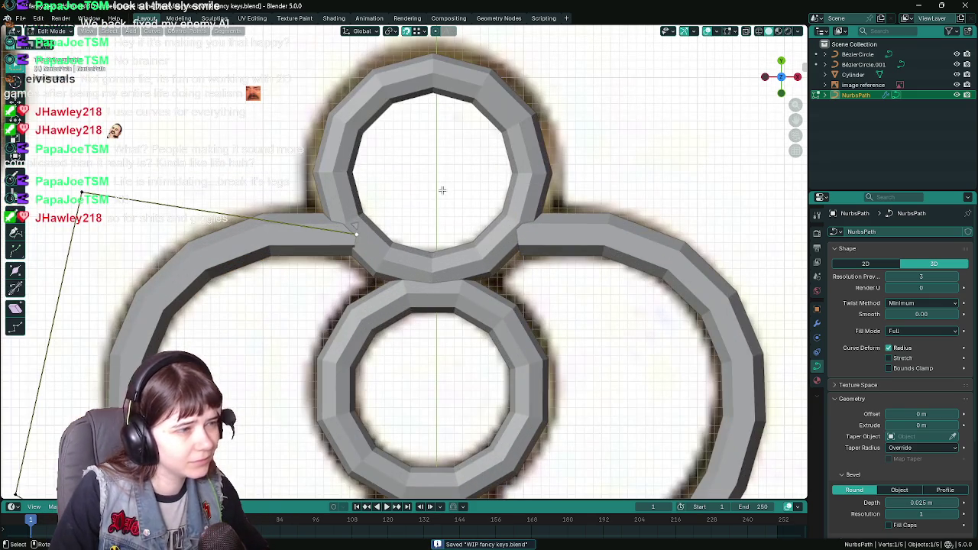
key("g")
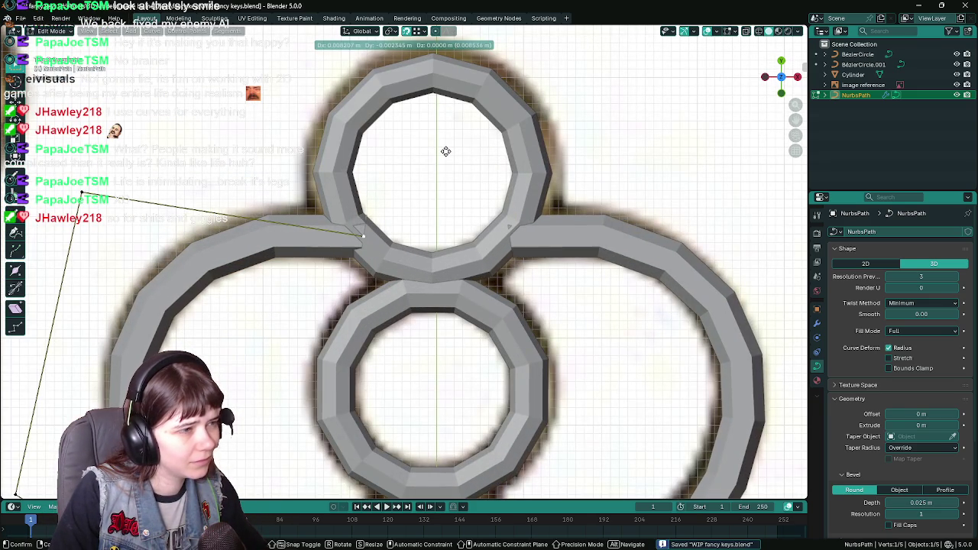
right_click(445, 151)
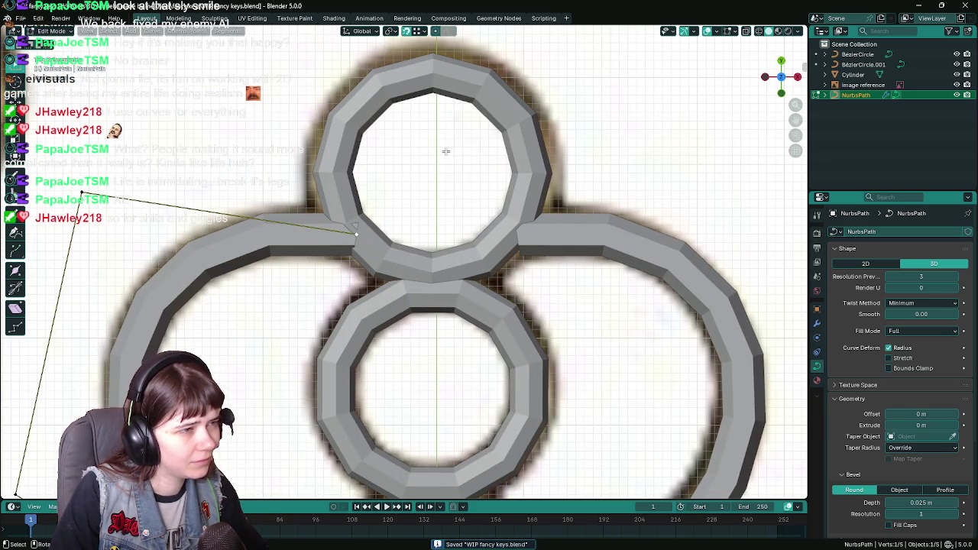
left_click(818, 309)
middle_click_drag(416, 310, 476, 237)
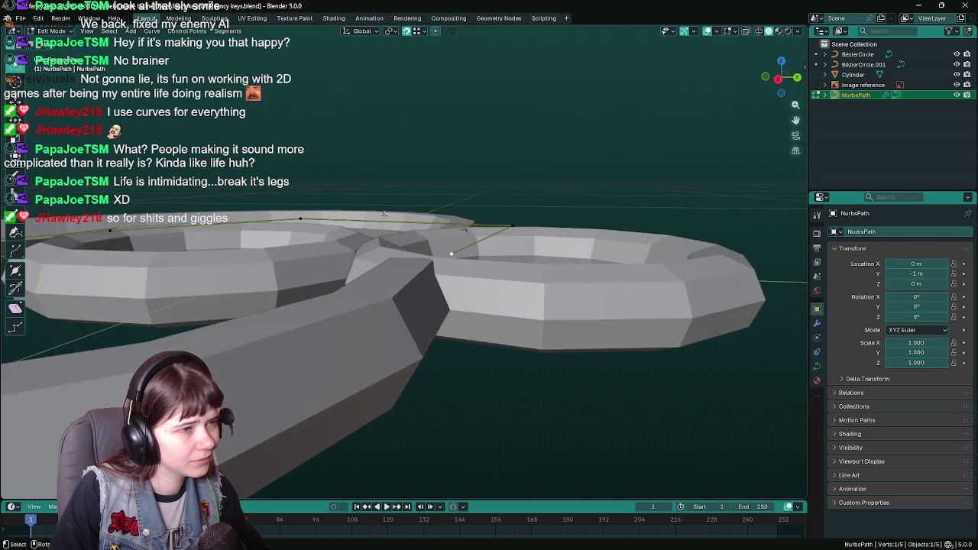
key("KP_7")
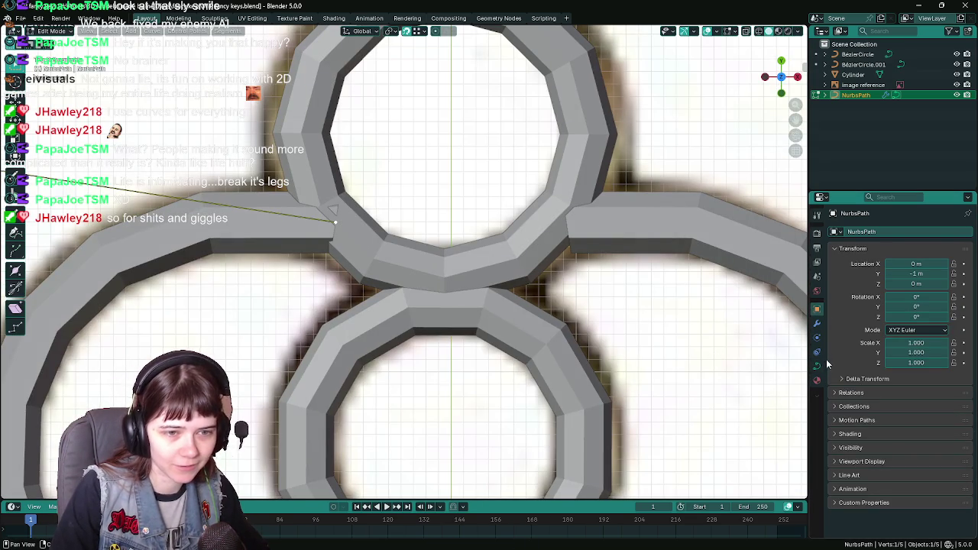
left_click(817, 367)
scroll(799, 363, "down", 4)
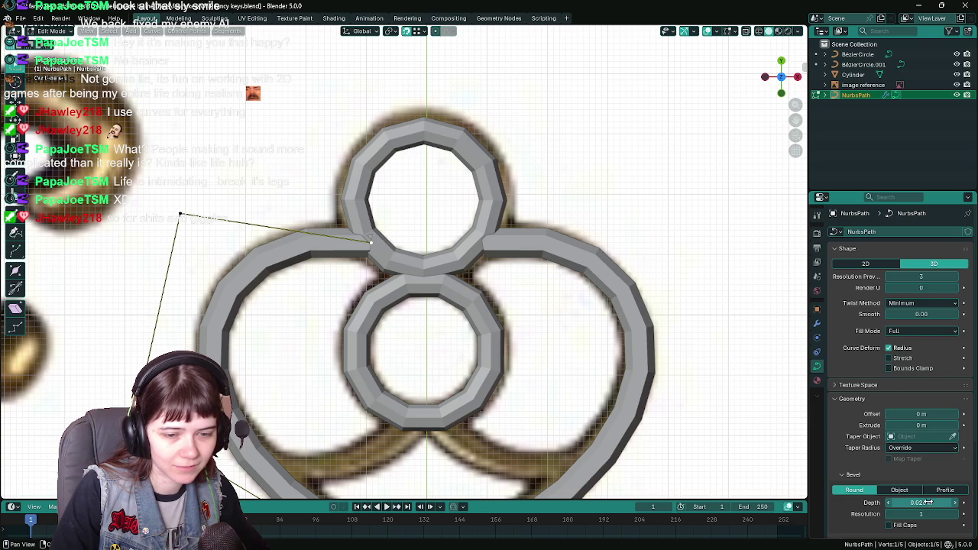
Step: Set the heart curve's bevel depth to 0.02 m so its tube is thinner
scroll(854, 490, "down", 2)
left_click(933, 441)
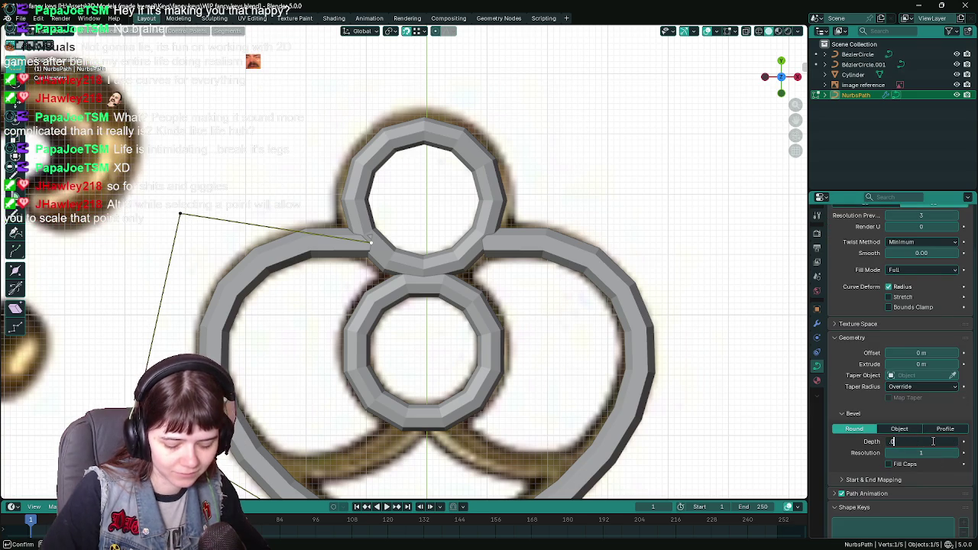
type("02")
key("Return")
left_click(932, 441)
type("0.02")
key("Return")
scroll(400, 270, "down", 4)
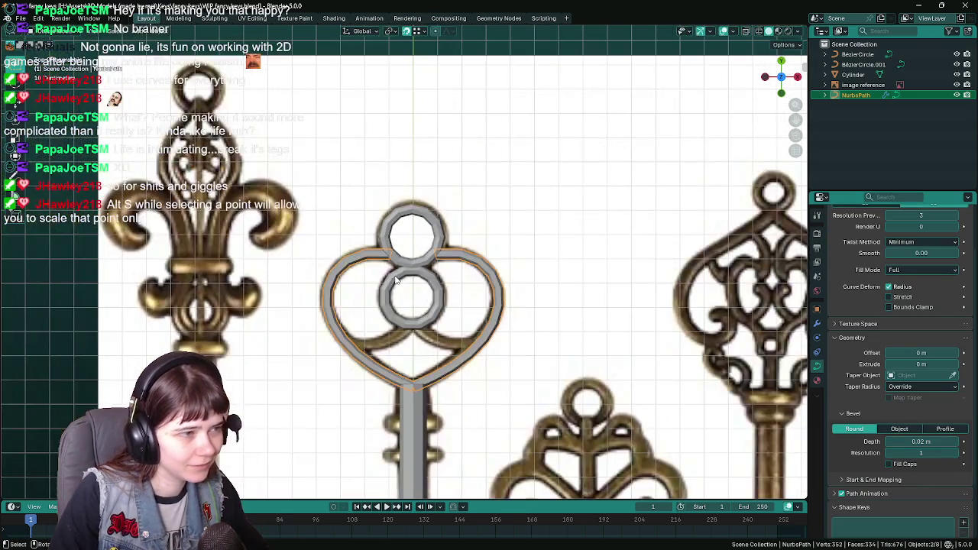
scroll(400, 271, "up", 2)
scroll(158, 281, "down", 4)
scroll(376, 289, "up", 4)
scroll(376, 288, "up", 1)
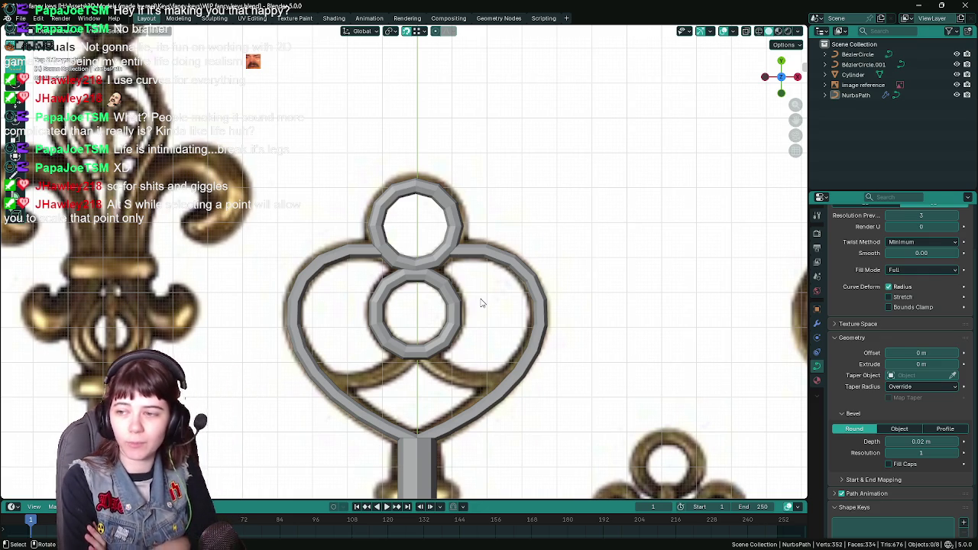
Step: Select the heart curve and set its bevel depth to 0.025 m
left_click(344, 250)
left_click(911, 439)
type("0.025")
key("Return")
Step: Shrink the tube thickness at the heart curve's point beside the top ring
key("Tab")
scroll(372, 242, "up", 2)
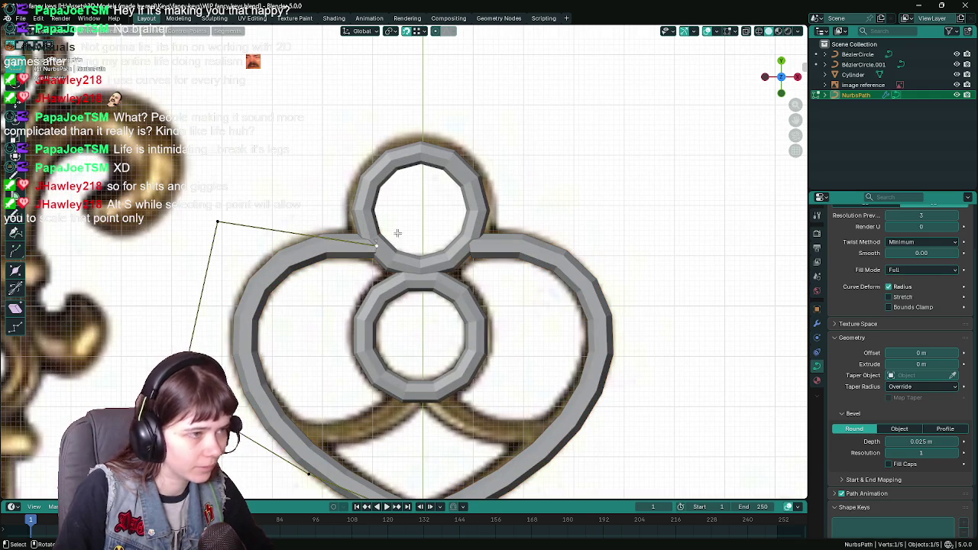
key("alt+s")
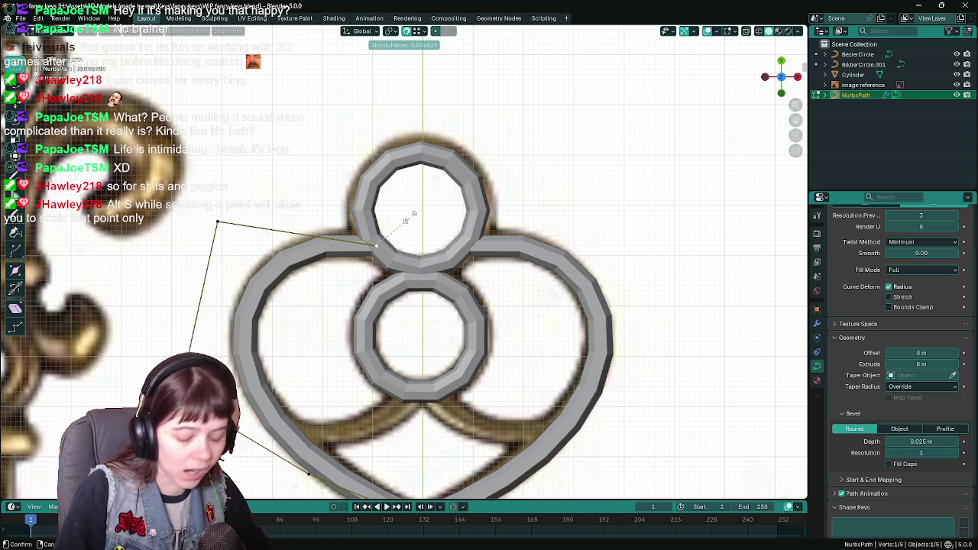
left_click(411, 217)
scroll(408, 217, "down", 6)
key("Tab")
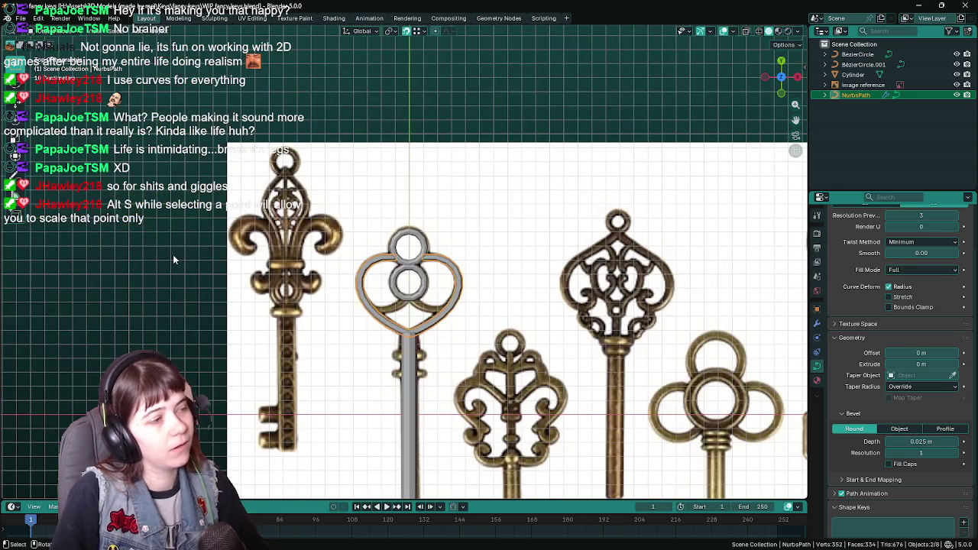
scroll(489, 172, "up", 4)
scroll(489, 172, "up", 4)
scroll(489, 172, "up", 3)
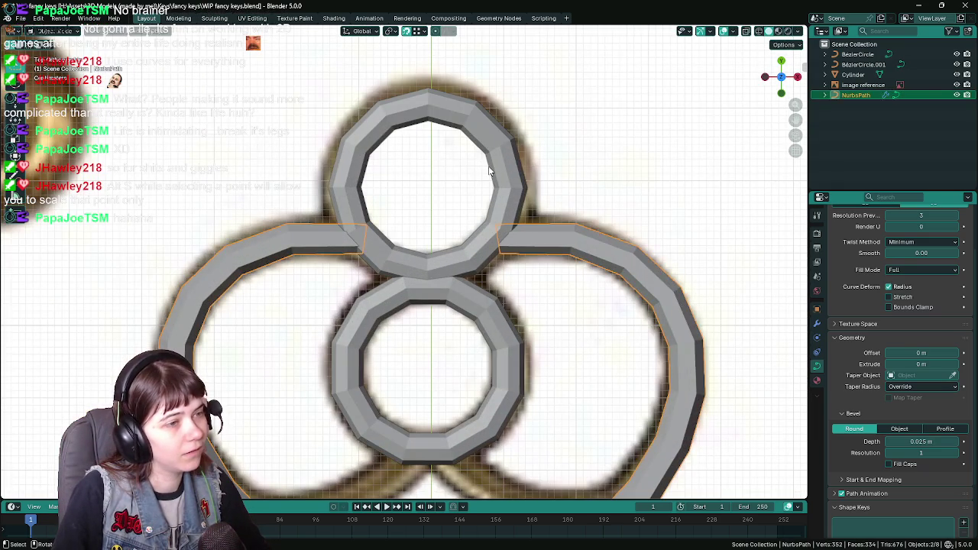
Step: Readjust the tapered thickness beside the top ring, then deselect the heart curve
key("Tab")
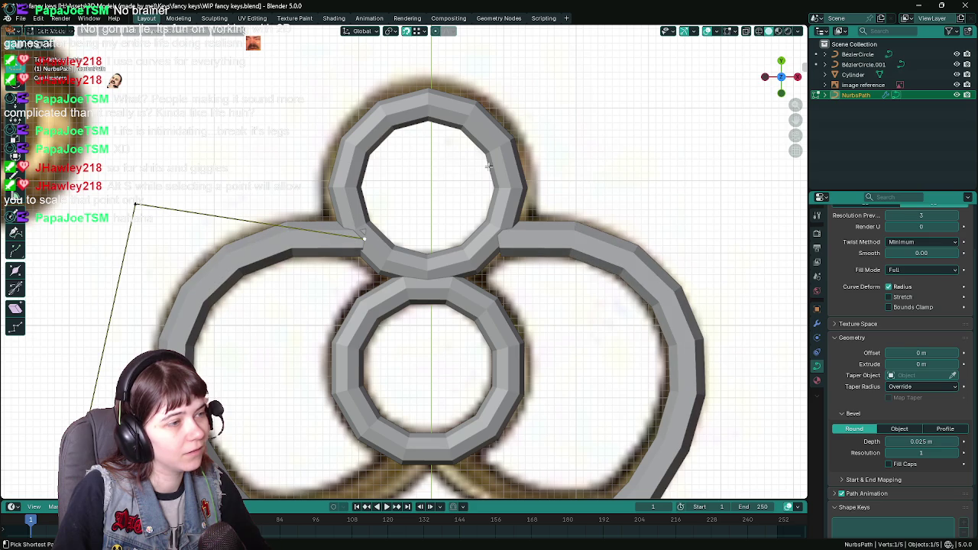
key("alt+s")
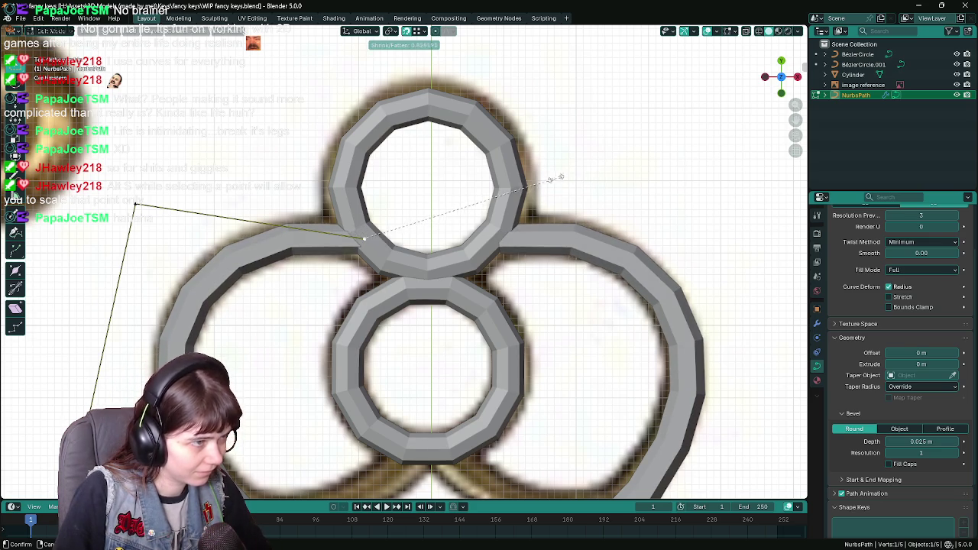
left_click(504, 187)
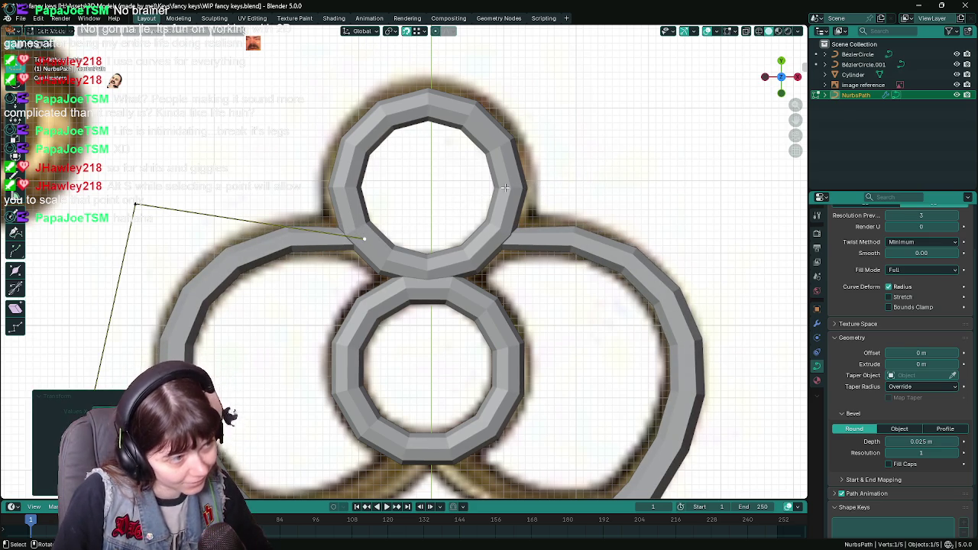
key("Tab")
scroll(365, 308, "down", 4)
scroll(141, 314, "down", 2)
left_click(130, 308)
scroll(367, 329, "up", 5)
scroll(384, 333, "up", 2)
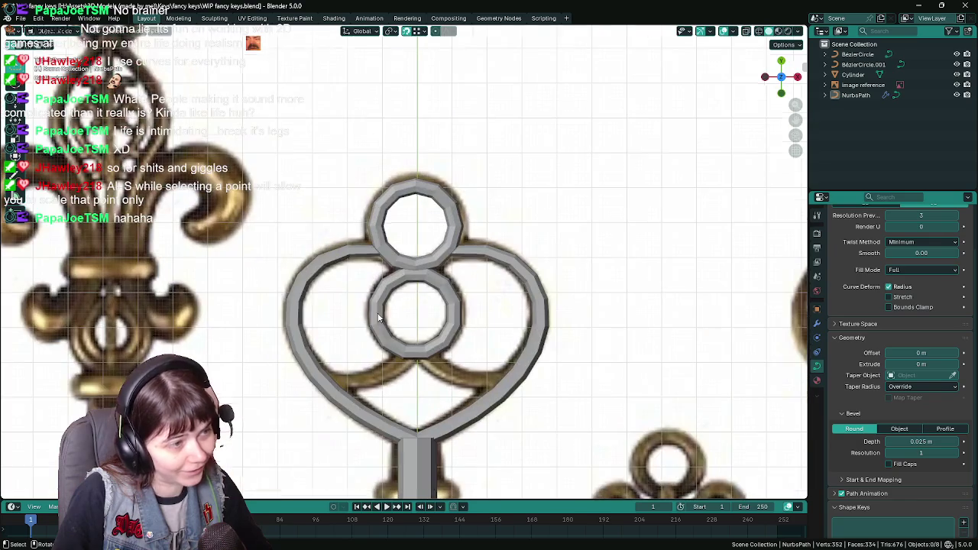
scroll(386, 339, "up", 2)
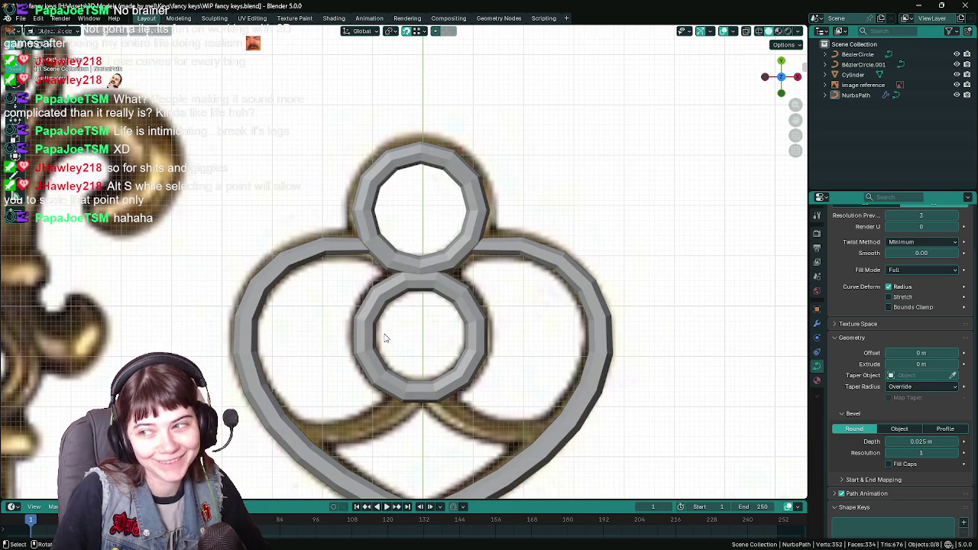
mouse_move(386, 338)
middle_mouse_down()
mouse_move(425, 272)
mouse_move(525, 280)
mouse_move(454, 284)
middle_mouse_up()
scroll(524, 279, "up", 4)
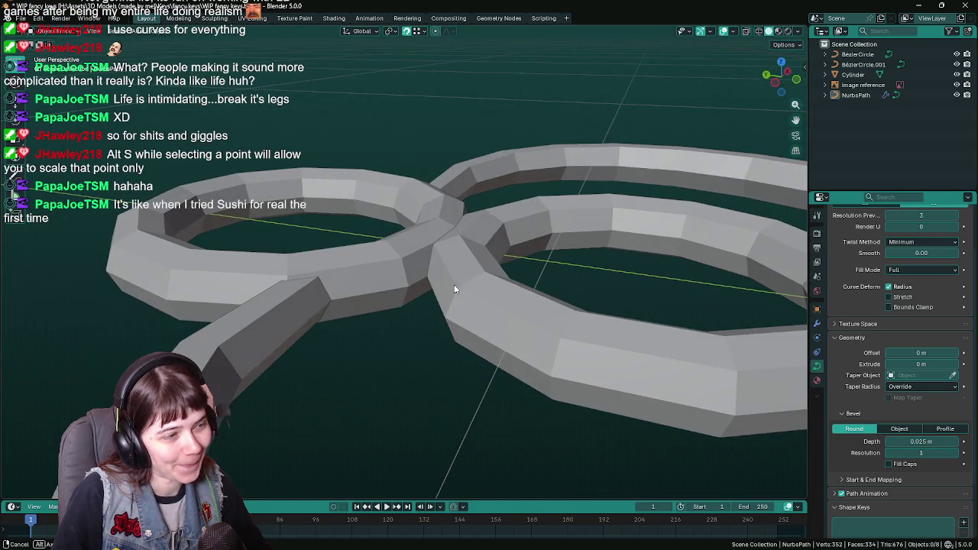
left_click(370, 274)
mouse_move(370, 274)
middle_mouse_down()
mouse_move(518, 278)
mouse_move(451, 330)
middle_mouse_up()
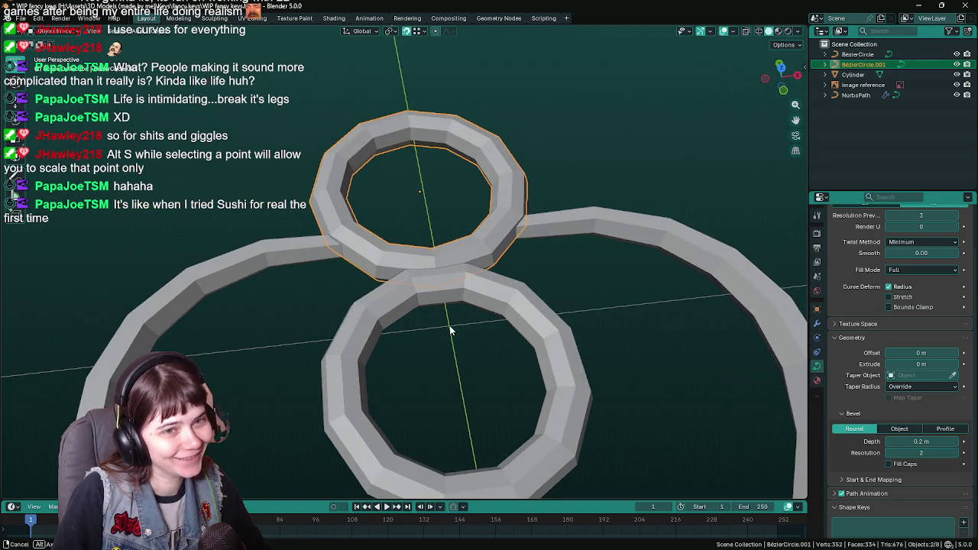
key("KP_7")
scroll(219, 310, "down", 3)
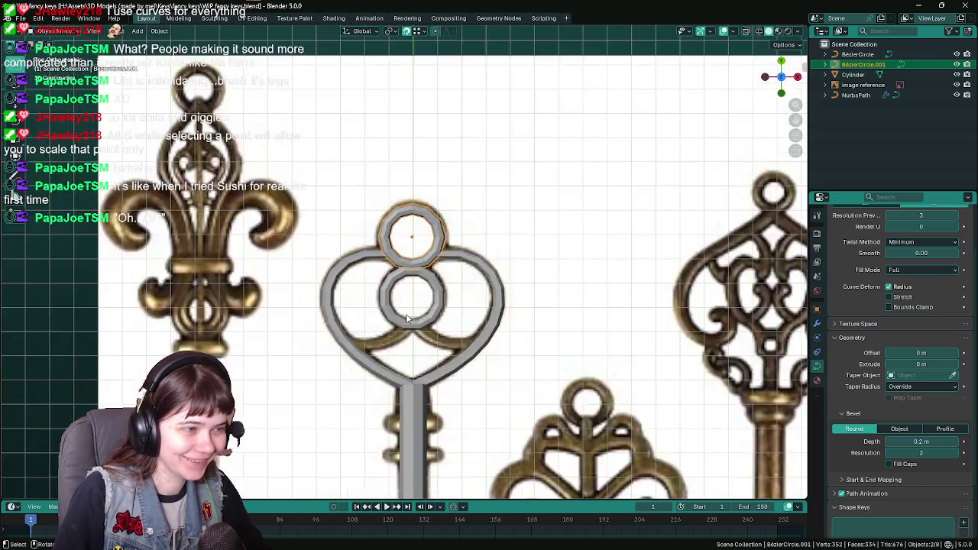
scroll(219, 311, "down", 2)
left_click(220, 310)
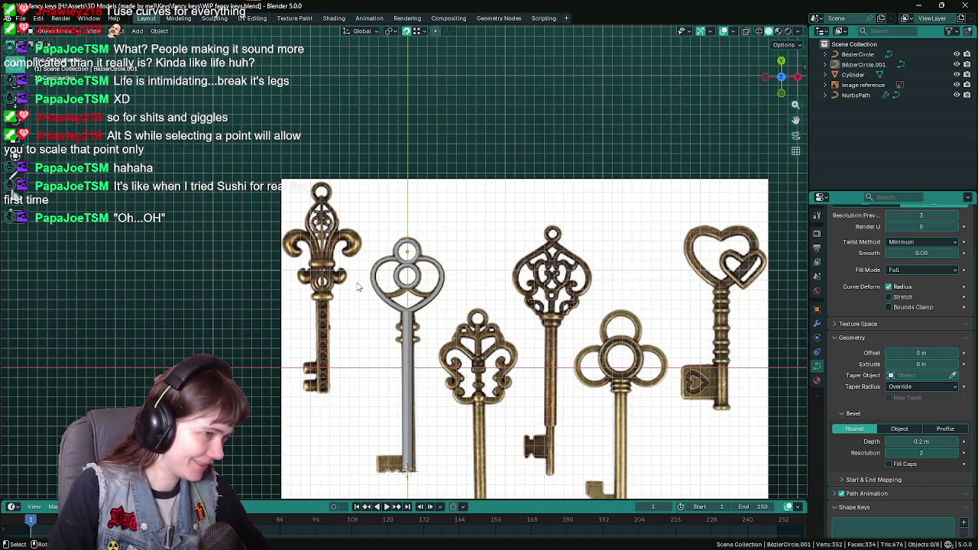
scroll(493, 394, "up", 5)
key("ctrl+s")
left_click(418, 428)
Step: In Edit Mode on the stem, cut a first edge loop across it with Ctrl+R
key("Tab")
middle_click_drag(424, 428, 430, 275, "shift")
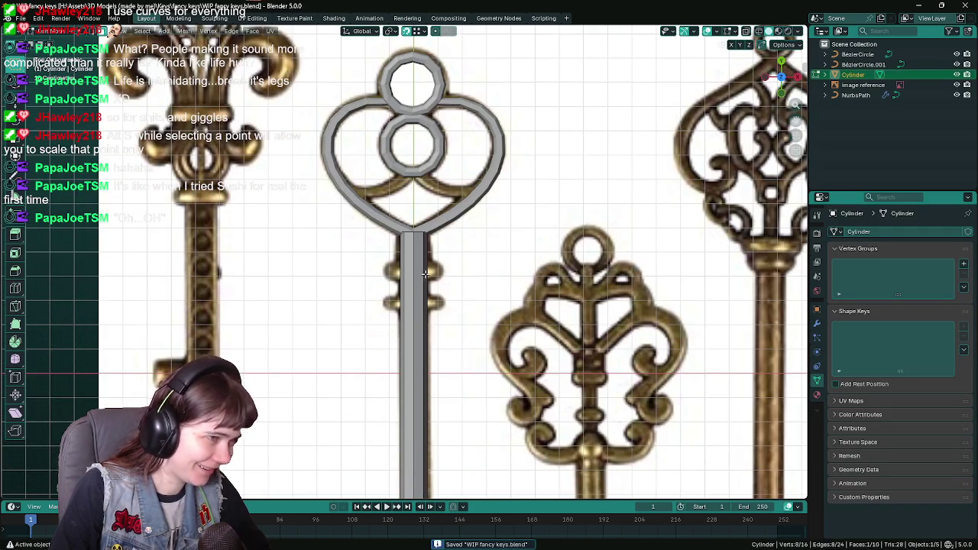
key("ctrl+r")
left_click(415, 267)
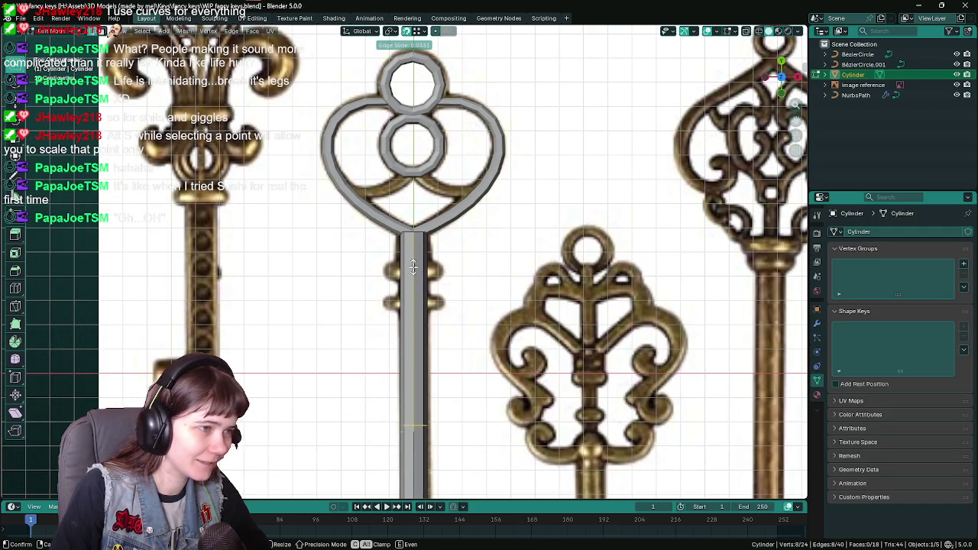
key("Escape")
key("ctrl+z")
scroll(417, 321, "up", 2)
key("ctrl+r")
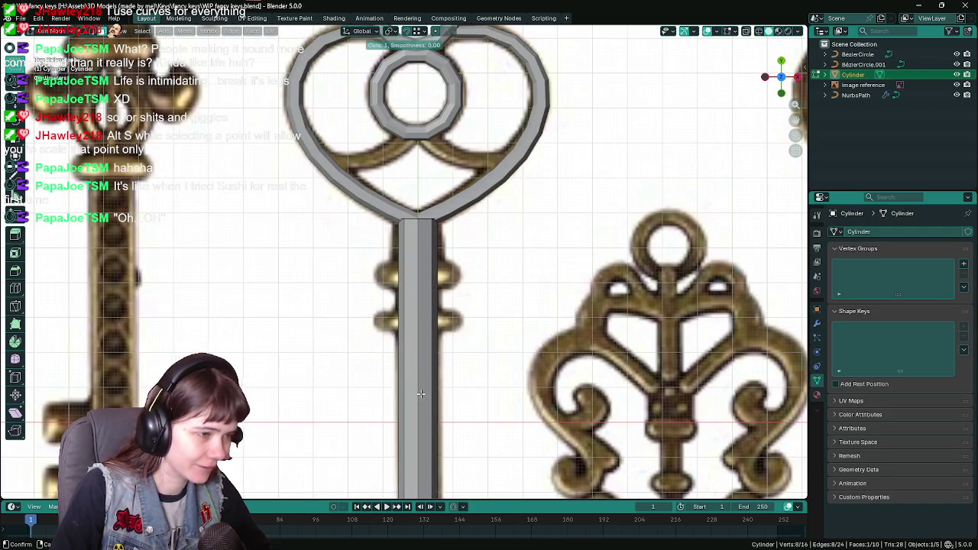
left_click(420, 393)
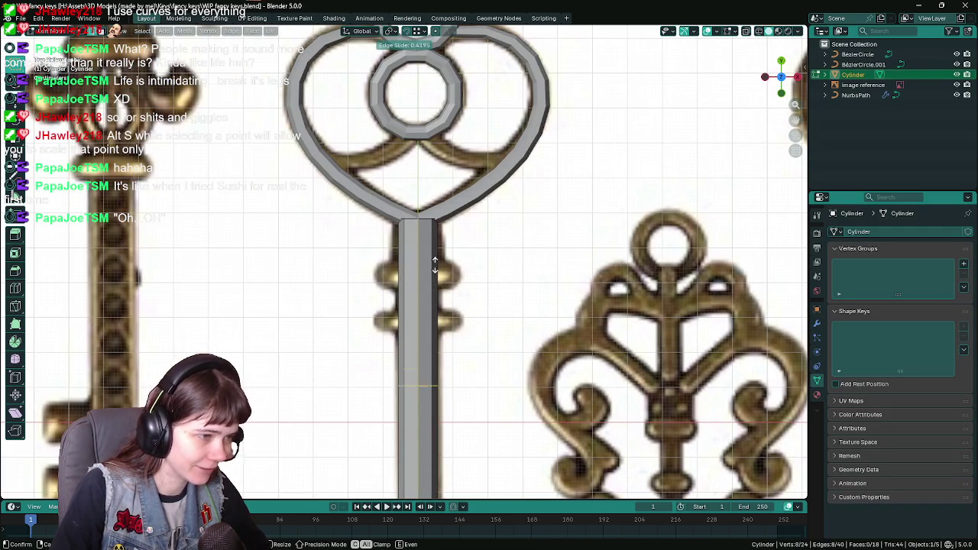
left_click(434, 218)
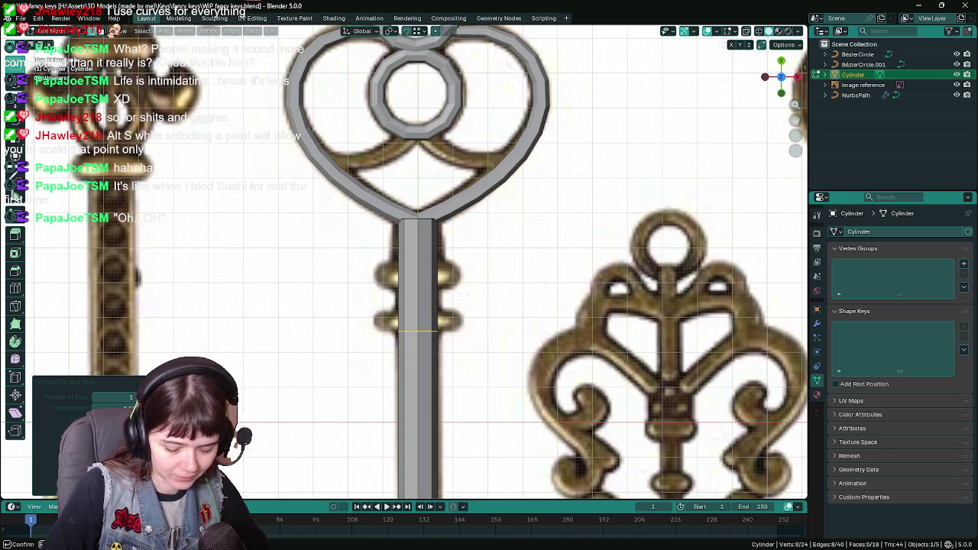
Step: Add a second loop, then revert the stem to an uncut cylinder and save
key("ctrl+r")
left_click(423, 255)
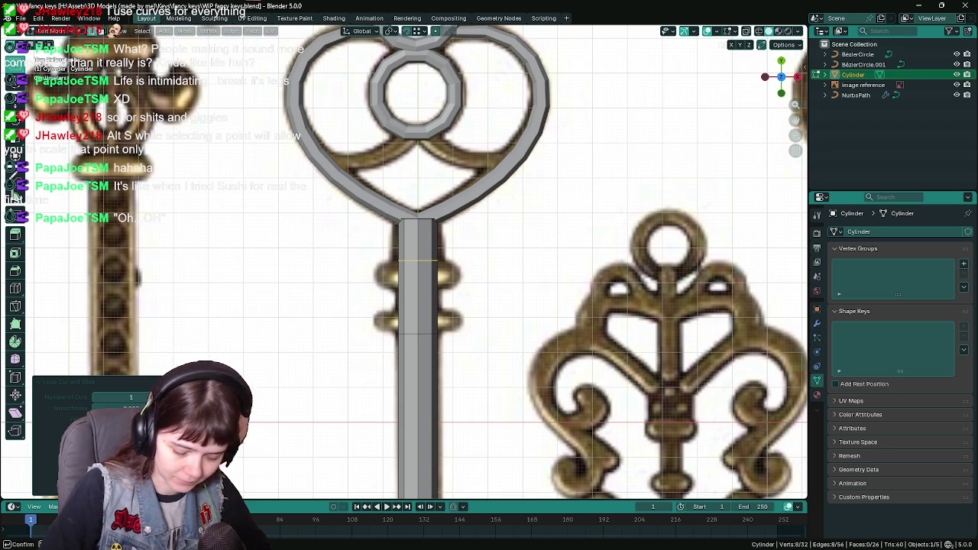
key("Return")
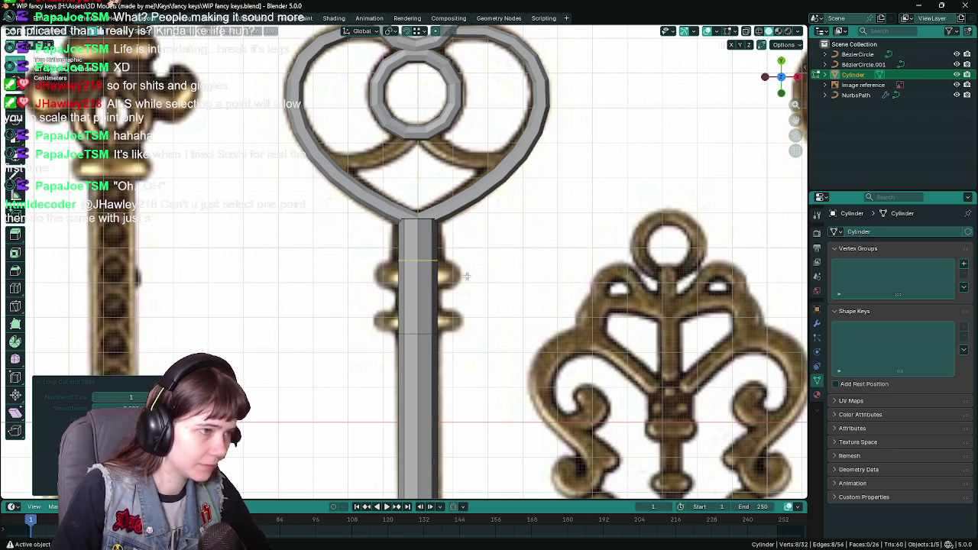
key("ctrl+alt+z")
left_click(432, 332)
scroll(433, 347, "down", 2)
key("ctrl+s")
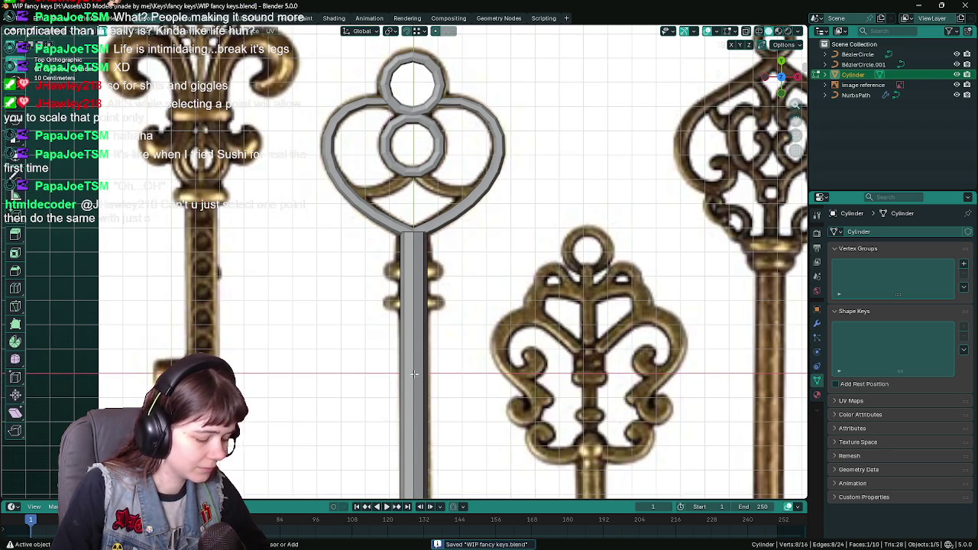
Step: Cut a new edge loop and slide it to the lower collar position
key("ctrl+r")
left_click(415, 336)
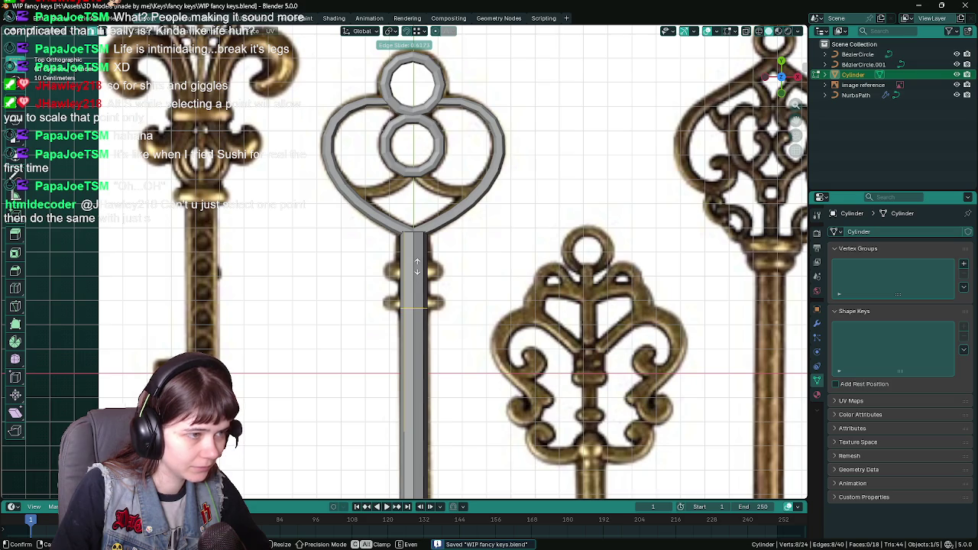
left_click(418, 268)
scroll(419, 268, "up", 2)
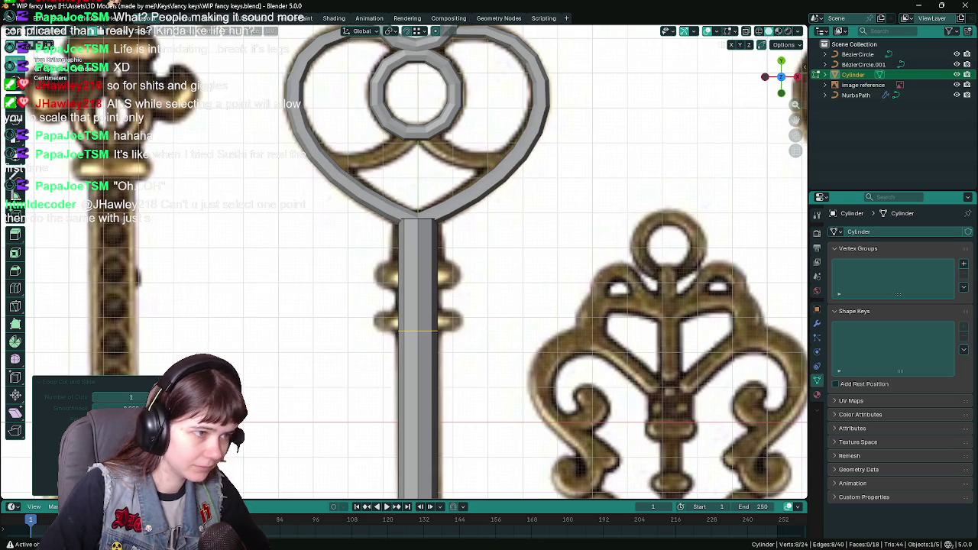
scroll(419, 331, "up", 2)
key("g")
key("g")
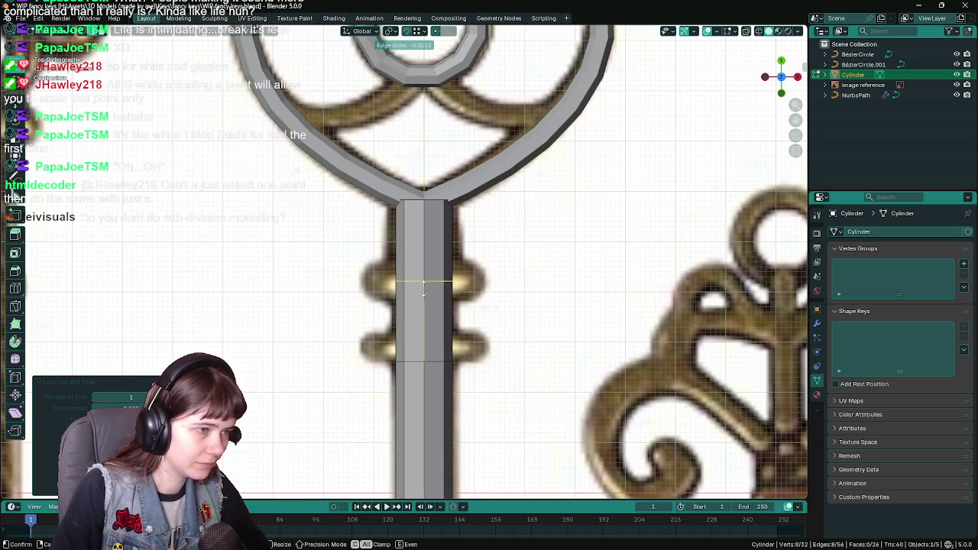
left_click(426, 339)
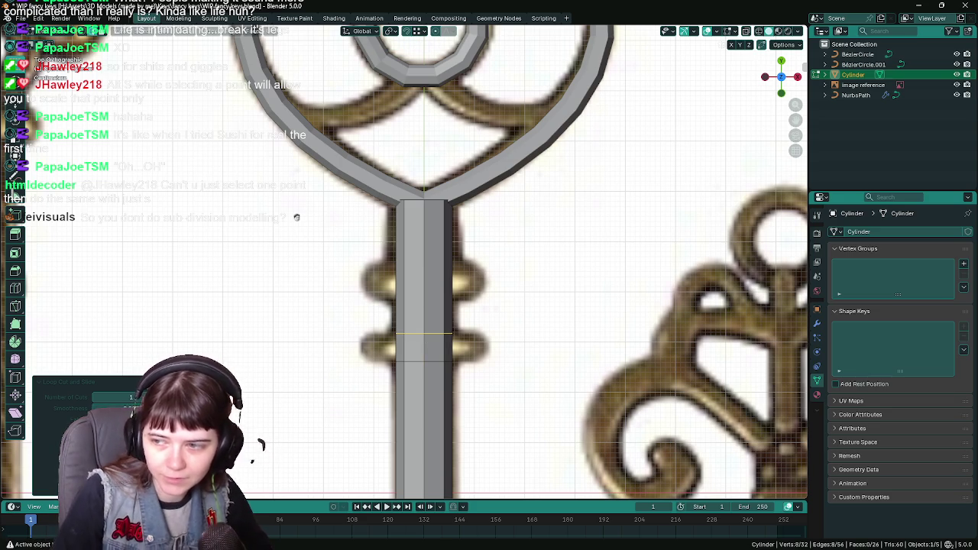
Step: Add another edge loop at the upper collar, clear the selection and save
key("ctrl+r")
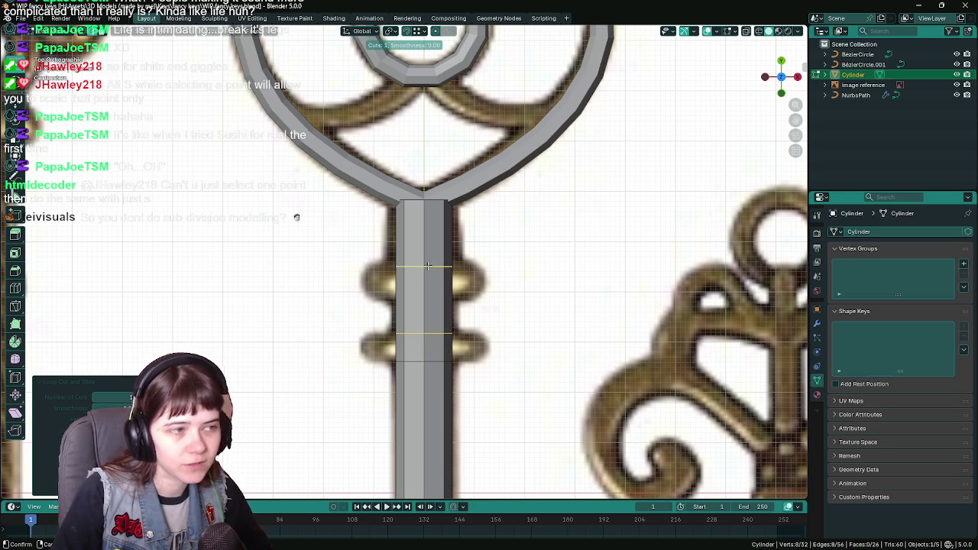
left_click(425, 267)
left_click(433, 264)
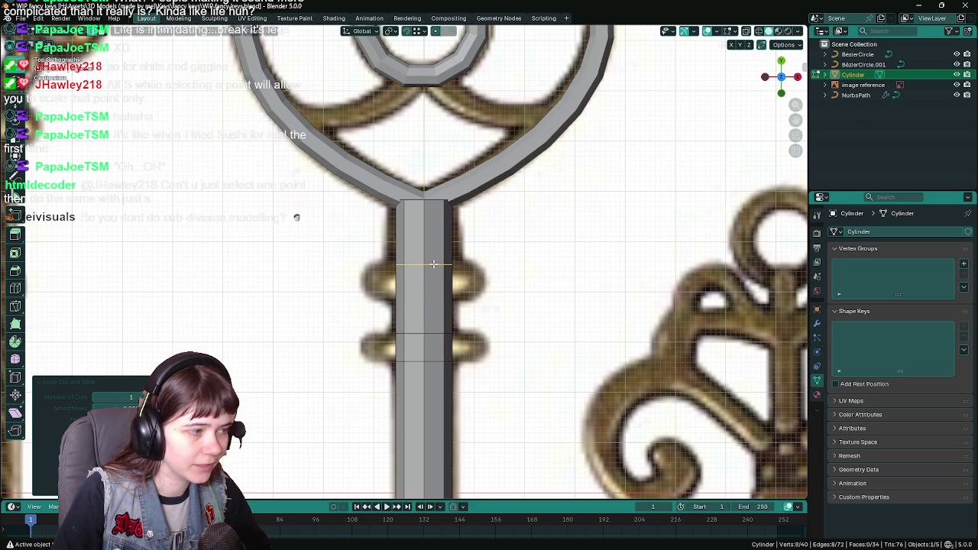
left_click(409, 301)
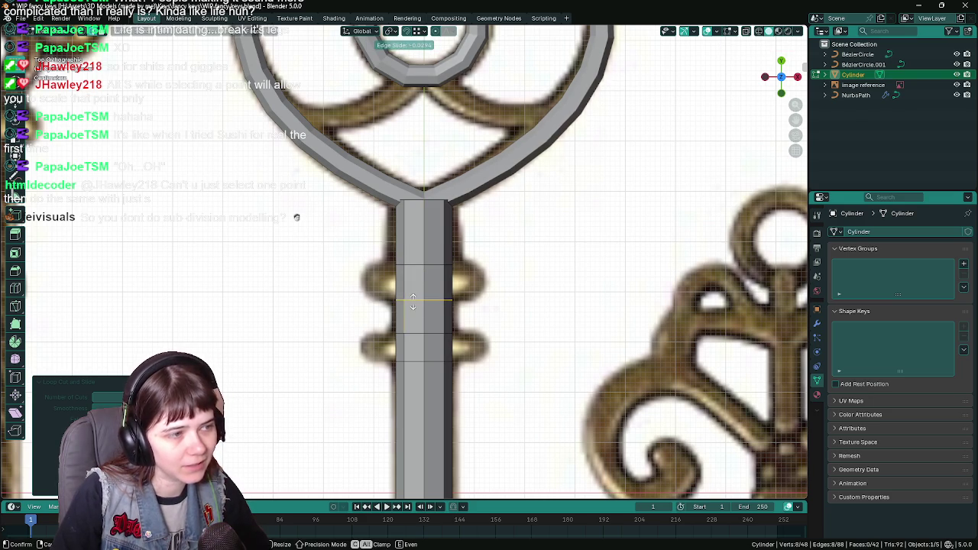
left_click(410, 301)
key("alt+a")
key("ctrl+s")
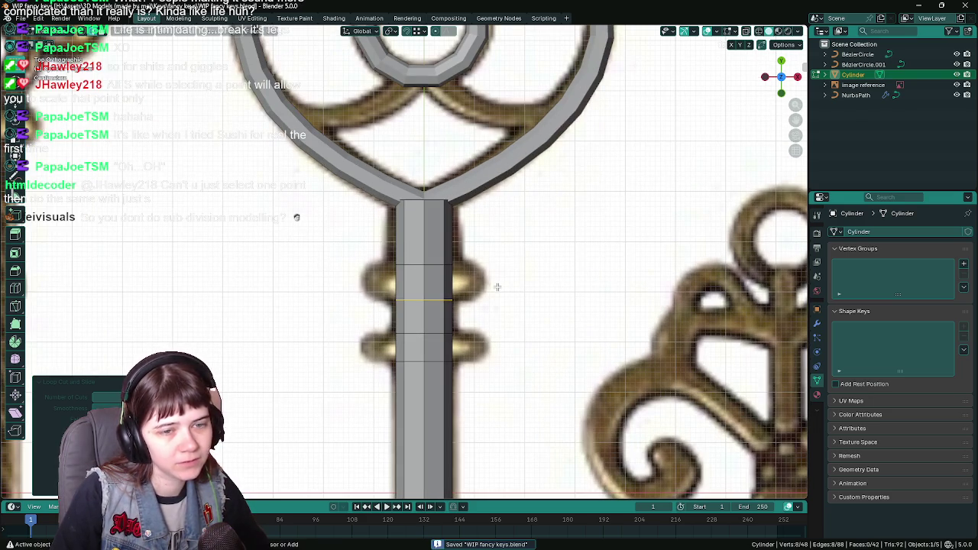
left_click(426, 281, "alt")
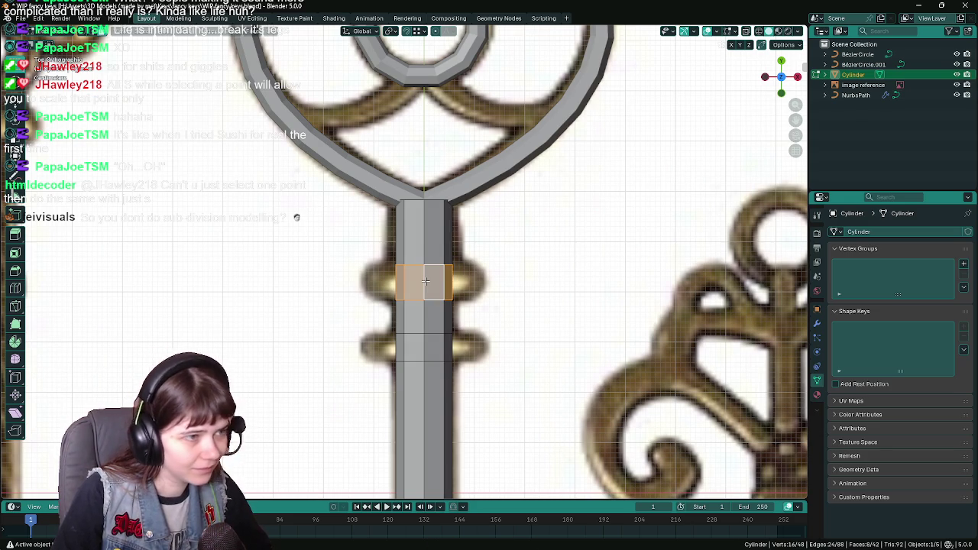
Step: Extrude the upper face ring and scale it outward by 2.25, excluding the Y axis
key("e")
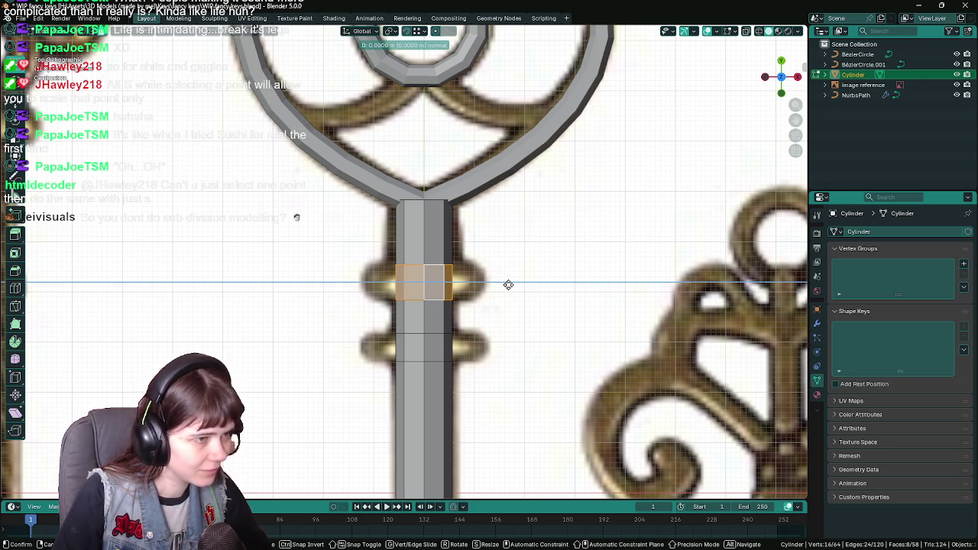
key("s")
key("shift+y")
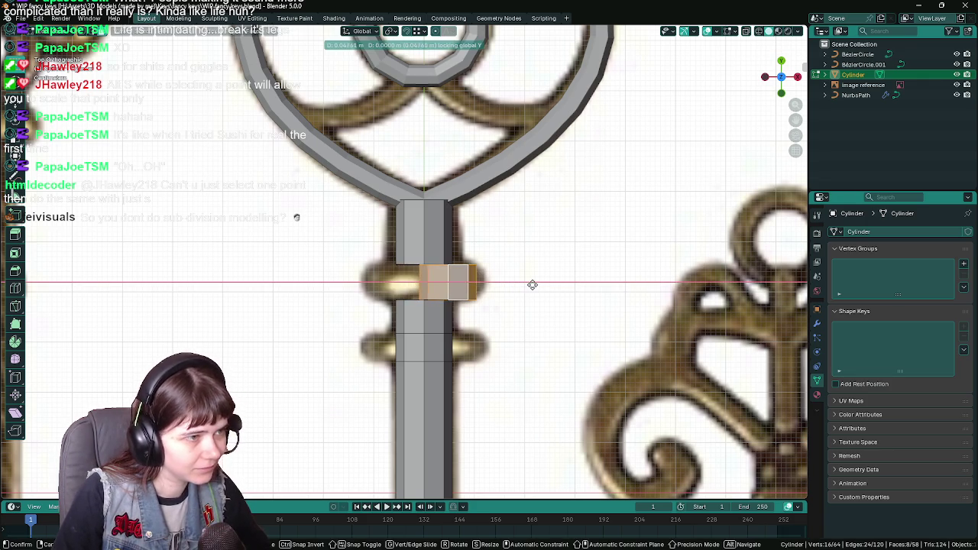
key("shift+y")
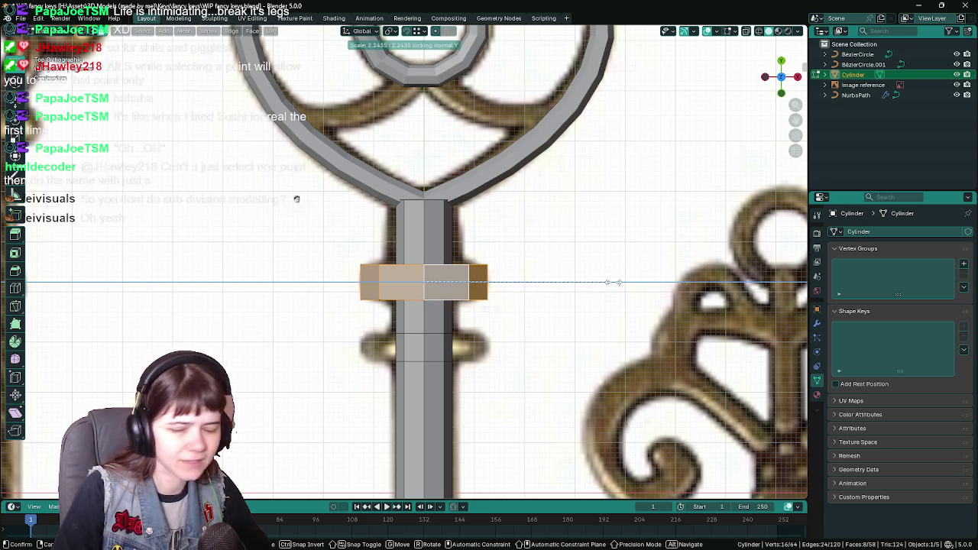
type("2.")
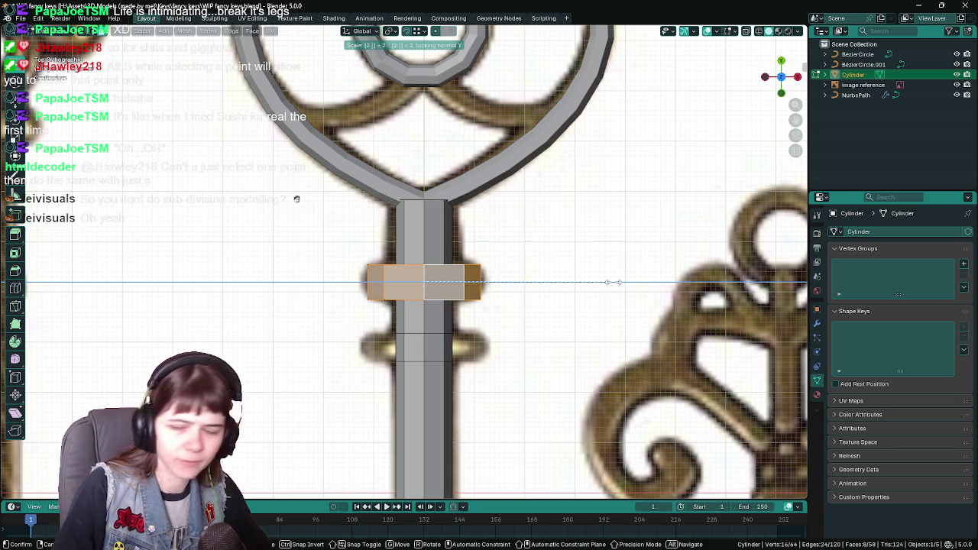
type("5")
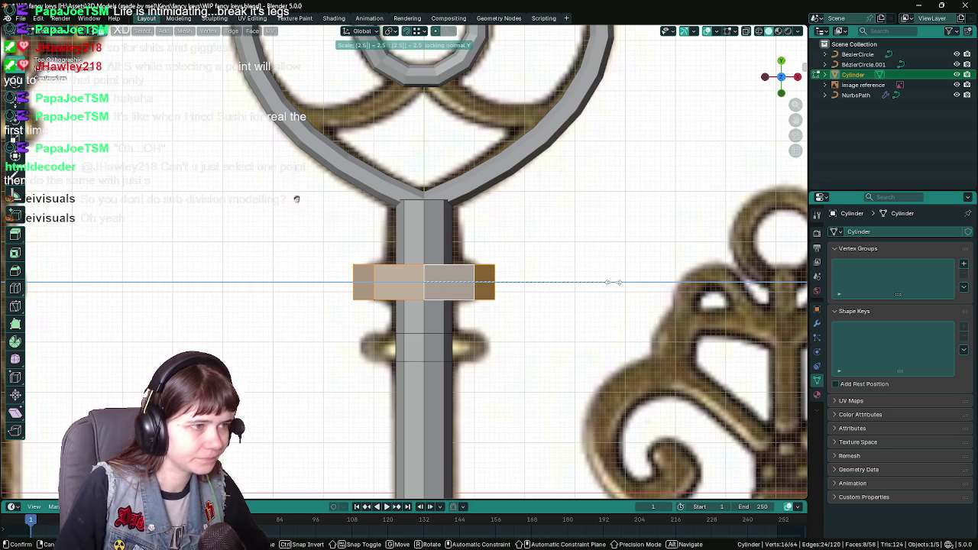
key("BackSpace")
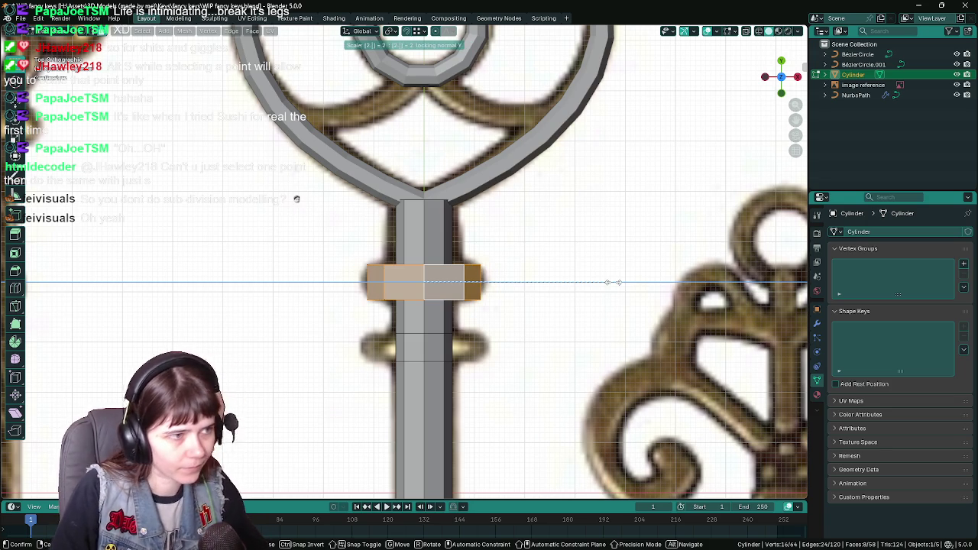
type("25")
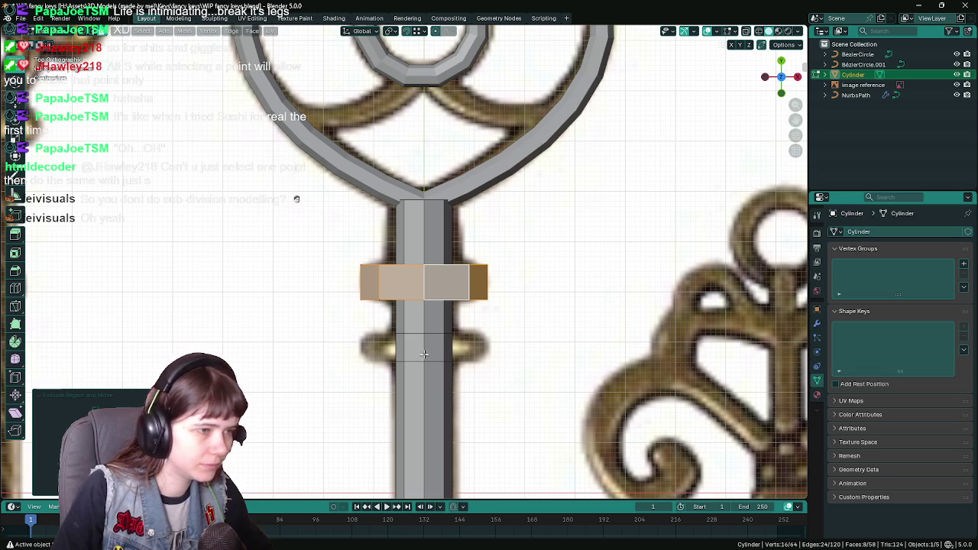
Step: Extrude the lower face ring into a second collar and return to Object Mode front view
left_click(422, 347)
key("e")
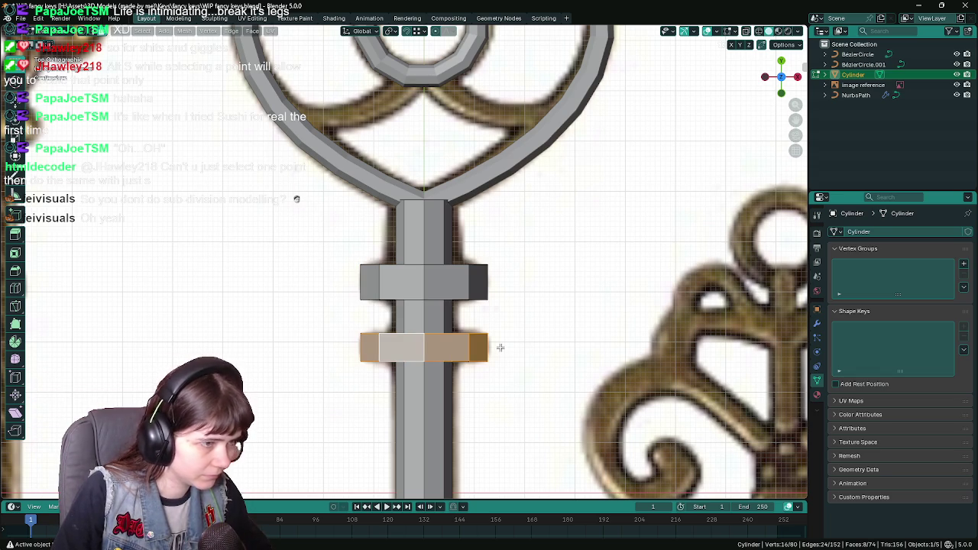
scroll(528, 346, "down", 3)
key("Tab")
mouse_move(526, 345)
middle_mouse_down()
mouse_move(458, 327)
mouse_move(515, 311)
mouse_move(453, 324)
middle_mouse_up()
key("KP_1")
scroll(453, 325, "up", 2)
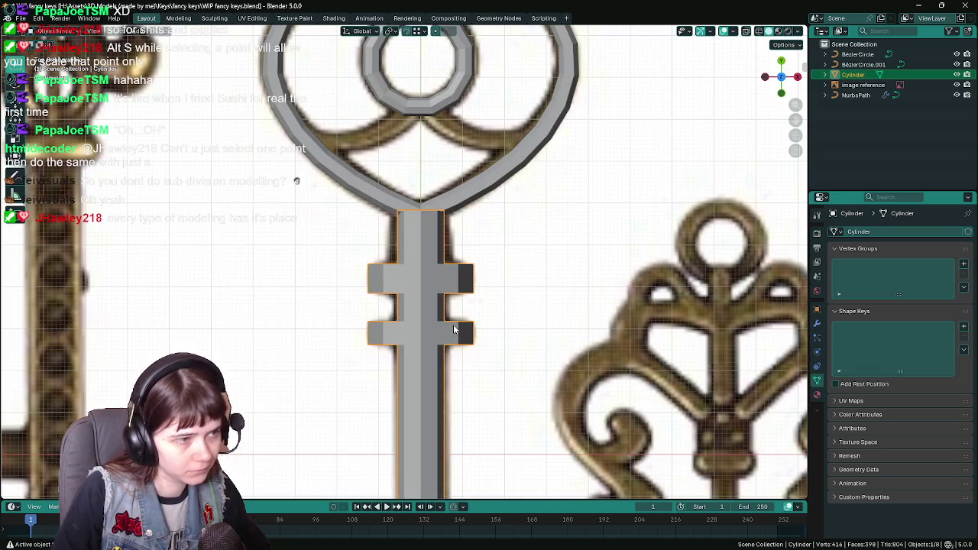
Step: Apply Shade Flat to the key stem
right_click(423, 299)
left_click(412, 299)
scroll(412, 300, "down", 5)
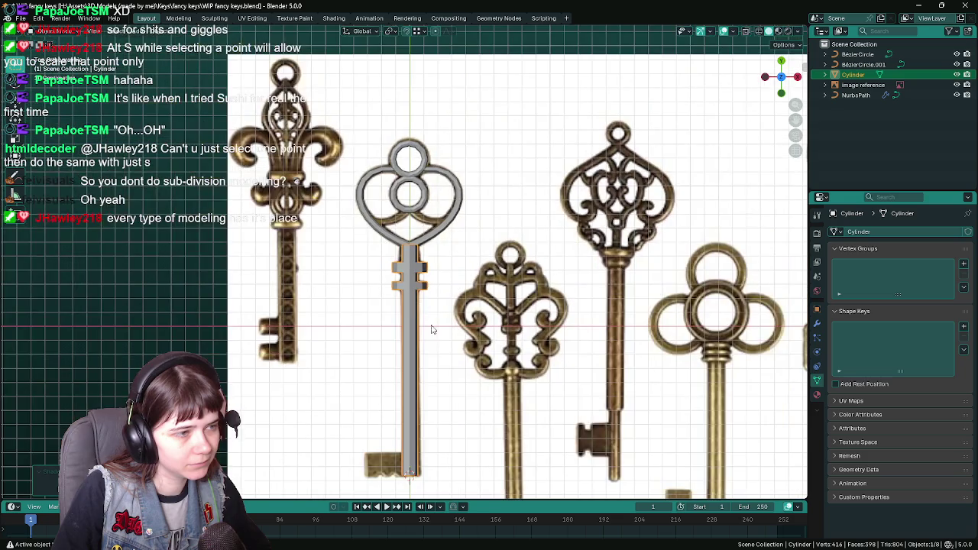
scroll(469, 321, "up", 1)
scroll(468, 321, "up", 3)
scroll(456, 250, "down", 2, "shift")
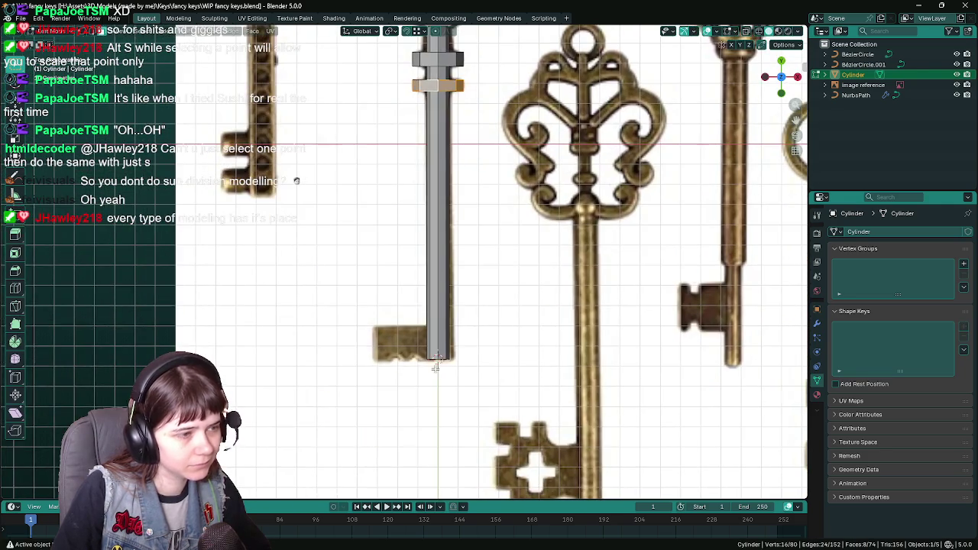
scroll(456, 249, "up", 2, "shift")
scroll(455, 249, "up", 2, "shift")
scroll(451, 259, "up", 1)
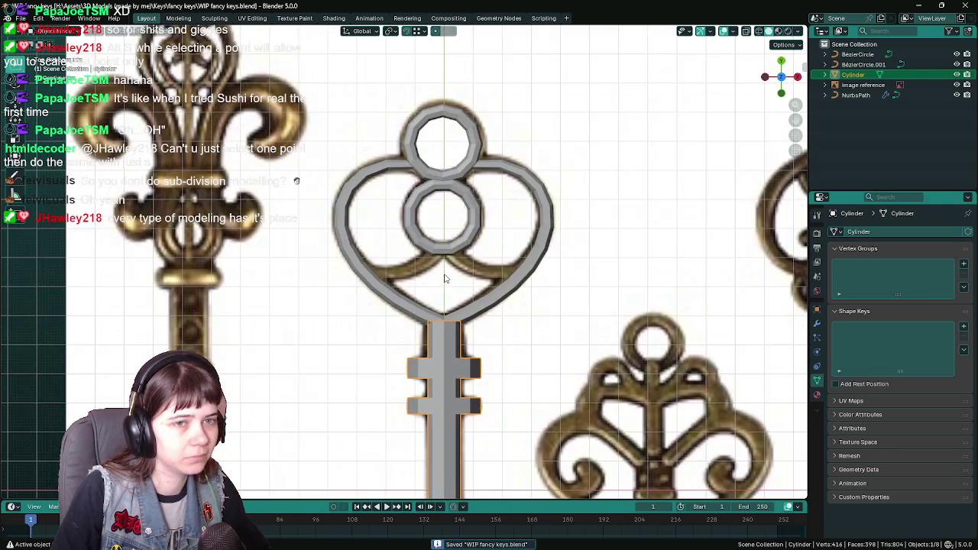
scroll(447, 271, "up", 2)
Step: Select the heart's inner ring, save, and display its location, rotation and scale values
left_click(453, 239)
key("ctrl+s")
scroll(498, 239, "up", 1)
scroll(474, 240, "up", 2, "shift")
scroll(444, 240, "up", 1, "shift")
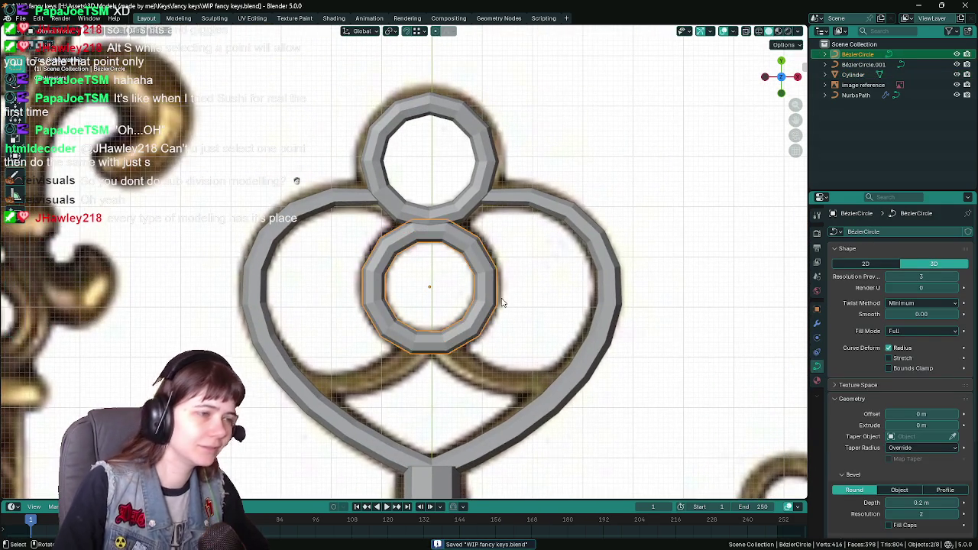
key("Tab")
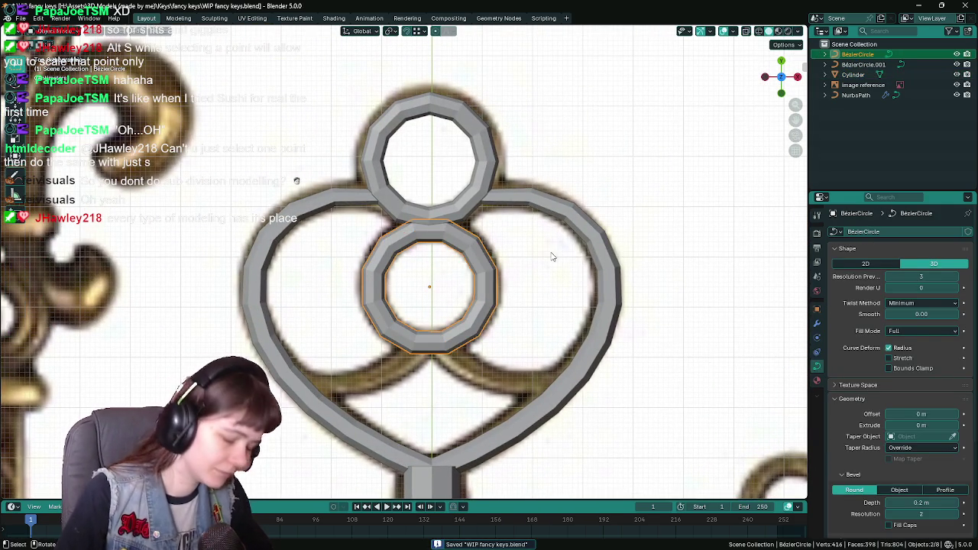
key("r")
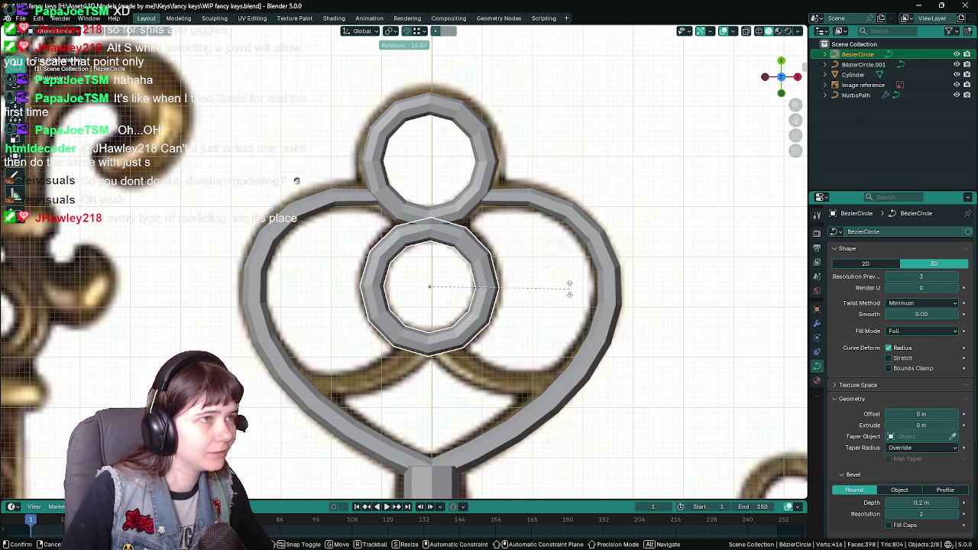
type("-15")
key("Escape")
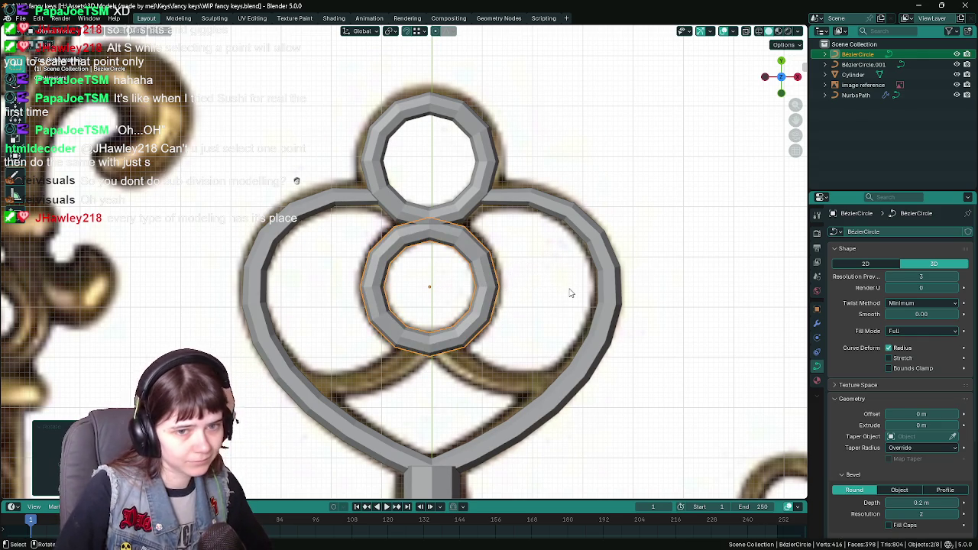
left_click(818, 309)
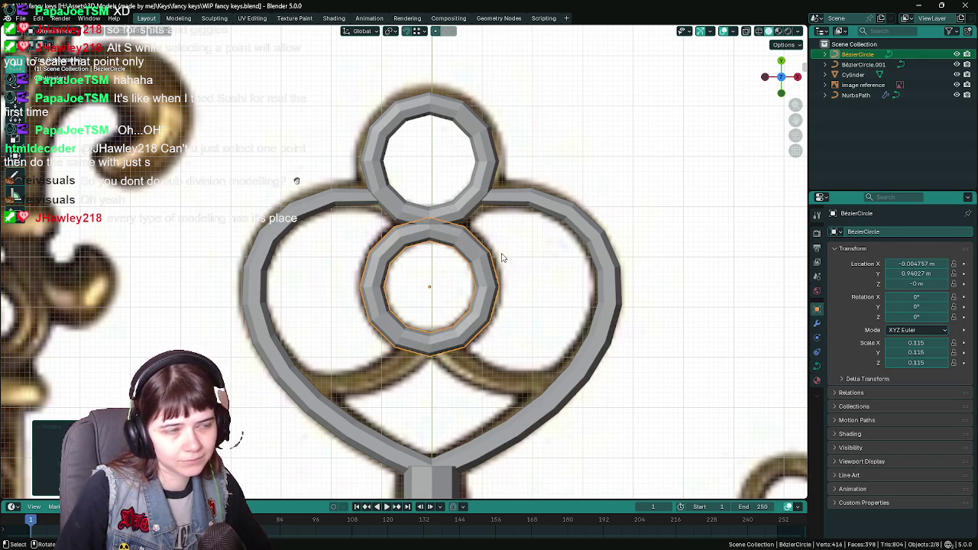
Step: Set the top ring's Z rotation to 0° and save the file
left_click(458, 208)
scroll(504, 223, "up", 2)
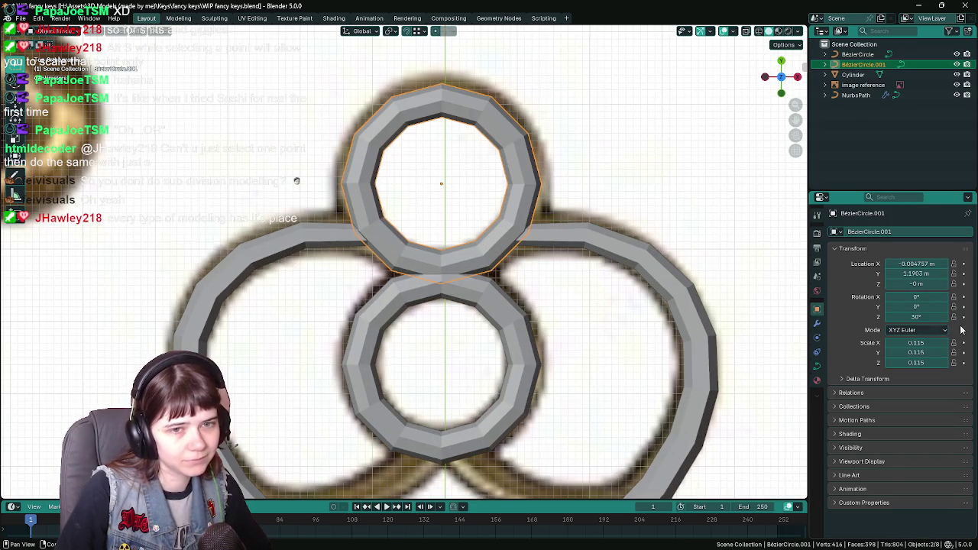
double_click(917, 317)
key("Escape")
key("alt+a")
scroll(404, 280, "down", 5)
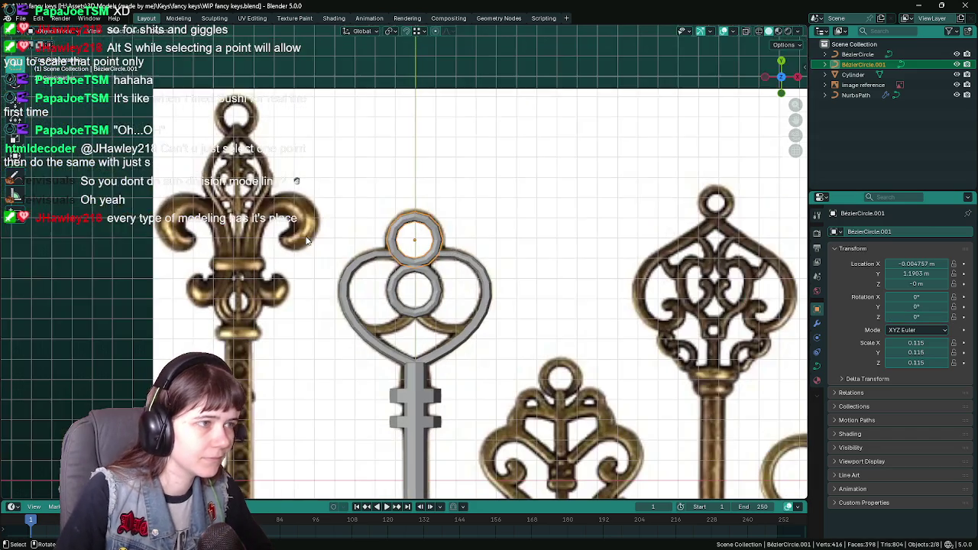
scroll(404, 280, "up", 3)
key("ctrl+s")
middle_click_drag(454, 391, 436, 287, "shift")
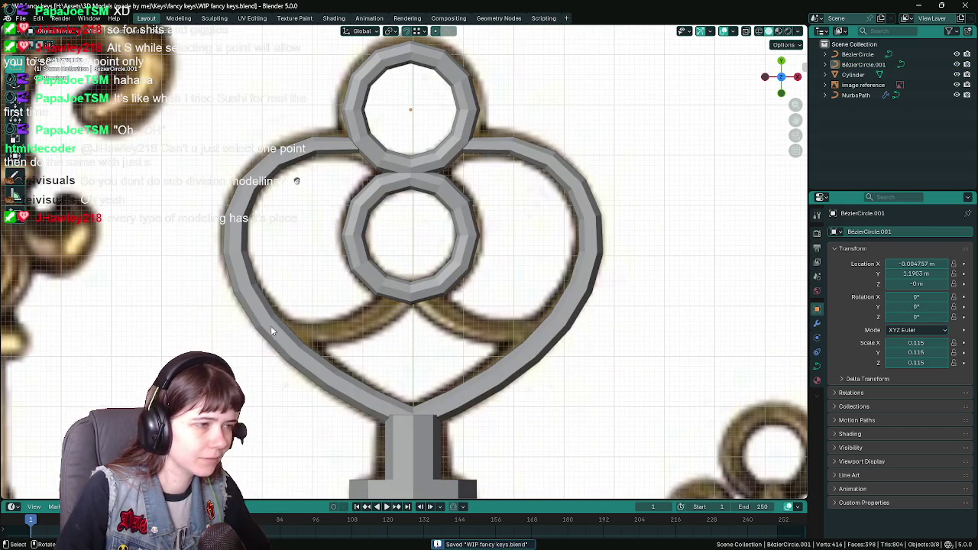
left_click(297, 343)
key("Tab")
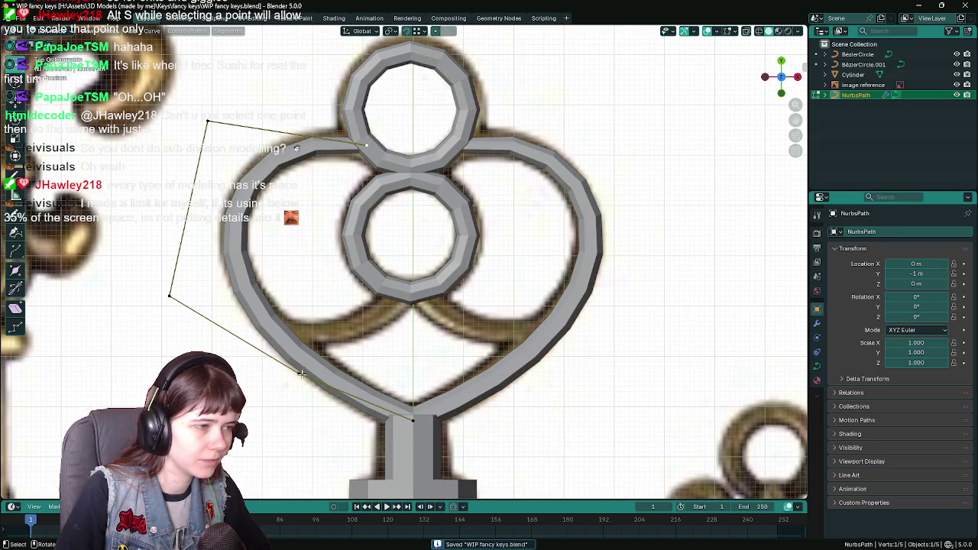
Step: Reposition three heart curve control points, including the top one, and save
key("g")
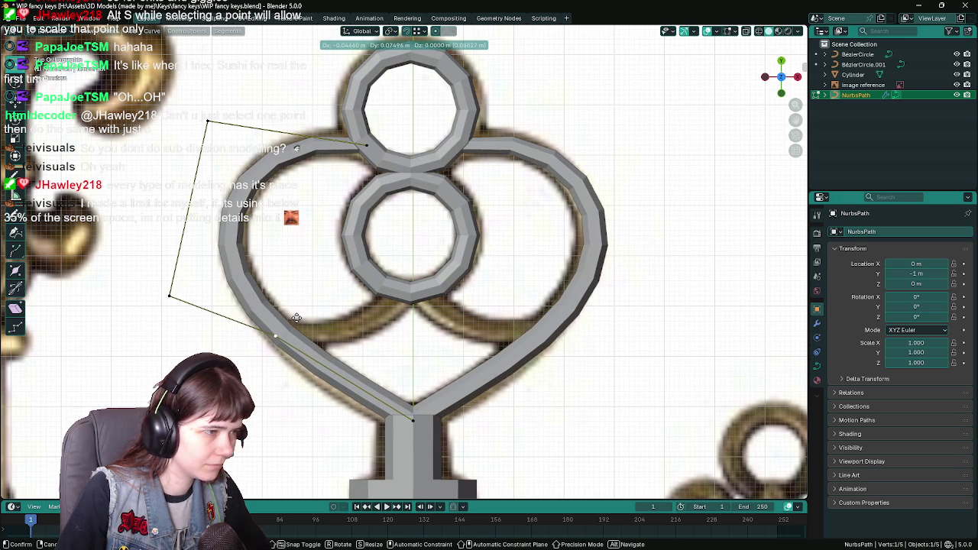
left_click(297, 318)
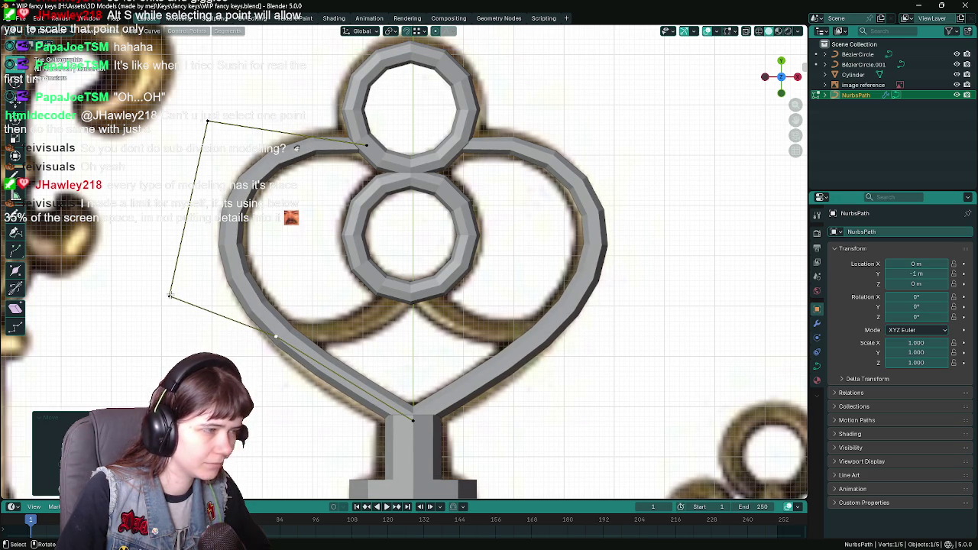
key("g")
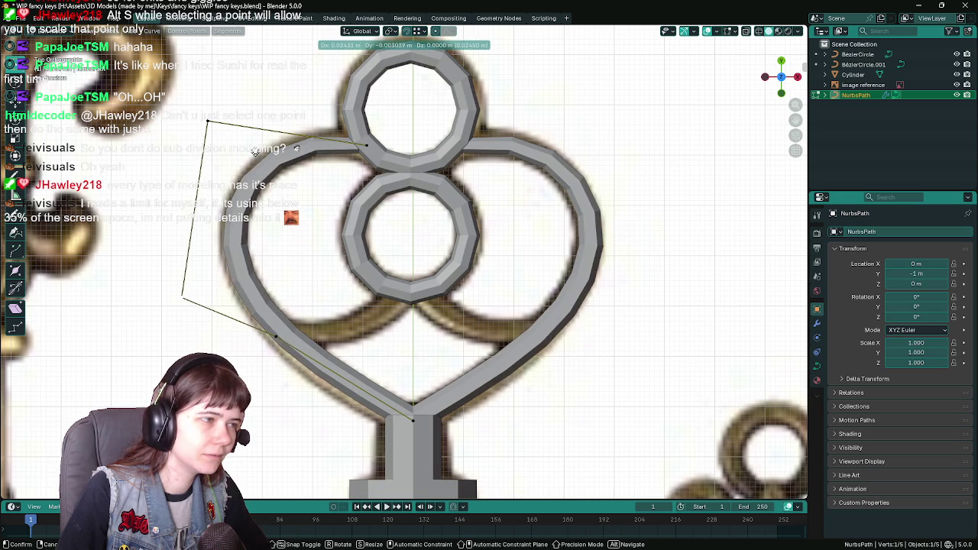
left_click(251, 154)
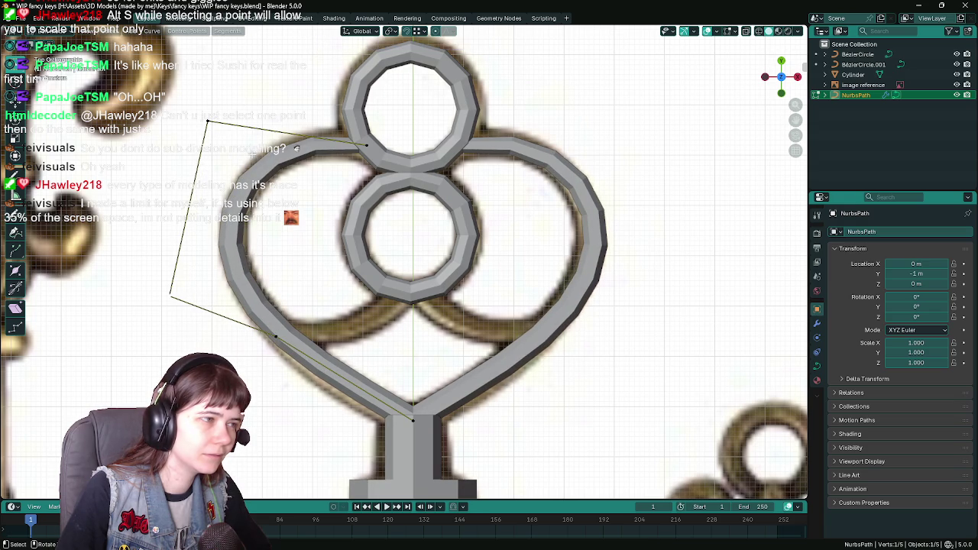
key("g")
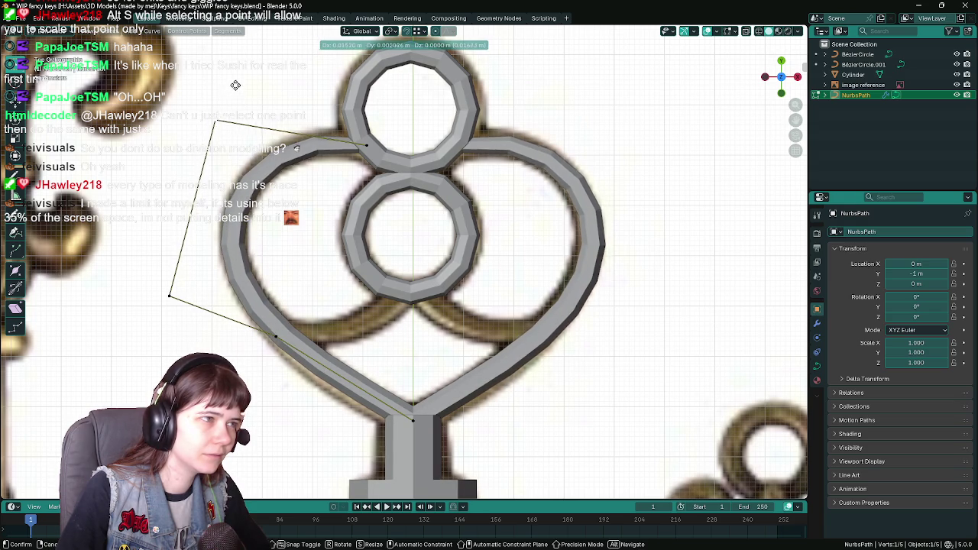
left_click(240, 79)
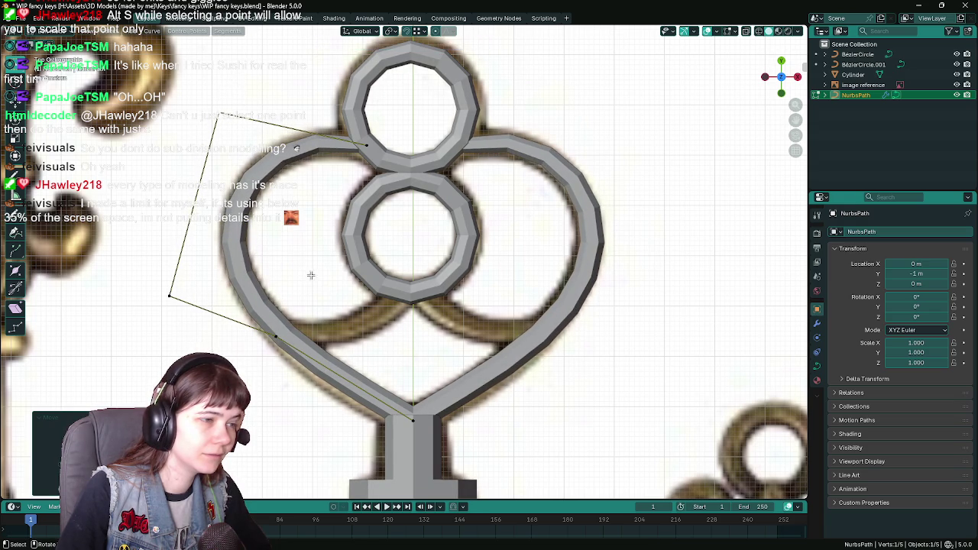
scroll(290, 224, "up", 1)
key("ctrl+s")
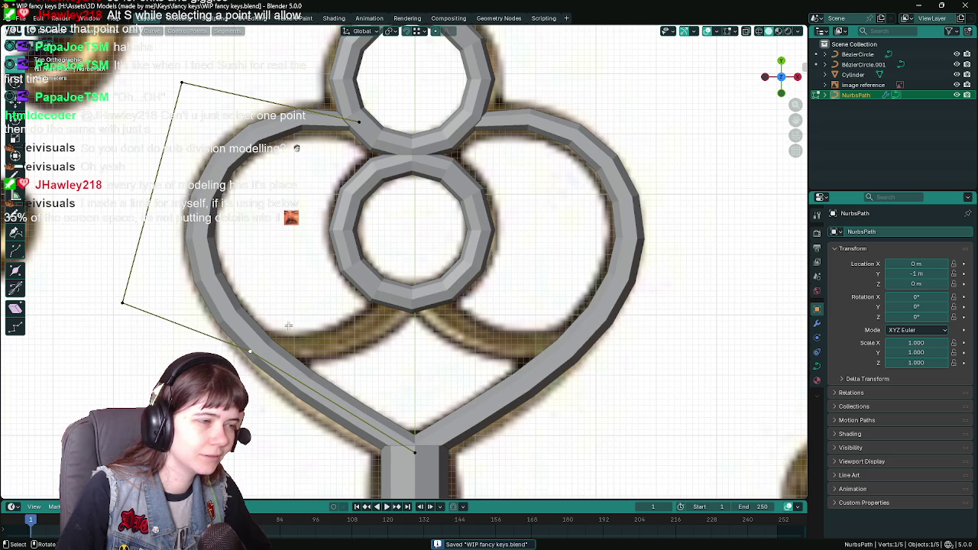
Step: After undoing a trial extrusion and saving, separate the selected point into a new object
key("e")
left_click(461, 304)
key("ctrl+z")
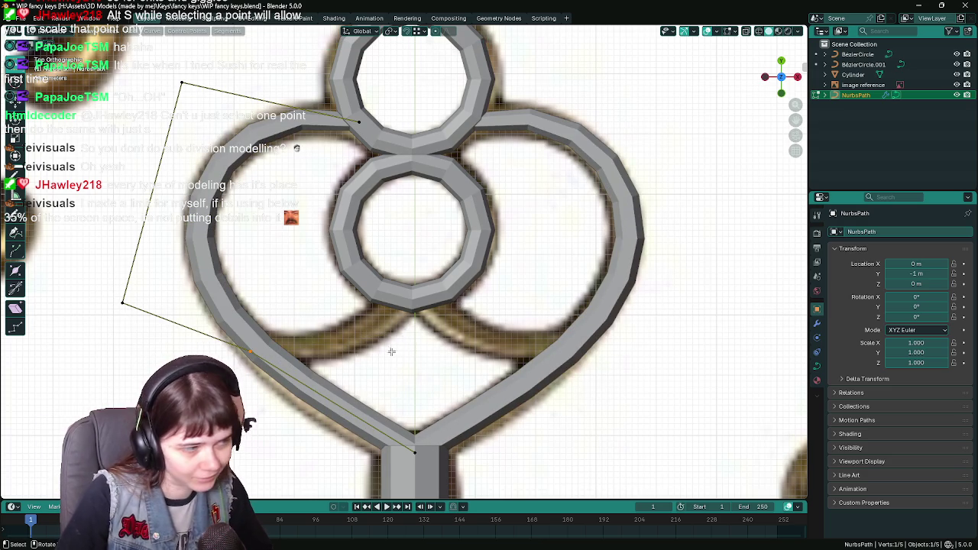
key("ctrl+s")
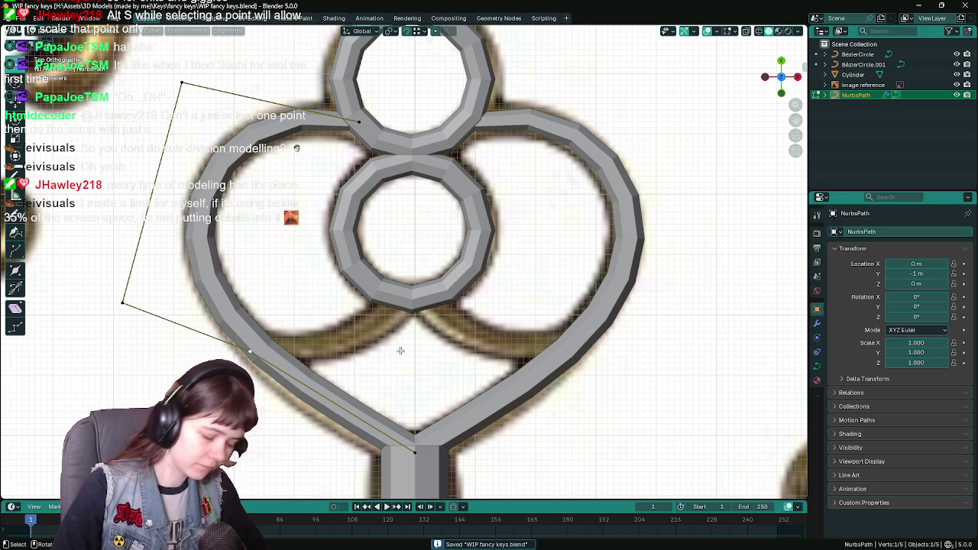
key("Tab")
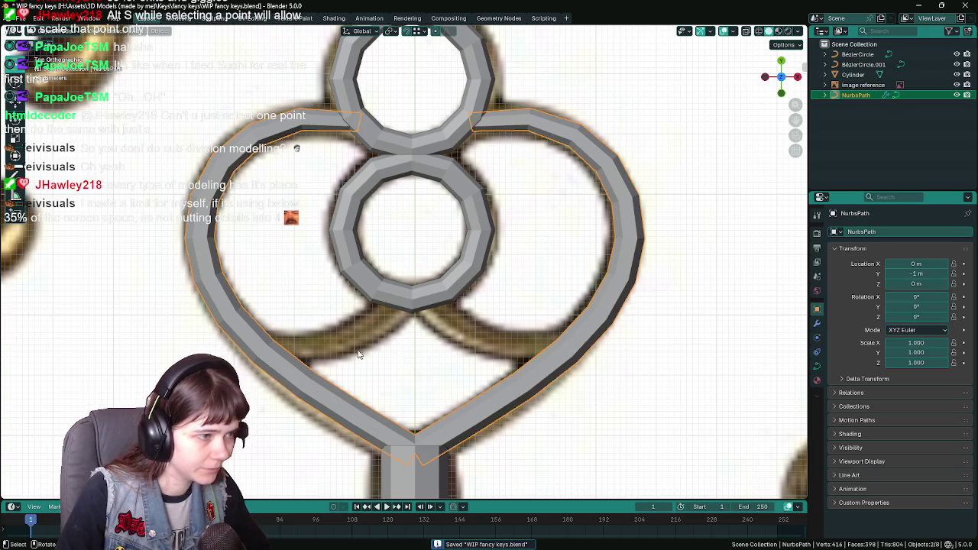
key("Tab")
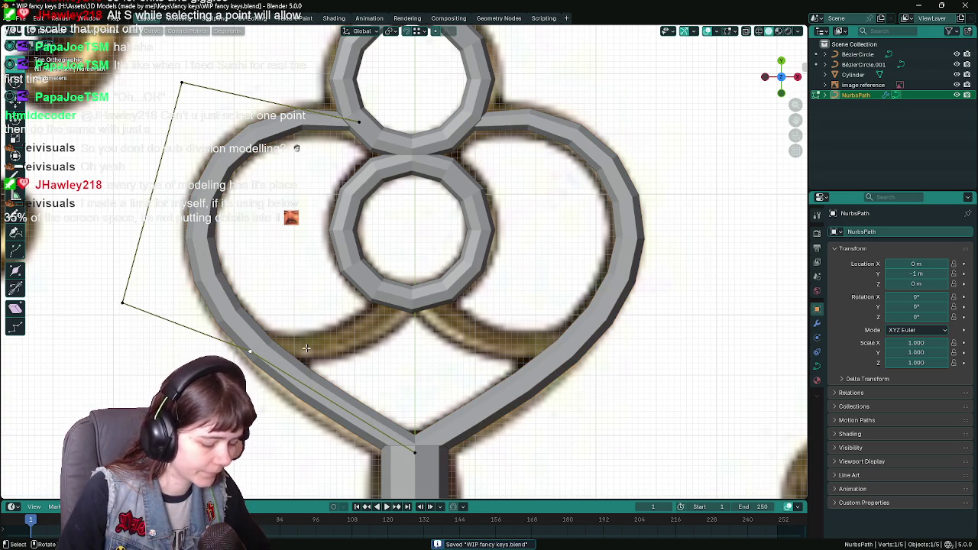
key("p")
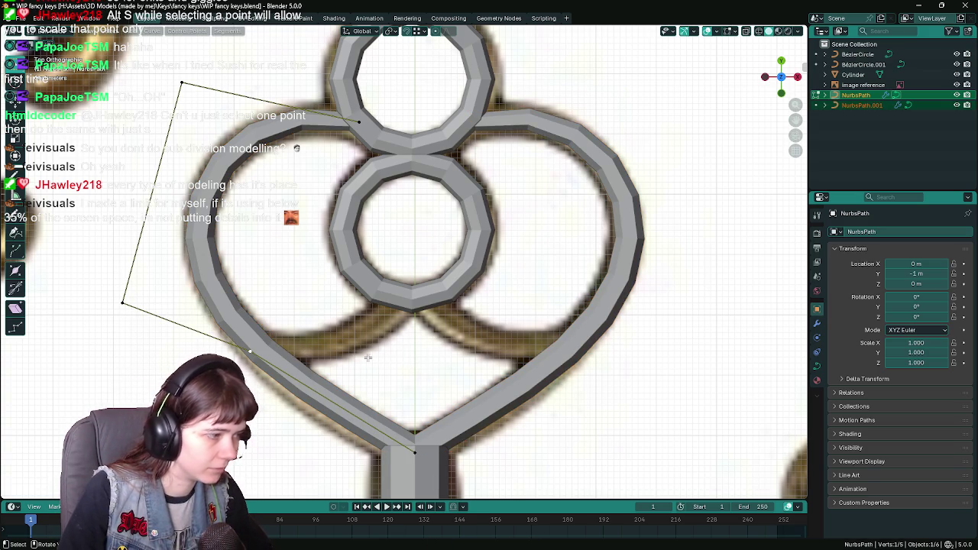
Step: Save, then select NurbsPath.001's lone point and browse the Select and Control Points menus
key("ctrl+s")
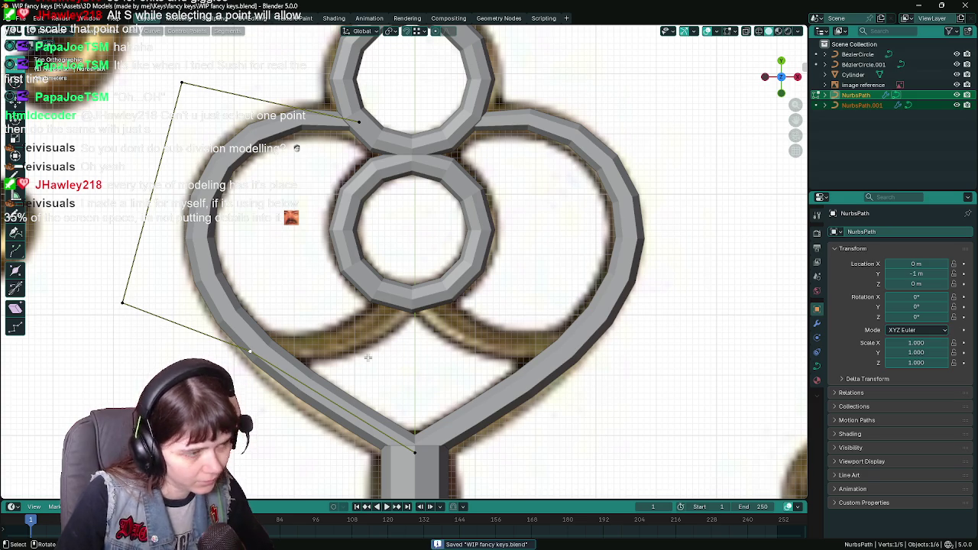
key("Tab")
scroll(355, 340, "down", 1)
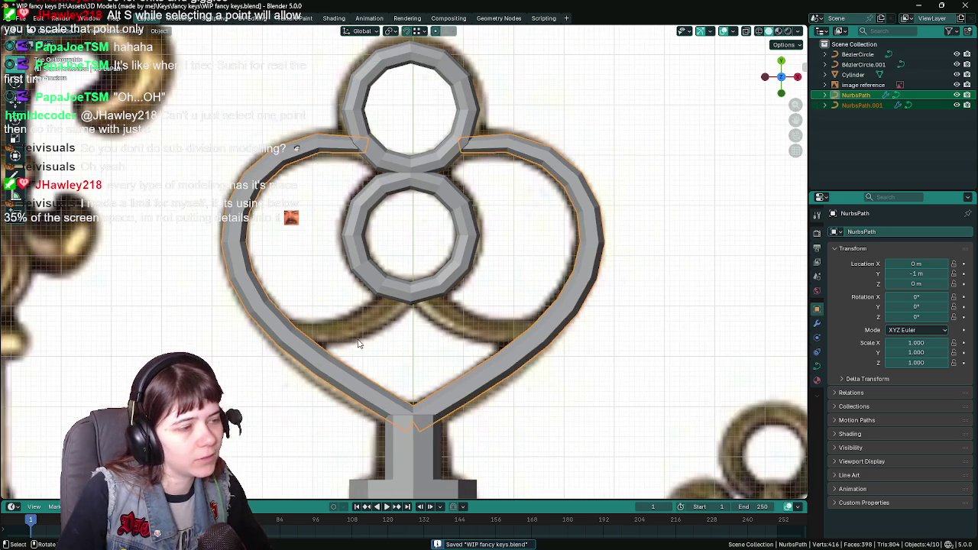
key("Tab")
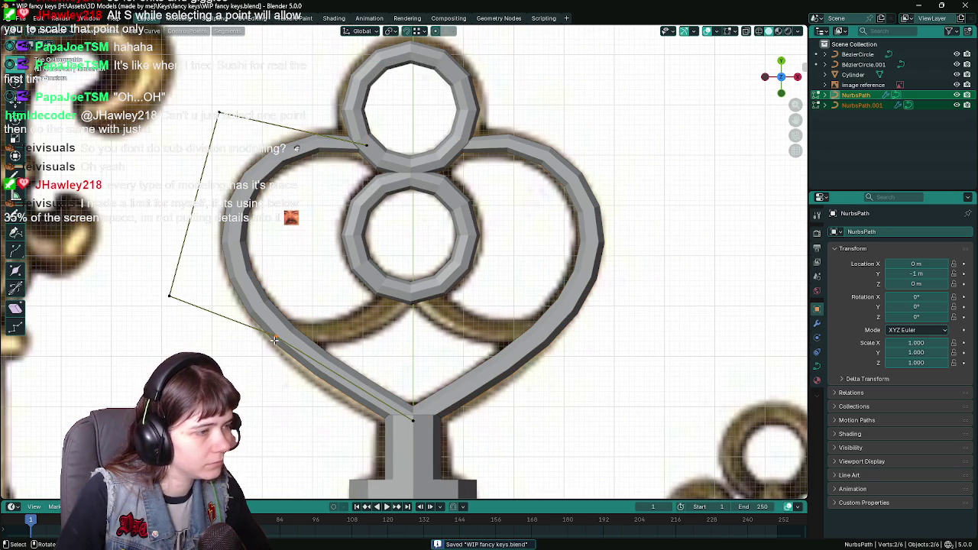
left_click(277, 338)
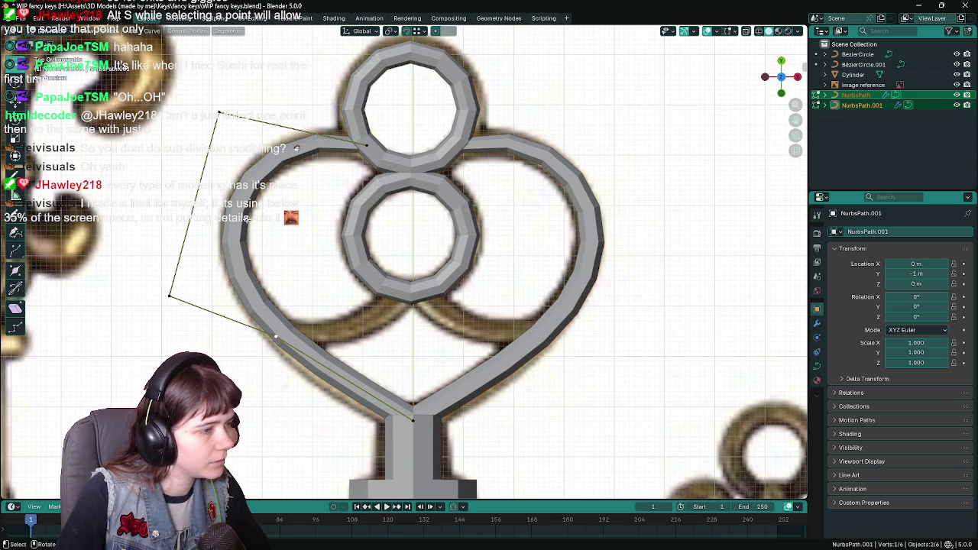
left_click(109, 32)
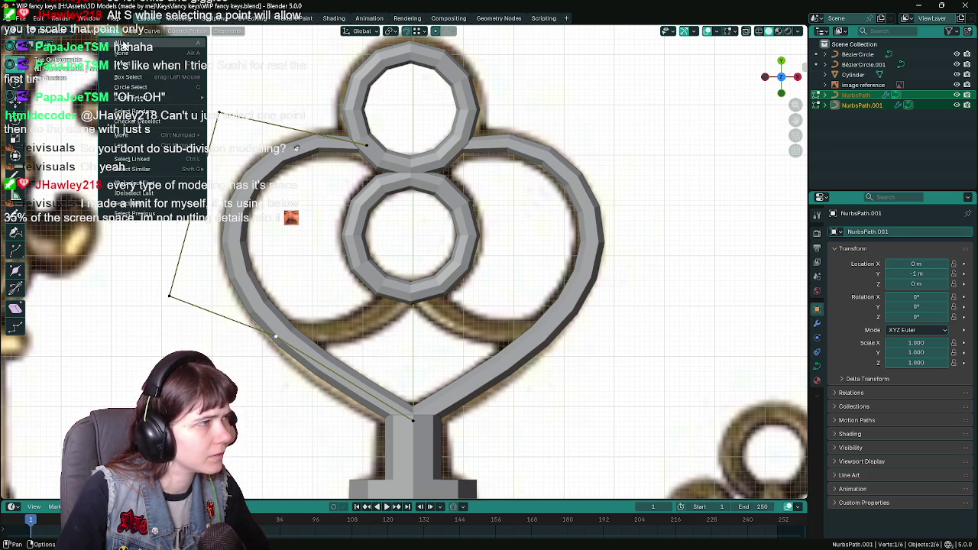
left_click(107, 36)
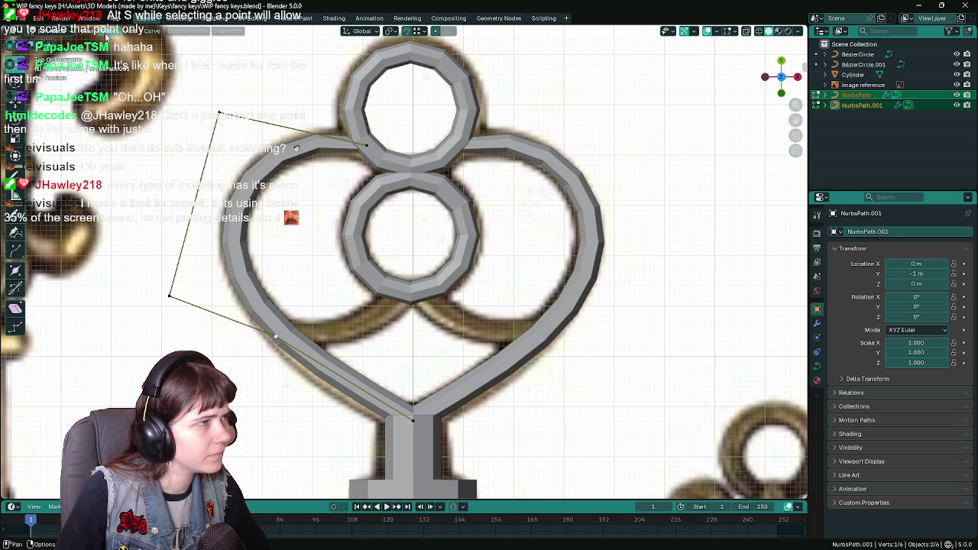
left_click(186, 34)
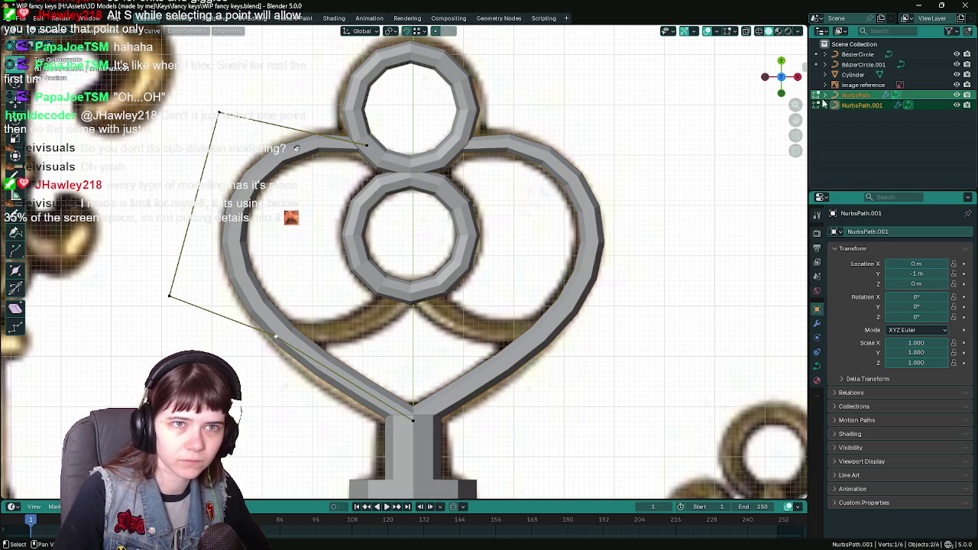
Step: Make NurbsPath.001 the active object and enter Edit Mode on its points
left_click(867, 106)
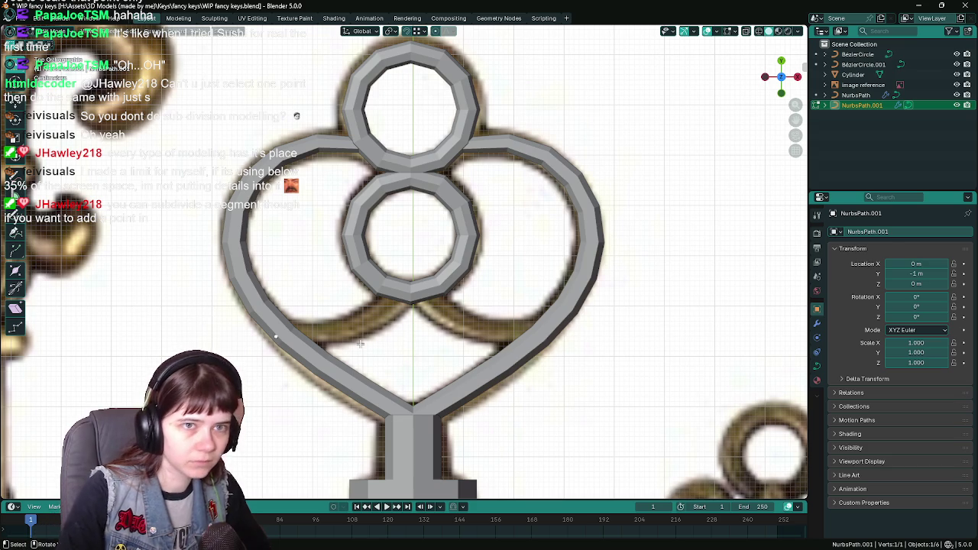
left_click(856, 95)
key("Tab")
left_click(864, 106)
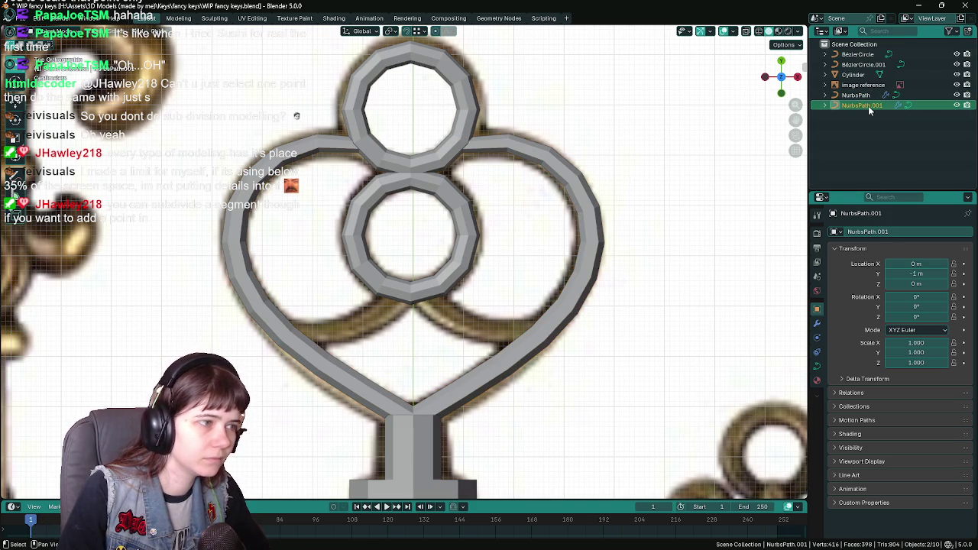
key("Tab")
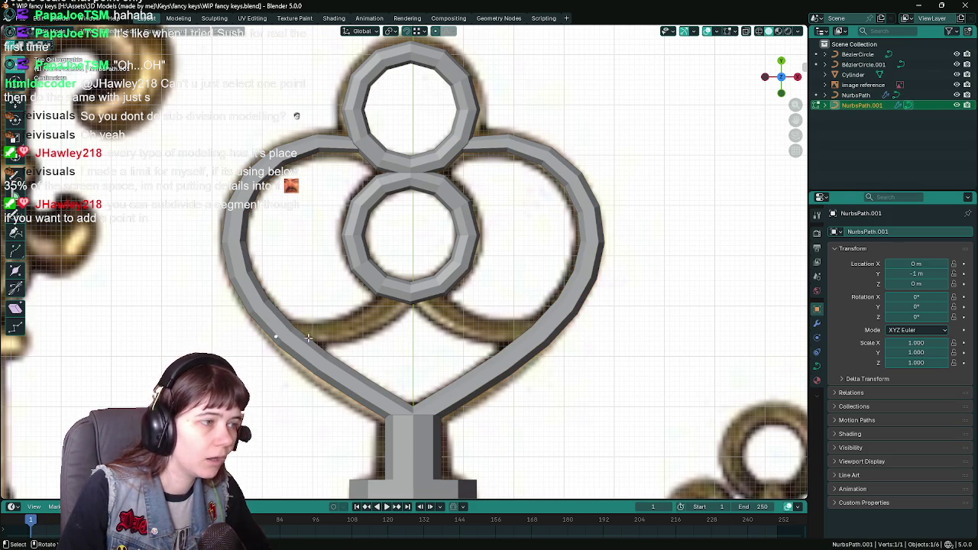
Step: Extrude two new points from the curve toward the central ring's base
mouse_move(308, 337)
middle_mouse_down("ctrl")
mouse_move(384, 307)
mouse_move(358, 303)
middle_mouse_up("ctrl")
key("e")
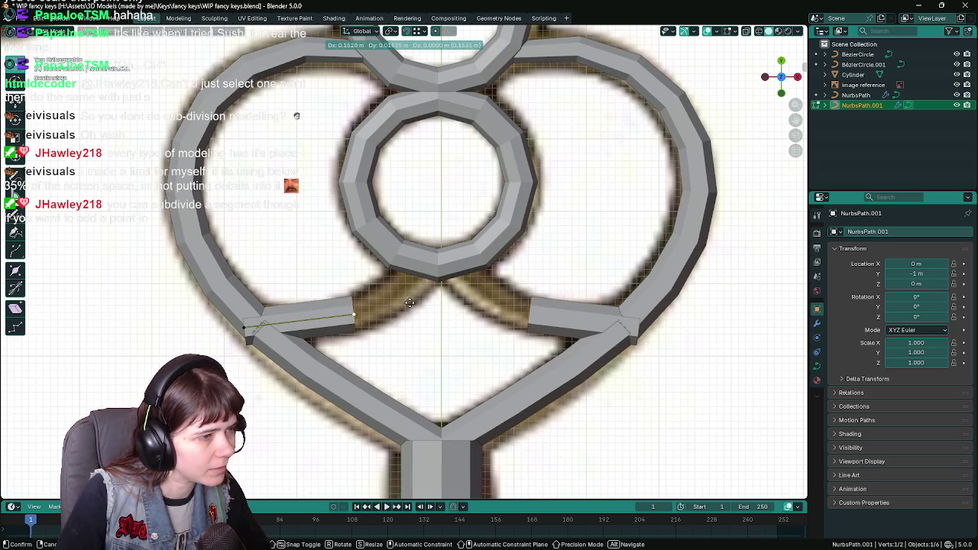
left_click(417, 304)
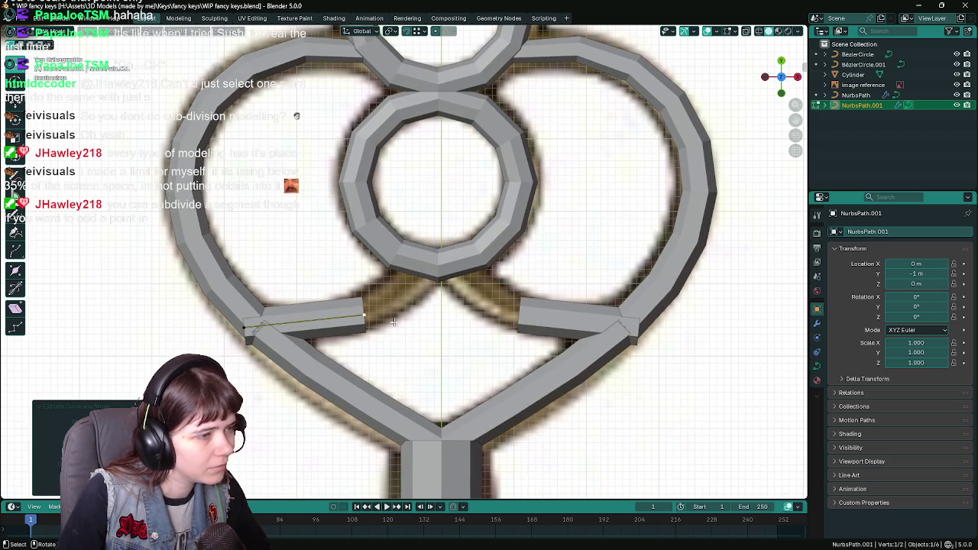
key("e")
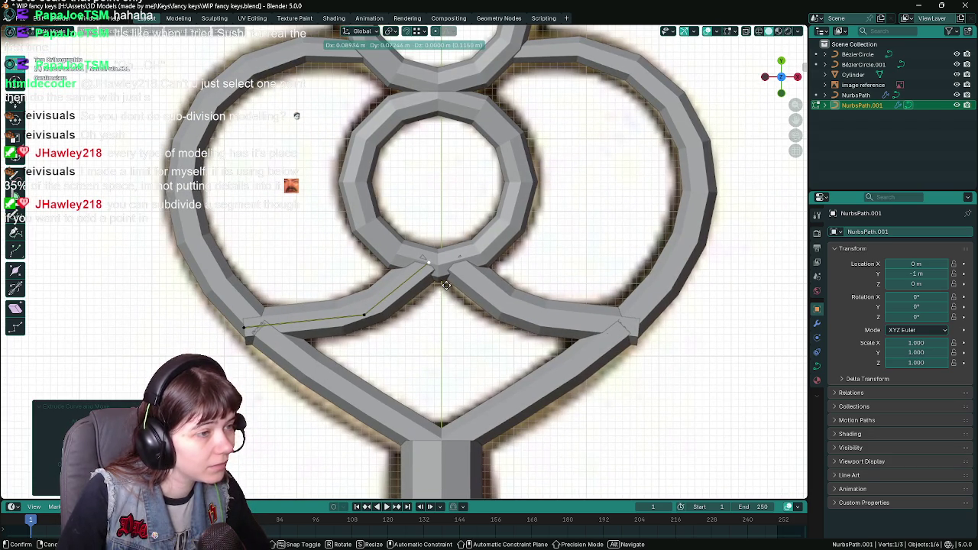
left_click(445, 284)
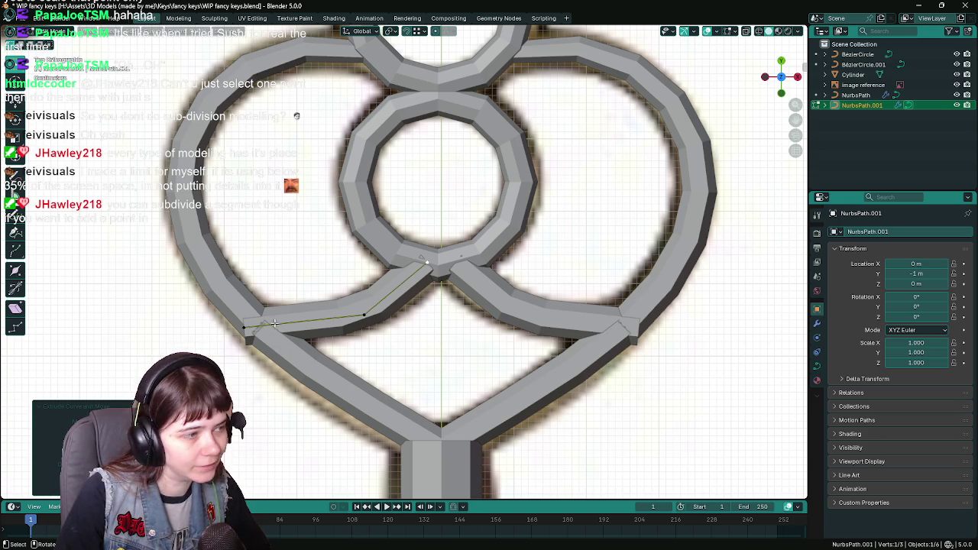
Step: Reposition the strand's points so it starts at the heart lobe's inner edge, and enable snapping
key("g")
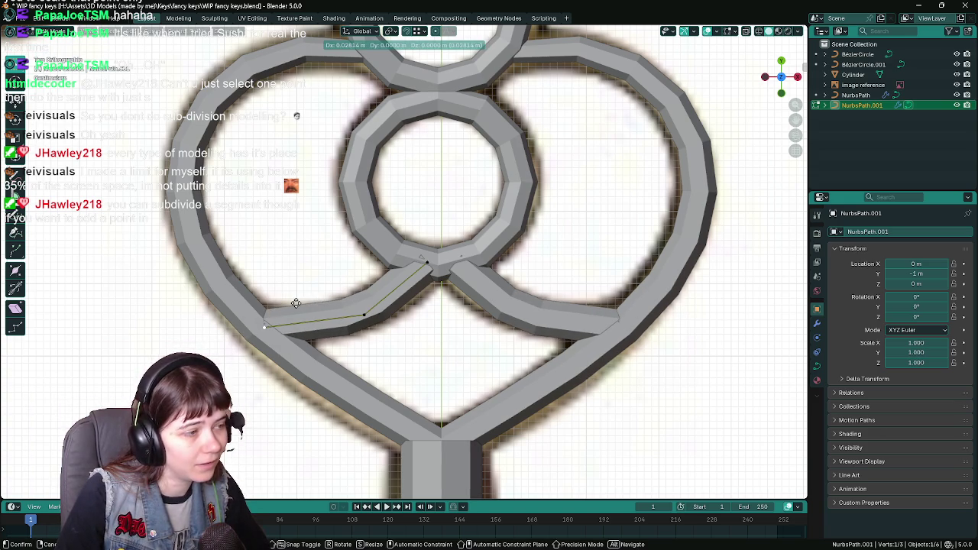
left_click(304, 306)
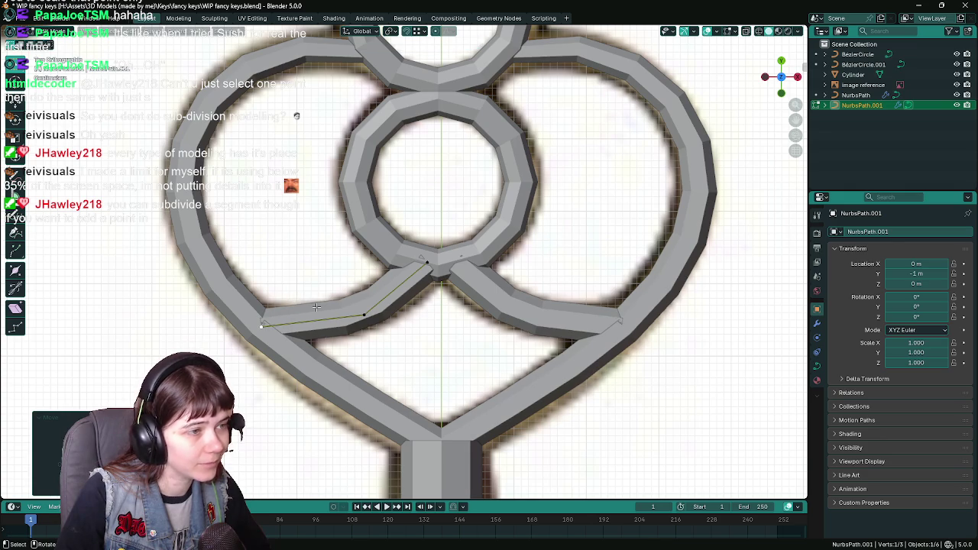
left_click(421, 270)
key("g")
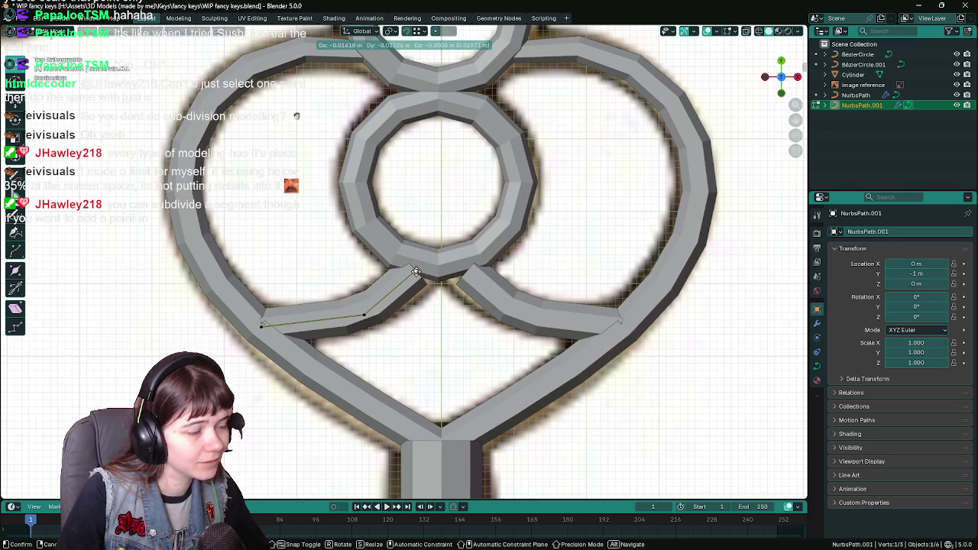
left_click(415, 273)
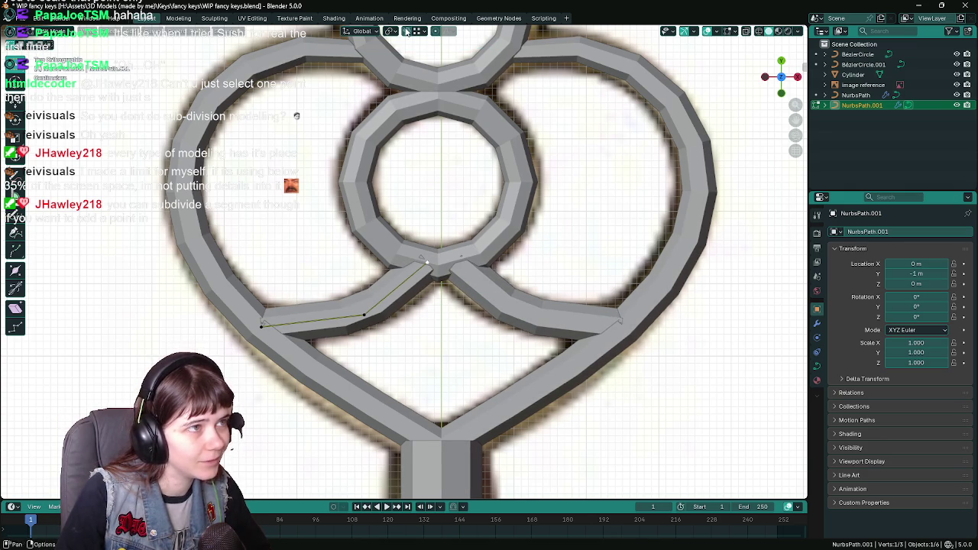
left_click(407, 31)
left_click(417, 32)
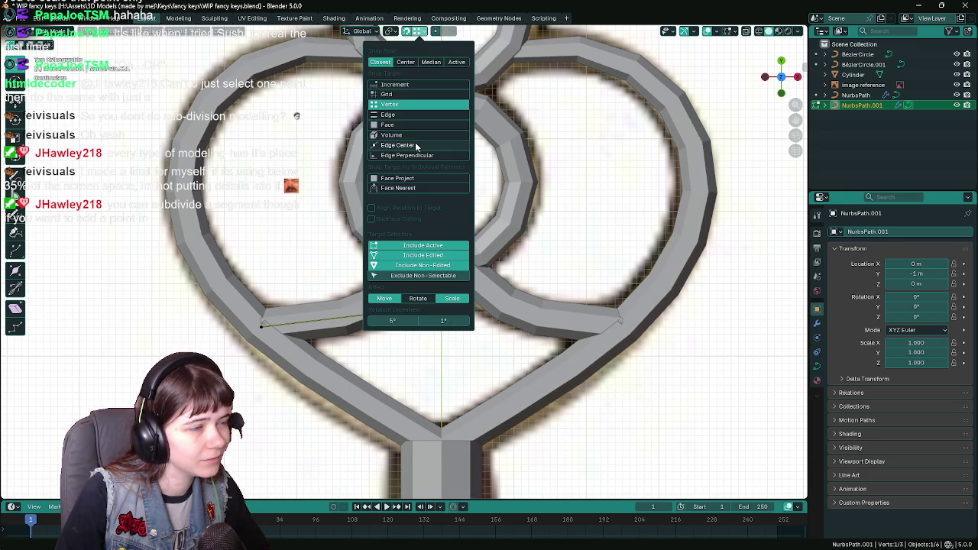
Step: Snap the strand's inner end point onto the centre line at the ring's base
key("g")
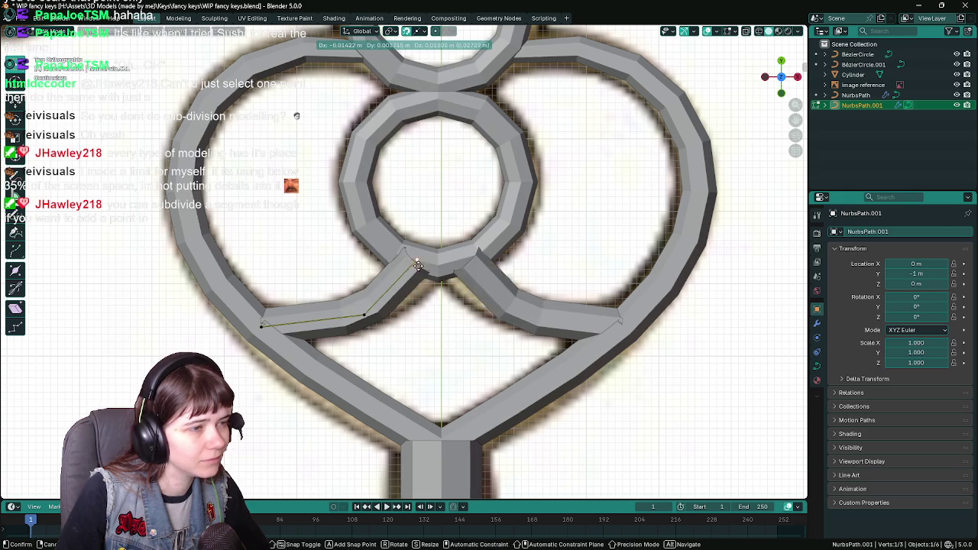
key("shift+z")
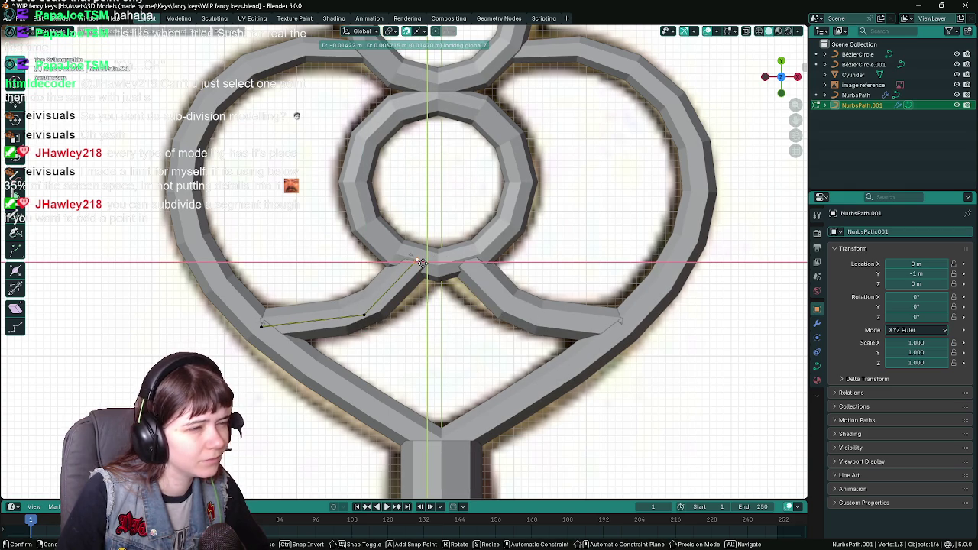
left_click(422, 263)
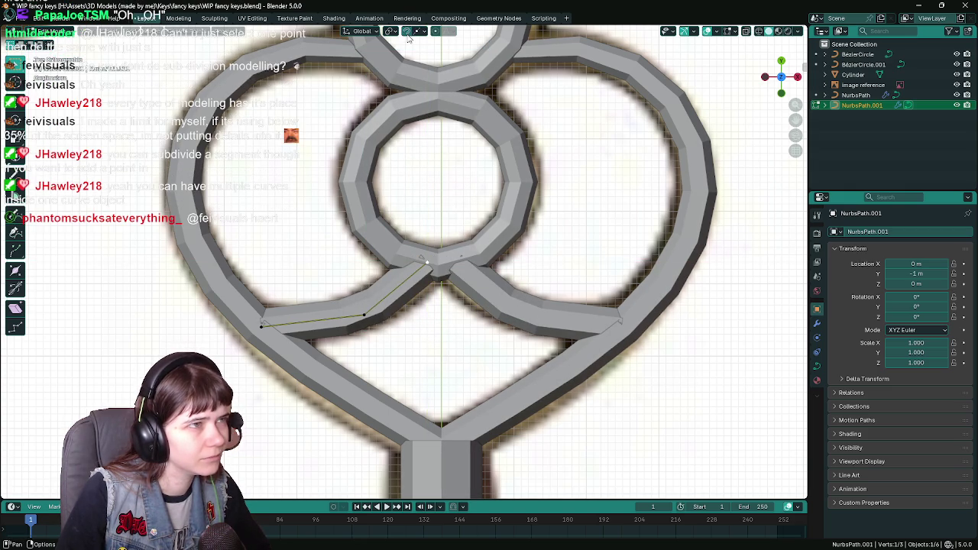
scroll(478, 211, "up", 2)
key("ctrl+s")
key("g")
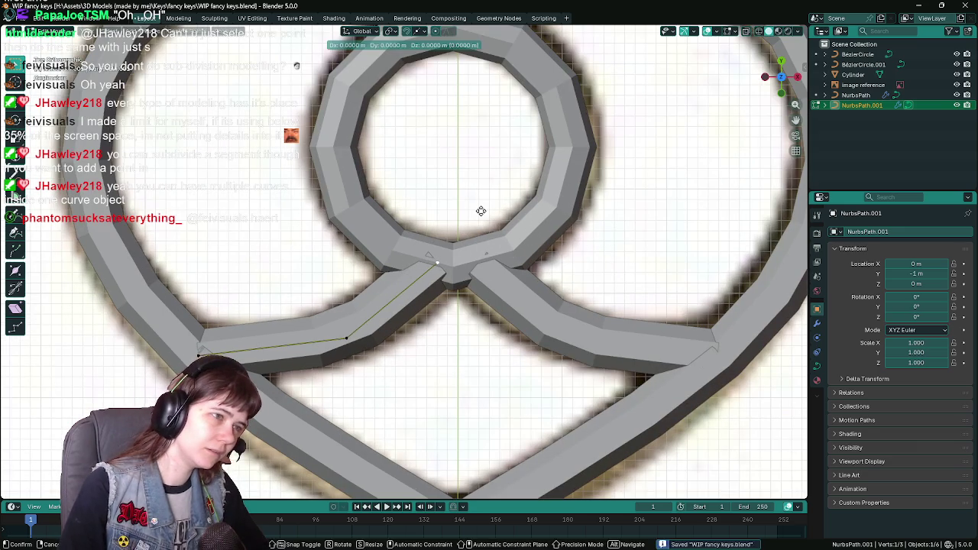
key("shift+z")
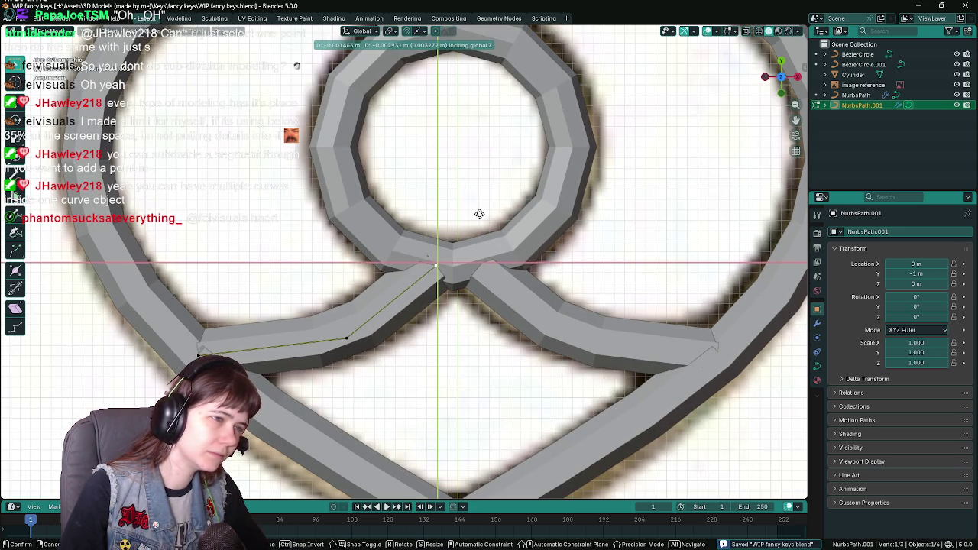
left_click(479, 214)
Step: Nudge the middle control point slightly lower-left and select the outer end point
scroll(367, 305, "down", 1)
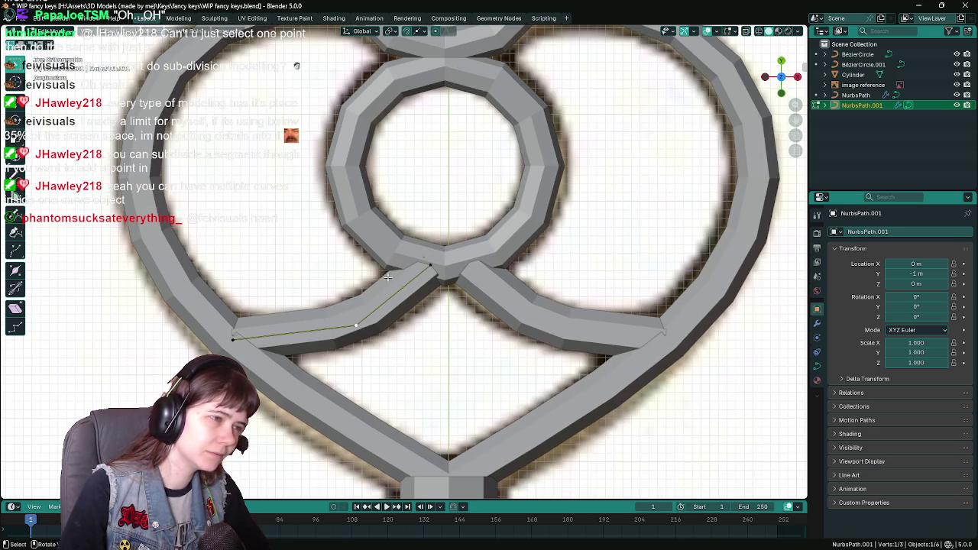
key("g")
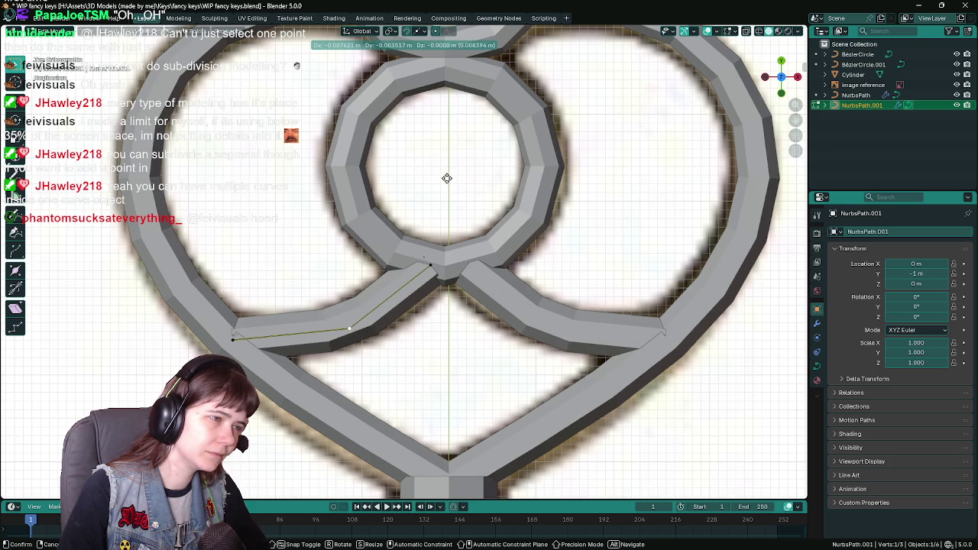
left_click(447, 178)
left_click(222, 339)
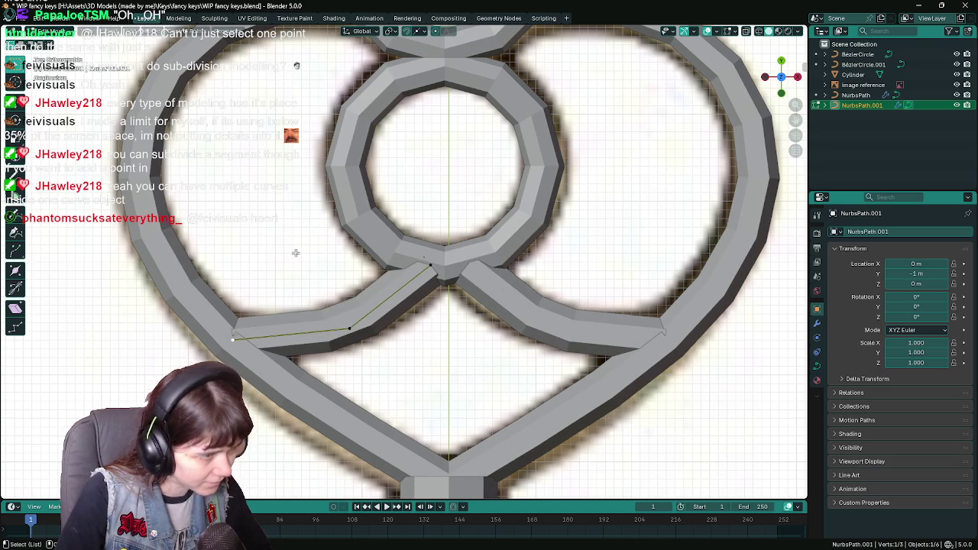
Step: Shrink the tube radius at both end points of the branch curve
key("alt+s")
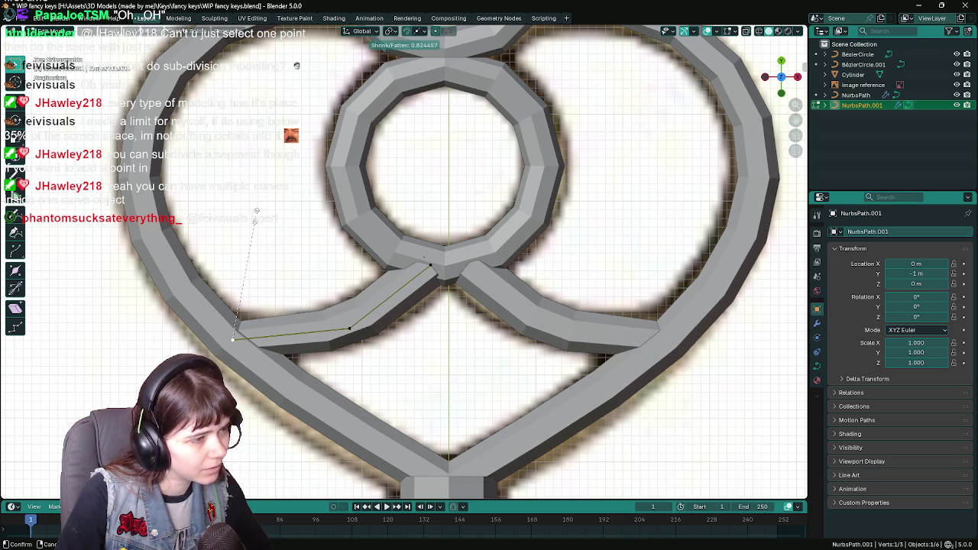
left_click(256, 217)
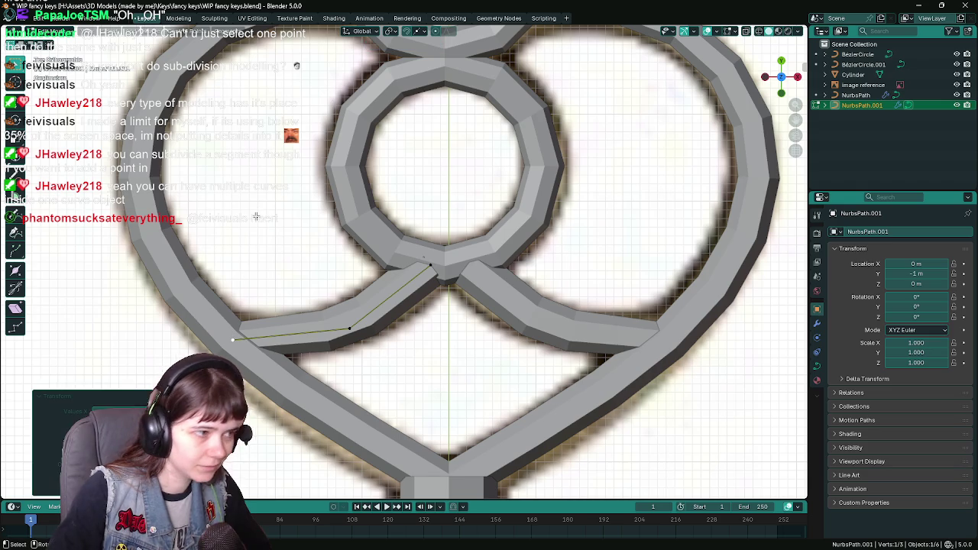
left_click(432, 266)
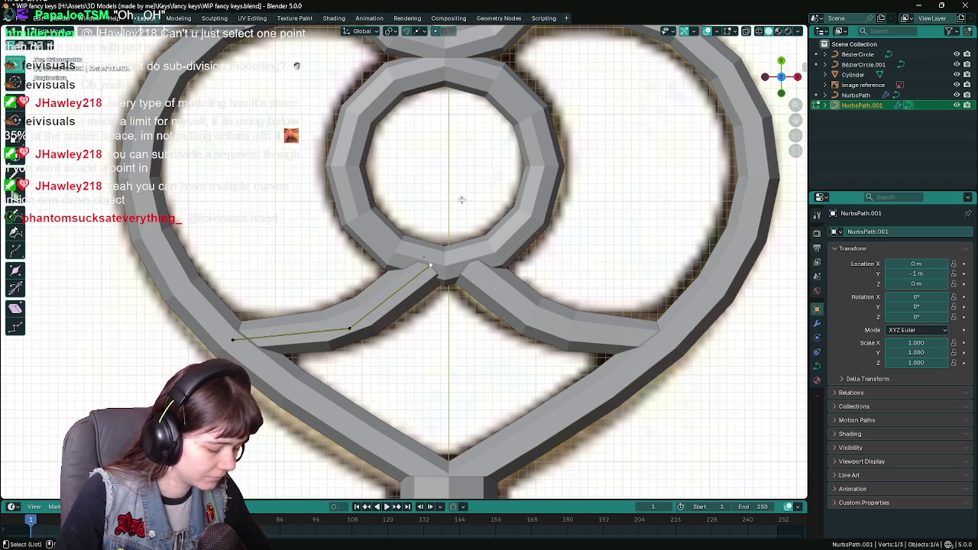
key("alt+s")
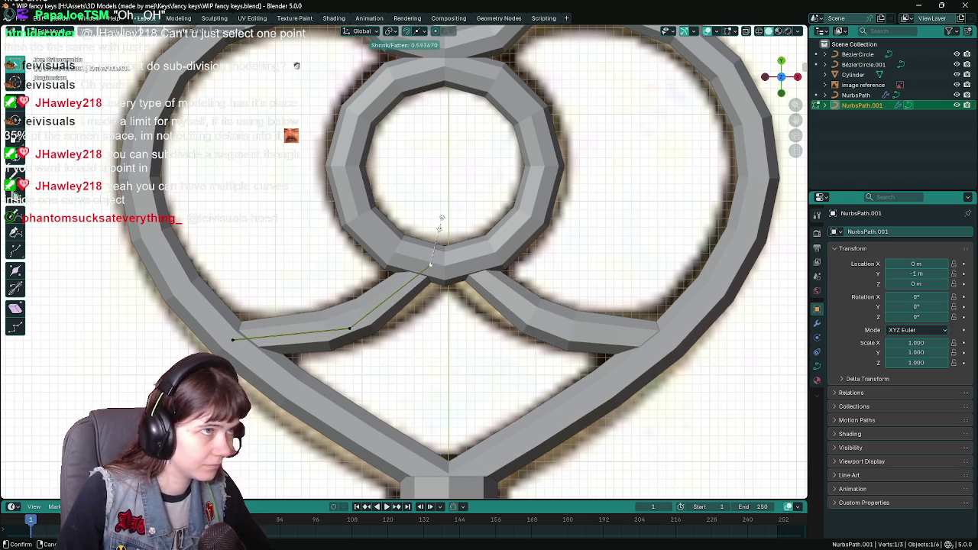
left_click(441, 221)
scroll(366, 359, "down", 4)
scroll(365, 359, "down", 3)
Step: Orbit to inspect the key in 3D, then return to the top-down view
mouse_move(439, 320)
middle_mouse_down()
mouse_move(329, 315)
mouse_move(375, 315)
mouse_move(430, 354)
mouse_move(441, 341)
middle_mouse_up()
scroll(375, 315, "up", 3)
key("KP_7")
scroll(441, 341, "down", 4)
scroll(430, 316, "up", 4)
scroll(430, 316, "up", 3)
Step: Save WIP fancy keys.blend and move the middle point toward the centre and slightly higher
key("Tab")
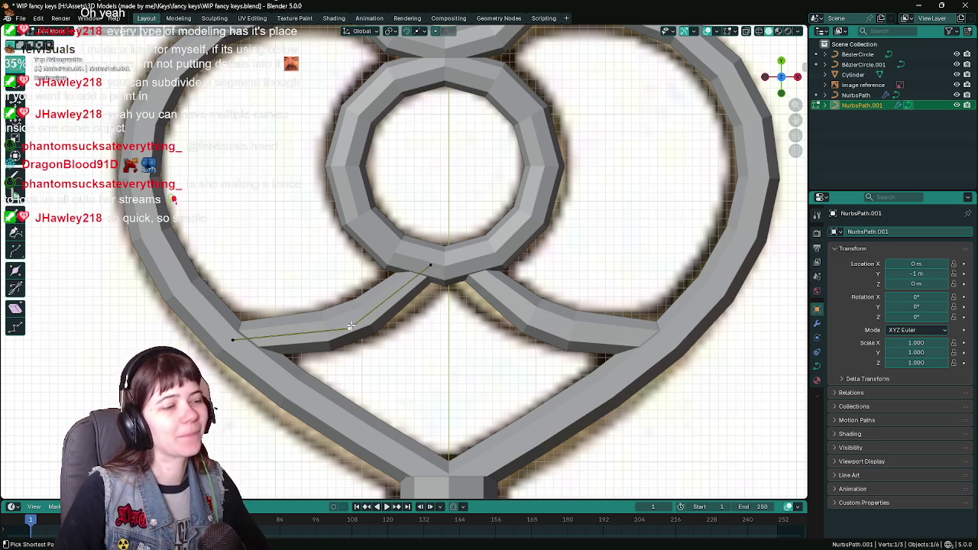
key("ctrl+s")
scroll(353, 317, "down", 1)
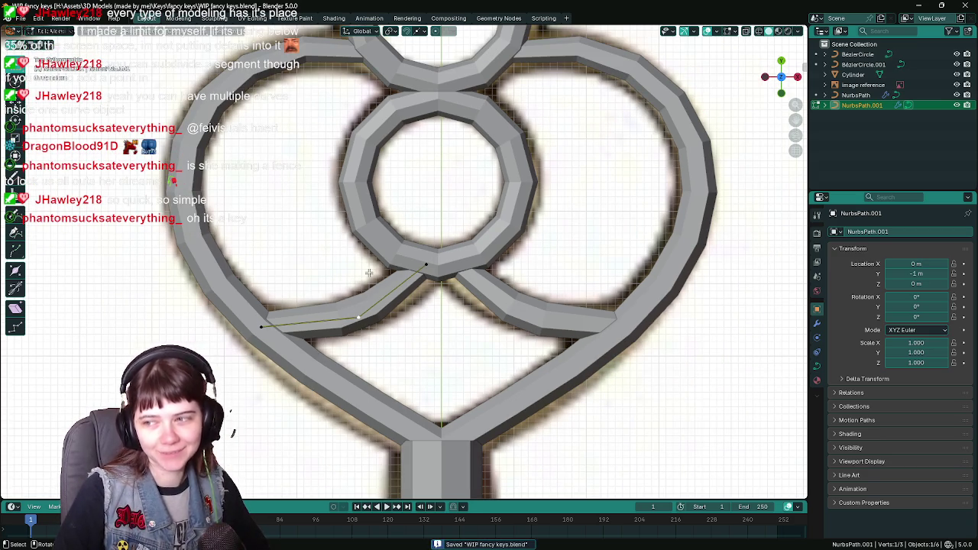
key("g")
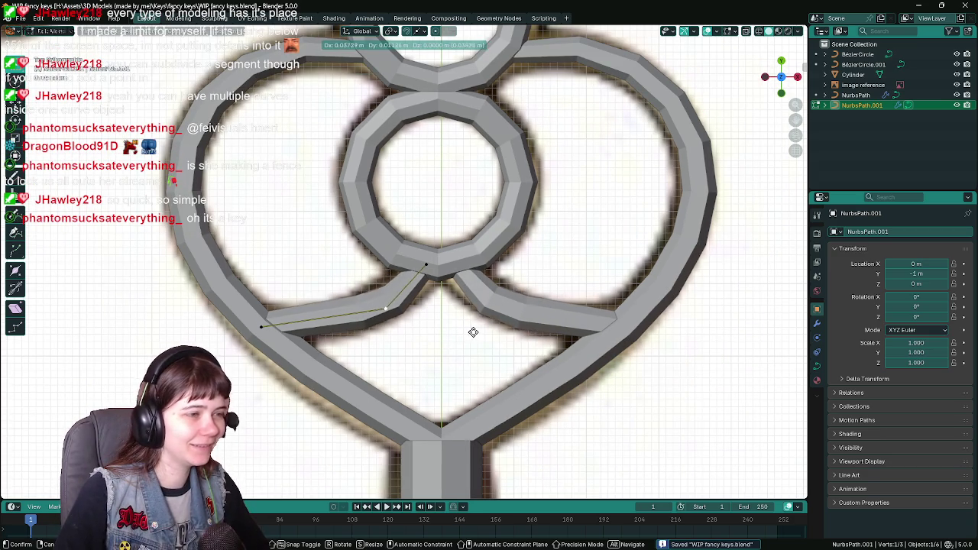
left_click(469, 331)
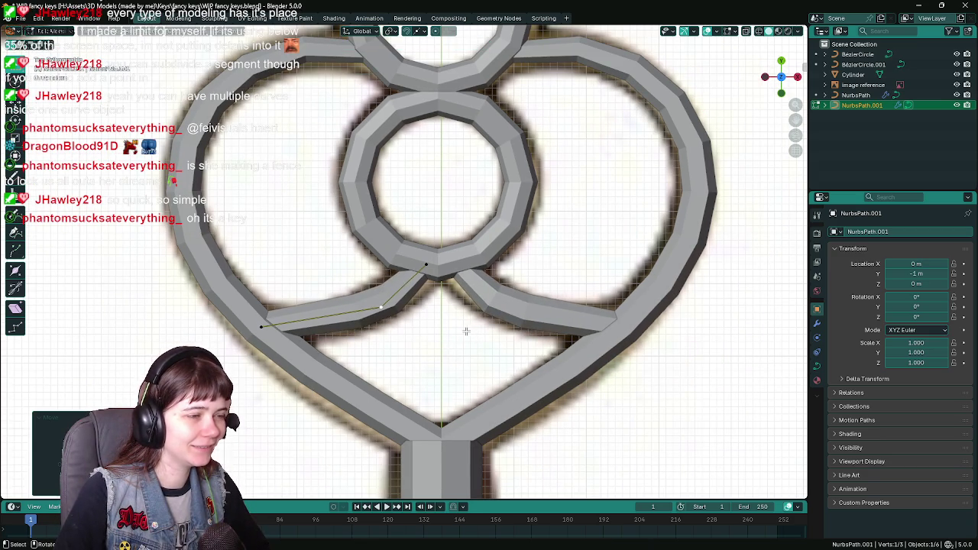
Step: Return to Object Mode, deselect everything, and zoom out to view the V-shaped inner strands
key("Tab")
scroll(435, 346, "down", 3)
scroll(436, 345, "down", 4)
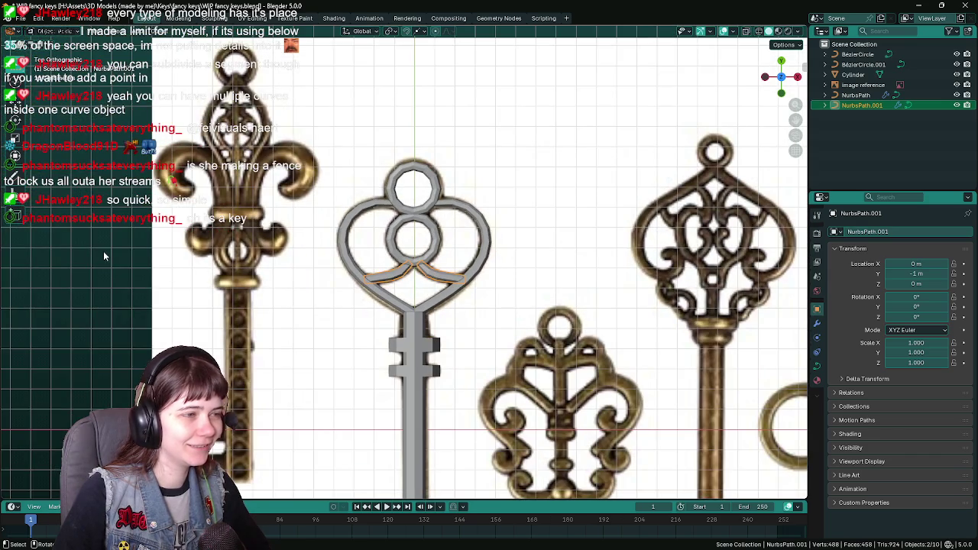
key("alt+a")
scroll(103, 250, "down", 2)
scroll(104, 250, "down", 1)
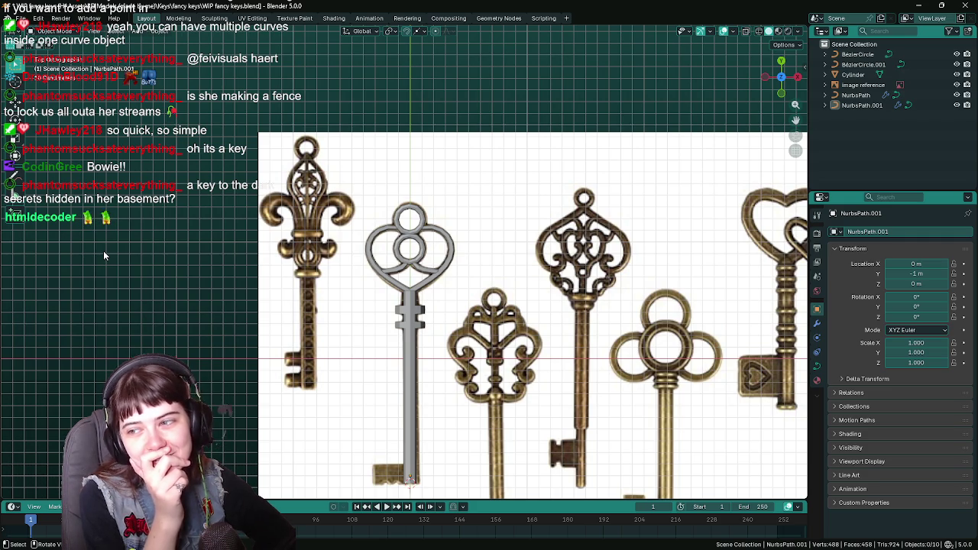
scroll(110, 258, "up", 5)
scroll(408, 299, "up", 1)
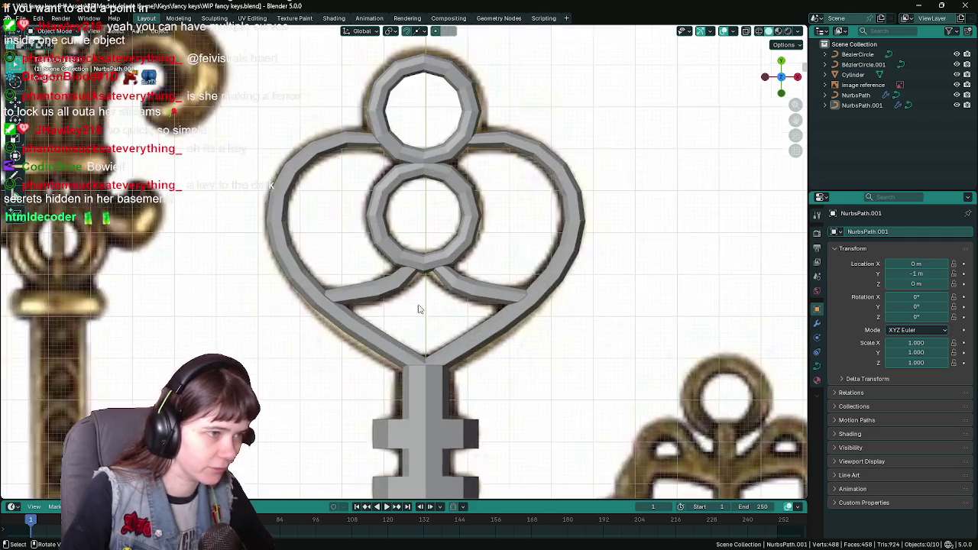
Step: Enter Edit Mode on the branch curve, trying a move of its end point and cancelling
scroll(441, 328, "up", 4)
key("ctrl+s")
key("Tab")
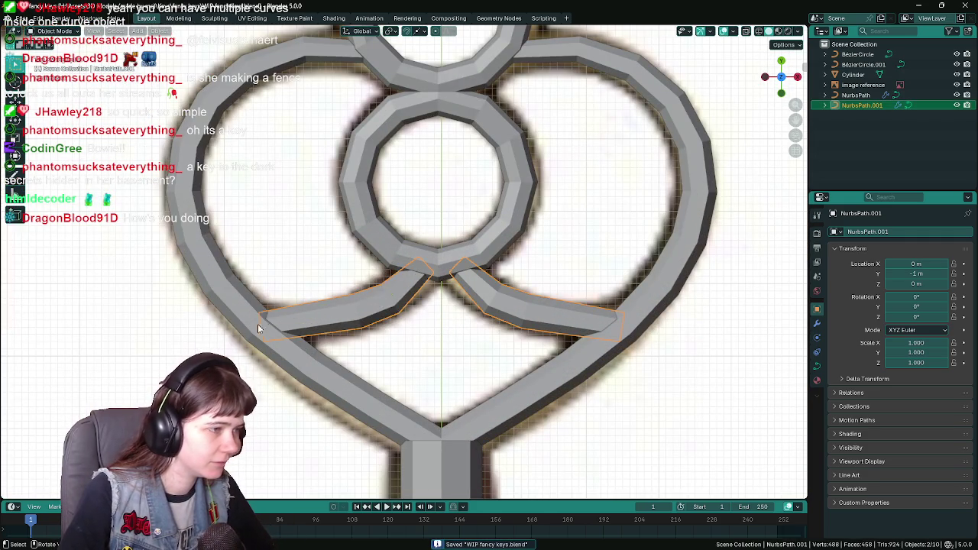
key("g")
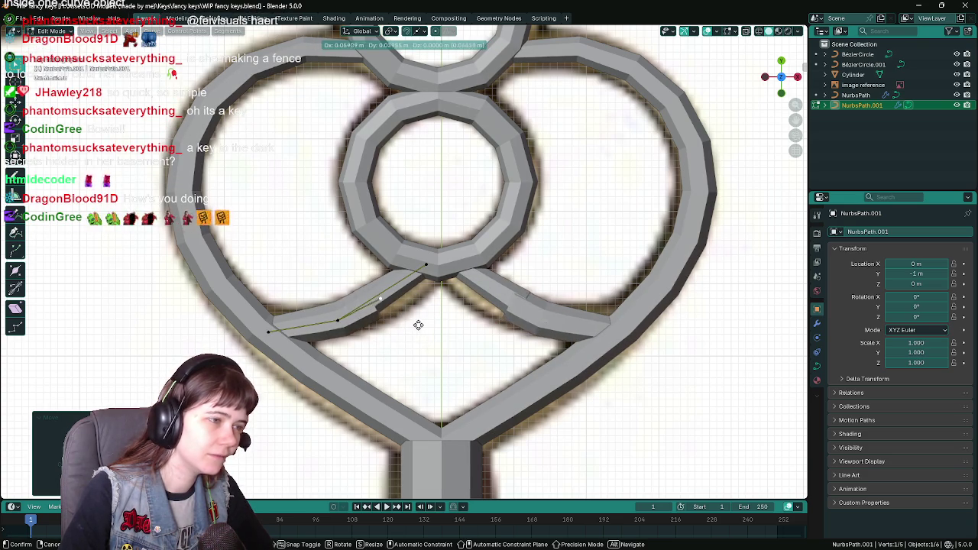
key("Escape")
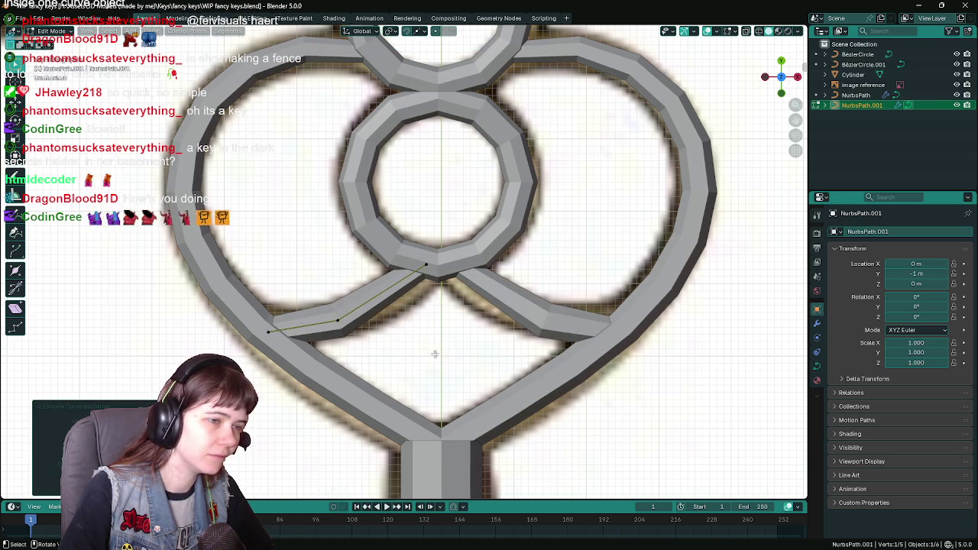
Step: Subdivide the segment, bend the new fourth point up into the ring's base, and save
right_click(388, 291)
right_click(346, 315)
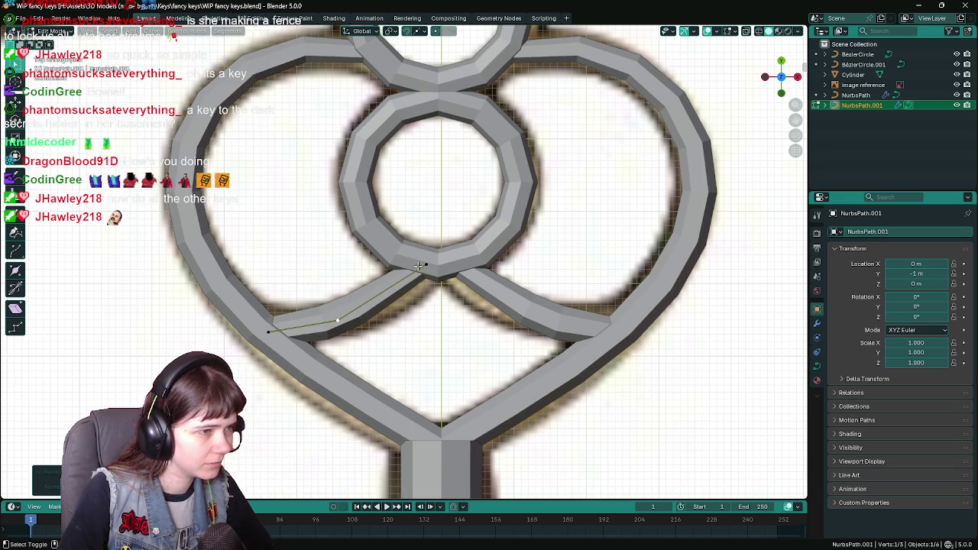
right_click(418, 265)
left_click(386, 274)
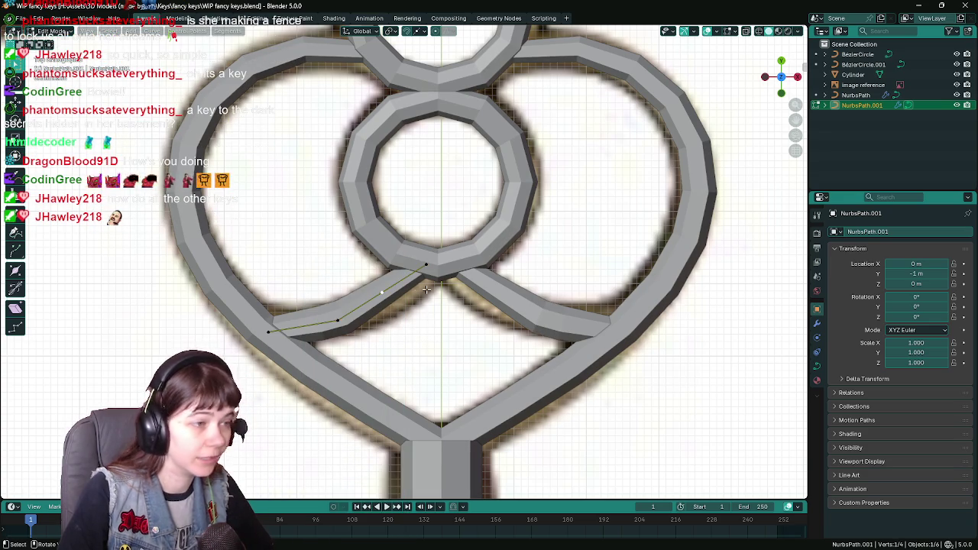
key("g")
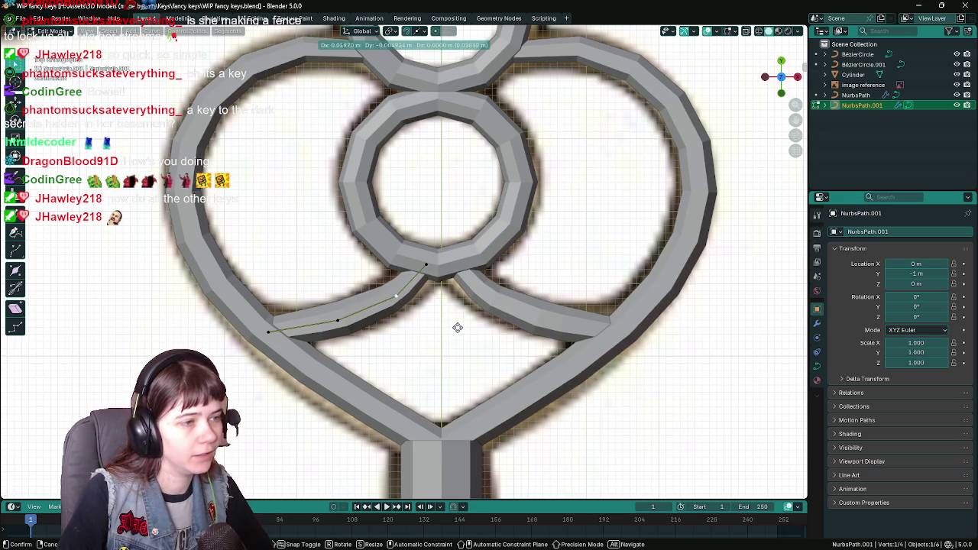
left_click(457, 327)
key("ctrl+s")
key("Tab")
scroll(429, 265, "down", 3)
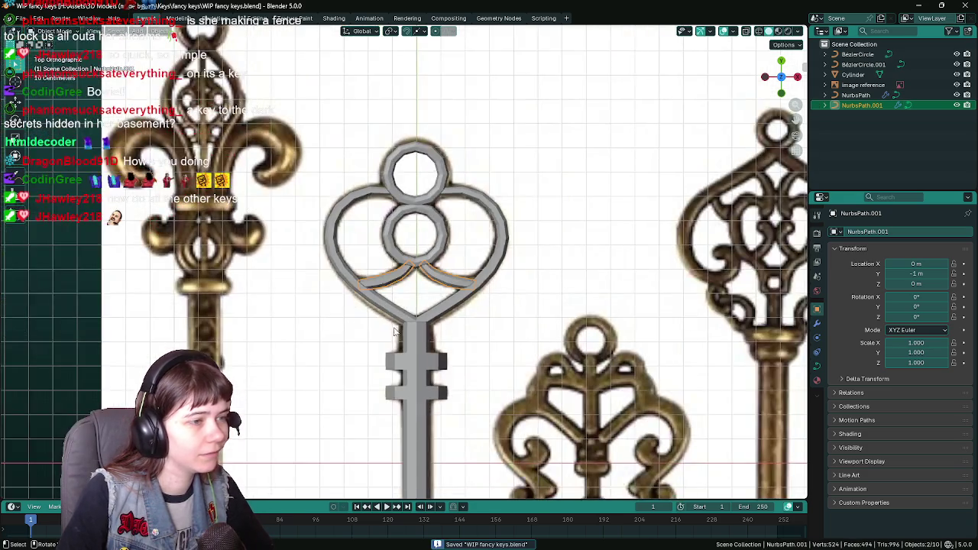
Step: Reselect the NurbsPath.001 branch curve and enter Edit Mode
scroll(339, 324, "down", 3)
scroll(338, 323, "down", 1)
left_click(214, 265)
scroll(403, 252, "up", 4)
scroll(397, 317, "up", 4)
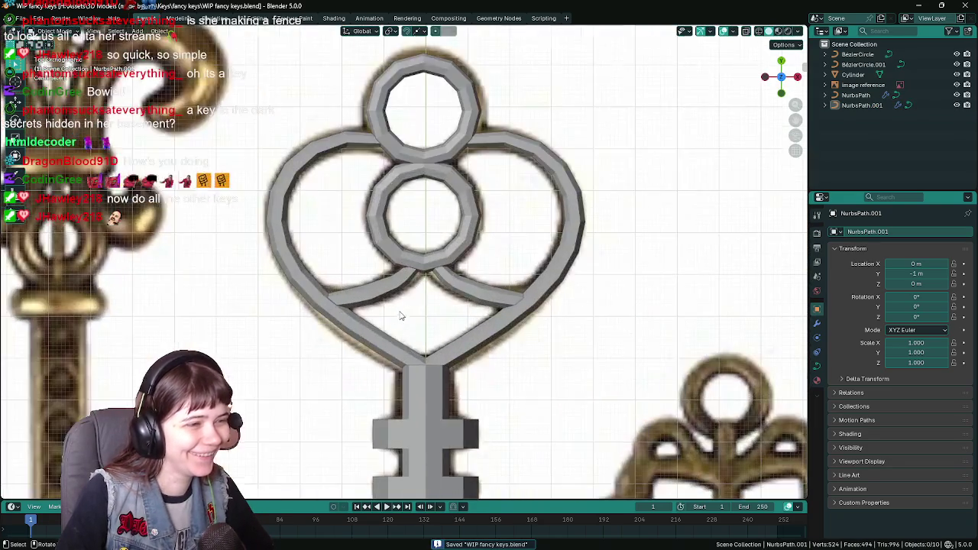
scroll(402, 307, "up", 4)
left_click(378, 319)
key("Tab")
Step: Move a lower control point along the branch, adjust its thickness, and reposition it again
left_click(325, 332)
key("g")
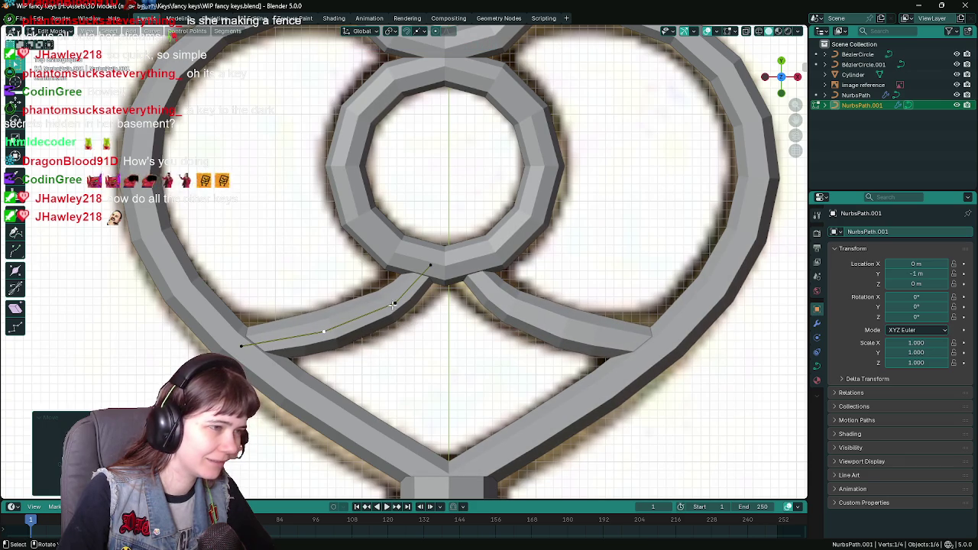
left_click(391, 304)
key("alt+s")
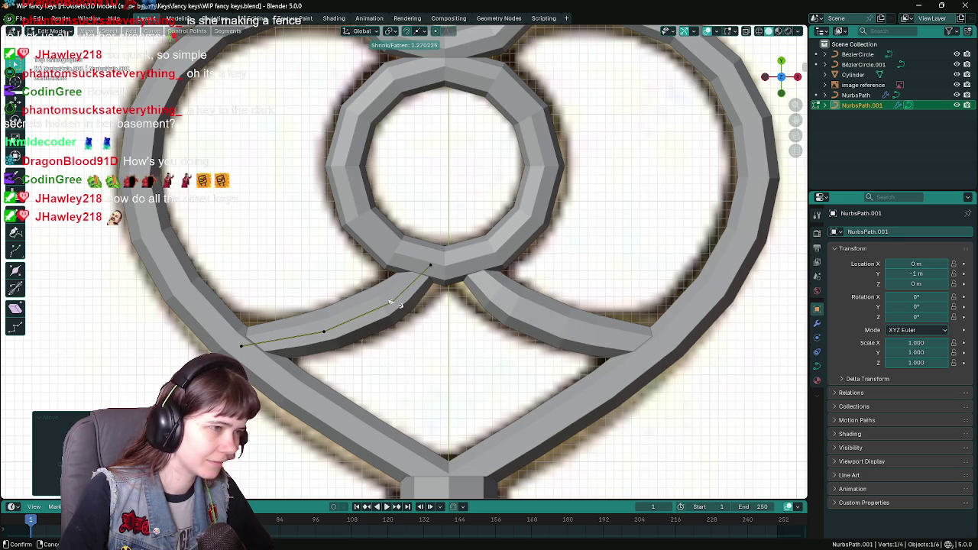
left_click(394, 304)
key("g")
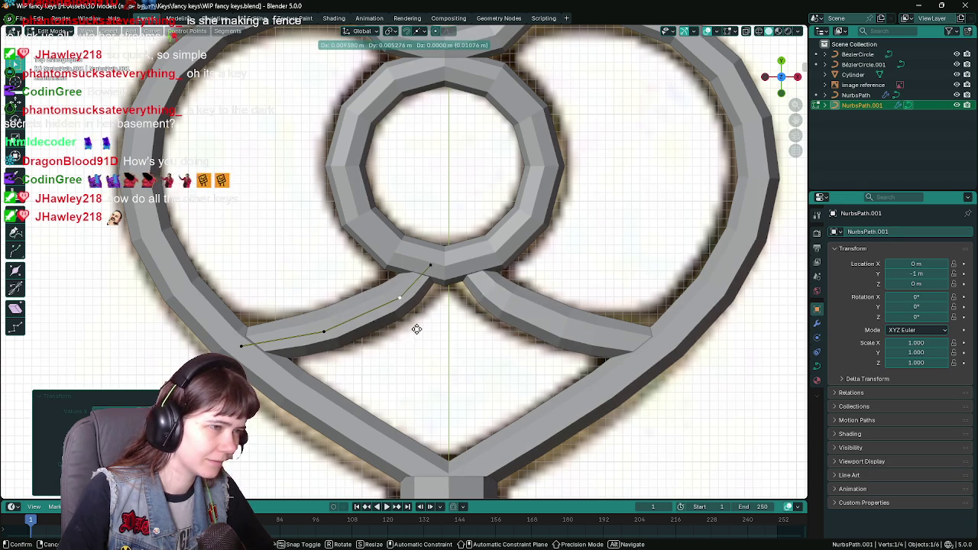
left_click(420, 327)
scroll(420, 327, "down", 4)
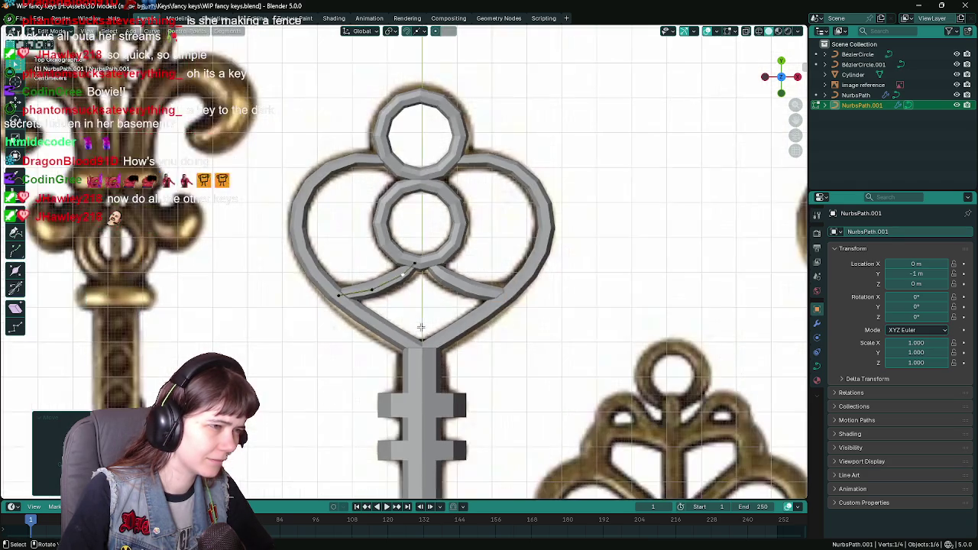
scroll(305, 306, "down", 5)
Step: Leave and re-enter Edit Mode on the branch curve, selecting its inner end point
key("Tab")
left_click(237, 303)
scroll(188, 310, "up", 5)
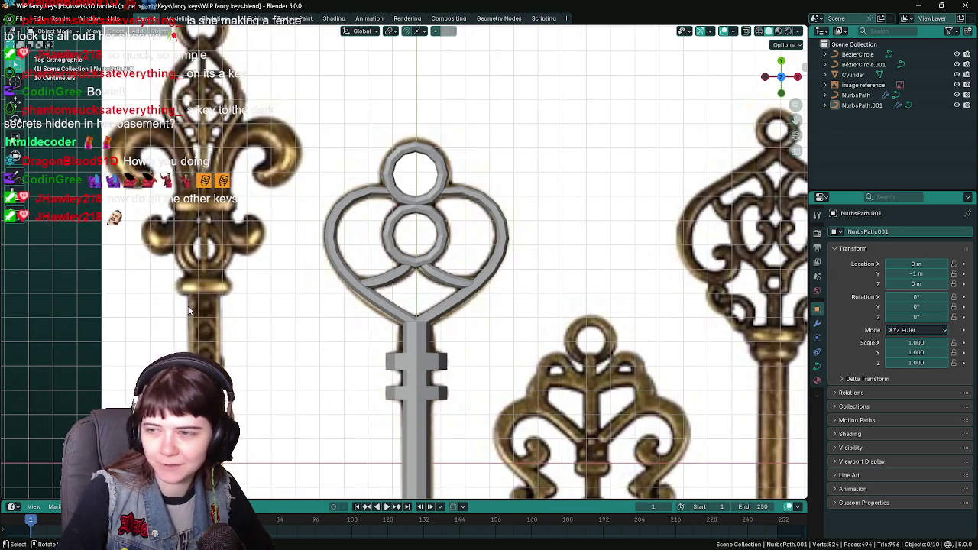
scroll(404, 288, "up", 6)
left_click(405, 294)
key("Tab")
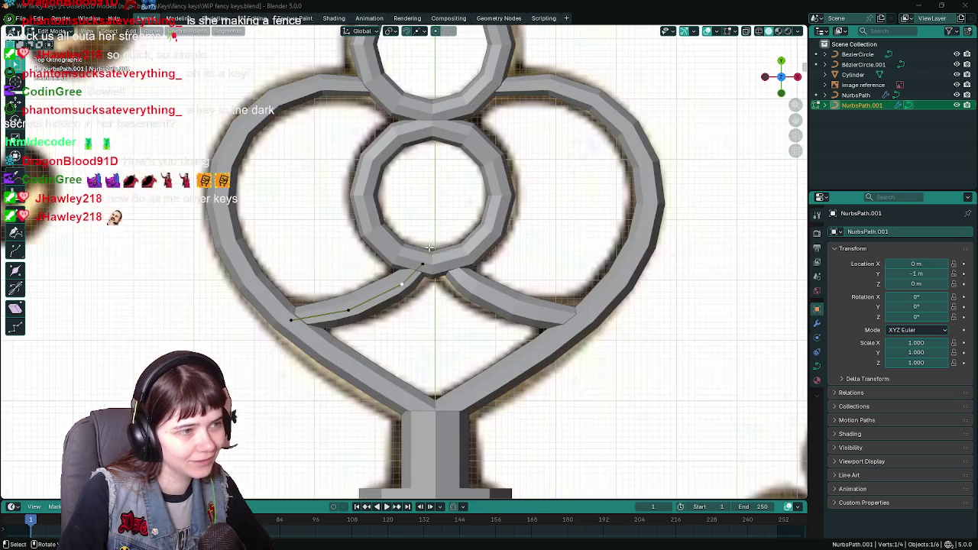
left_click(422, 264)
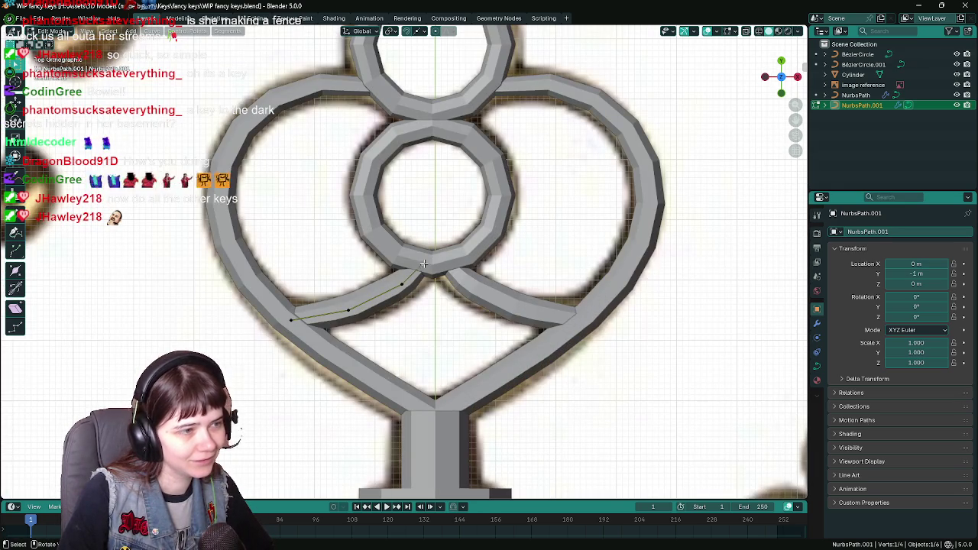
Step: Dissolve an extra point, place the curve's end at the ring junction, and save
key("g")
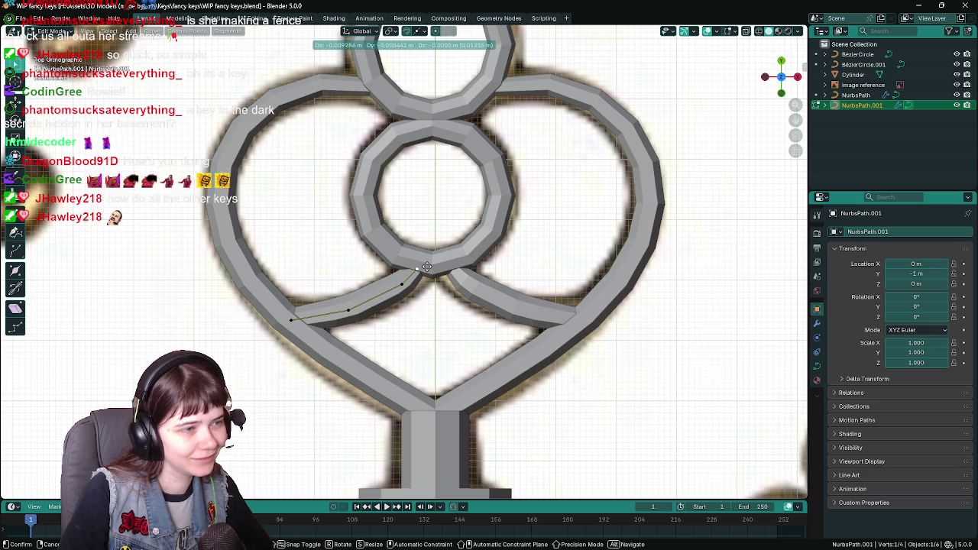
left_click(429, 267)
key("x")
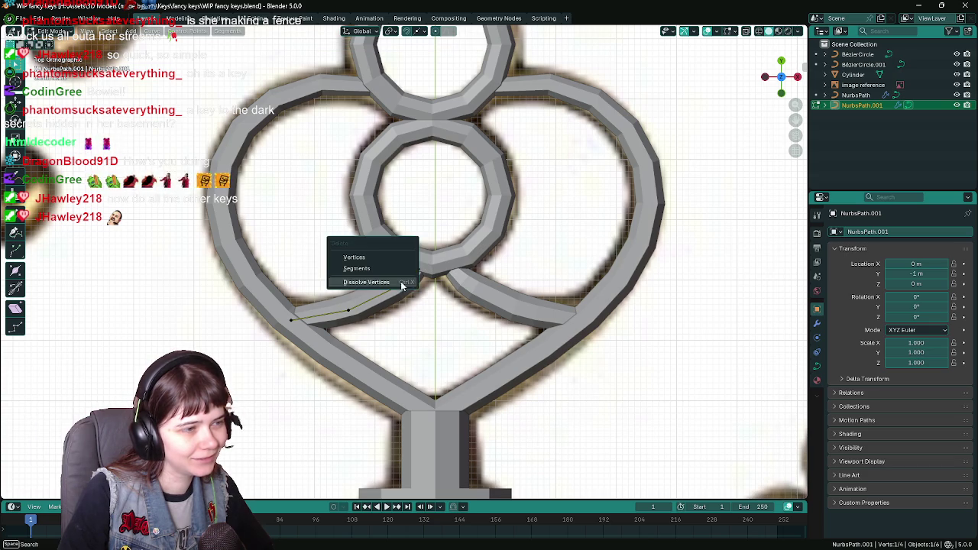
left_click(396, 283)
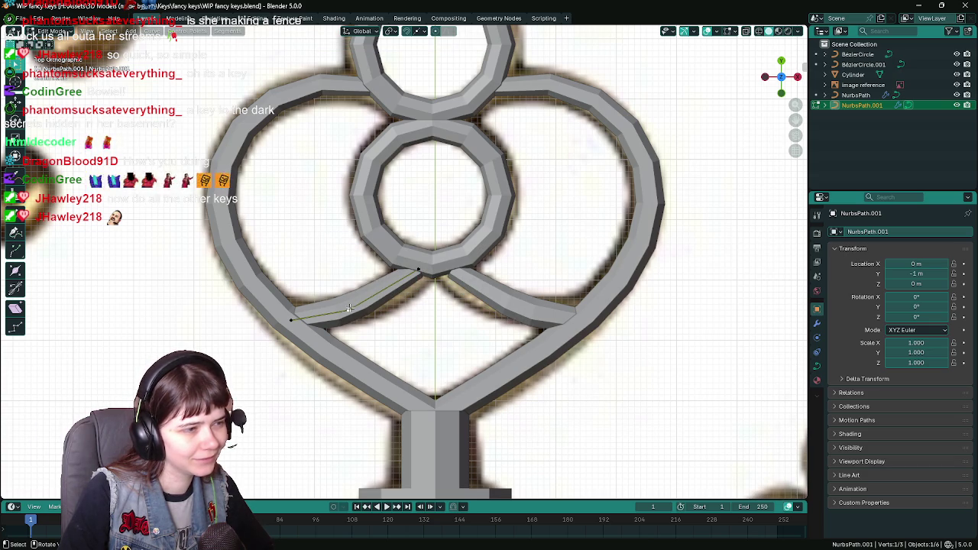
key("g")
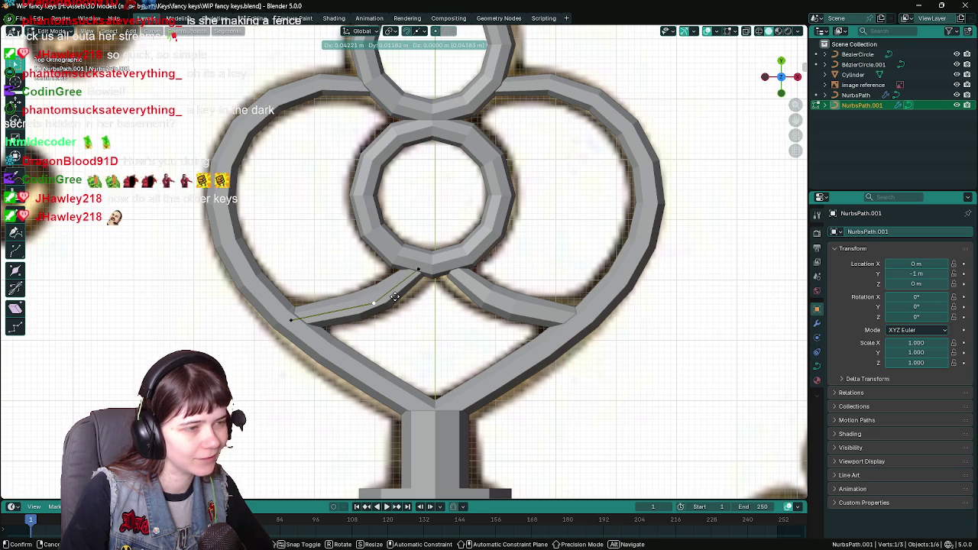
left_click(413, 271)
scroll(416, 275, "up", 2)
scroll(426, 292, "up", 1)
key("ctrl+s")
Step: Make the curve thinner at that point and raise the middle point slightly
key("alt+s")
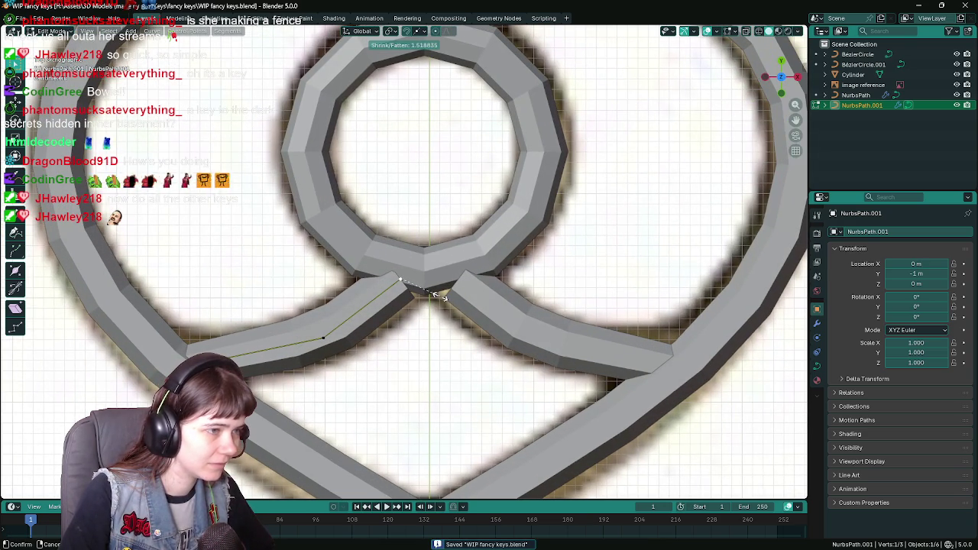
left_click(433, 294)
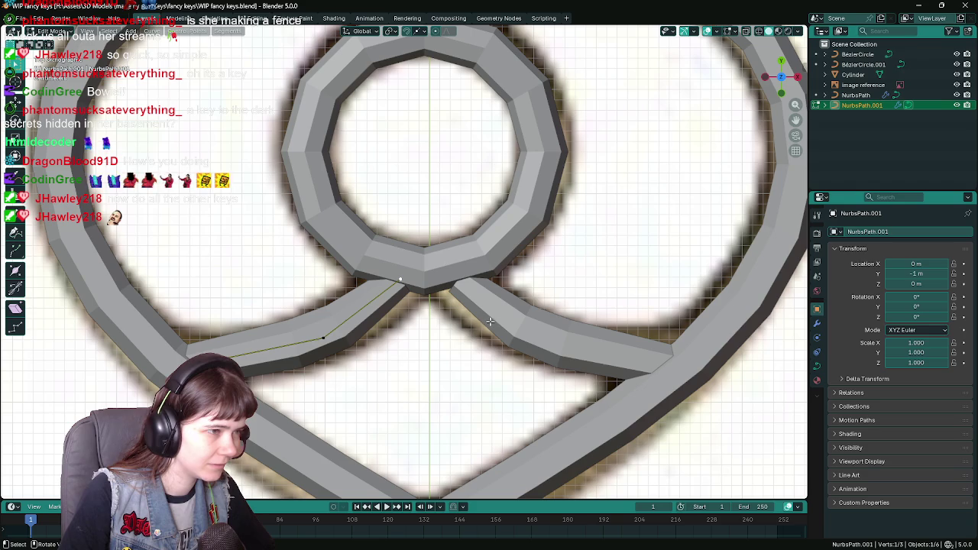
key("g")
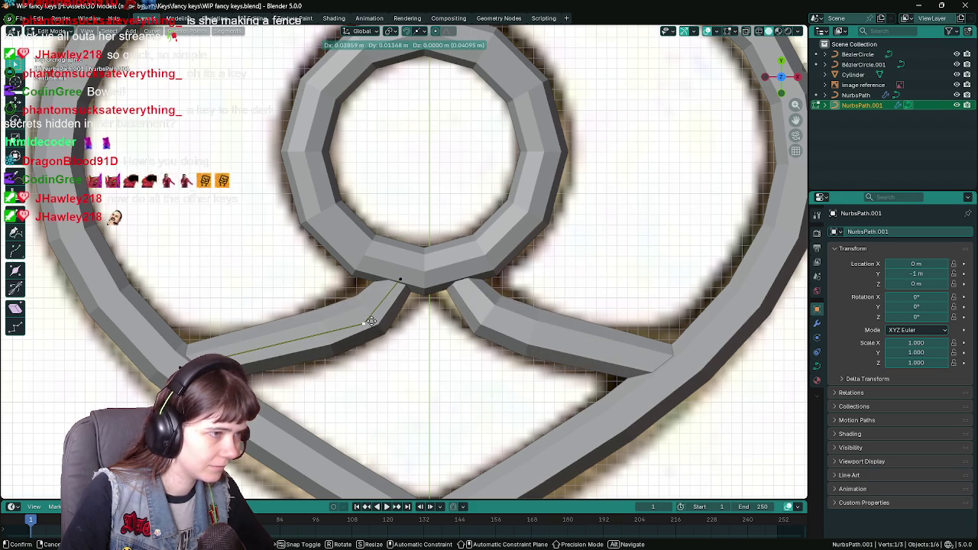
left_click(361, 321)
scroll(332, 328, "down", 3)
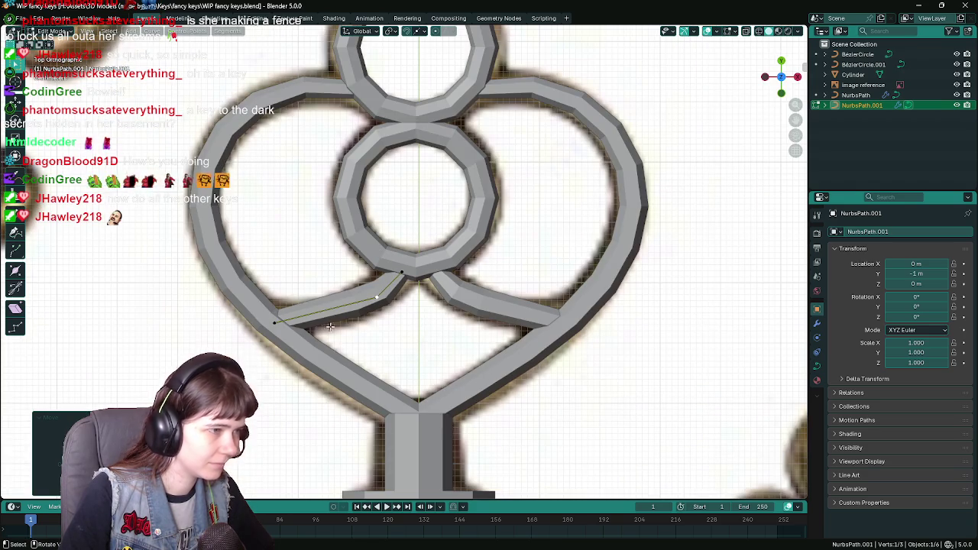
Step: Subdivide the swirl's segment and place the new midpoint slightly lower
right_click(282, 319)
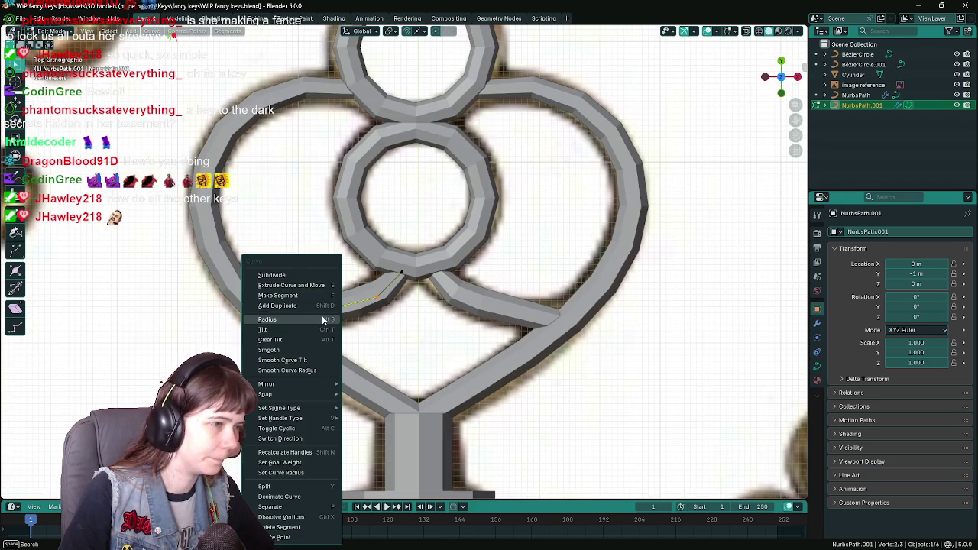
left_click(289, 285)
key("g")
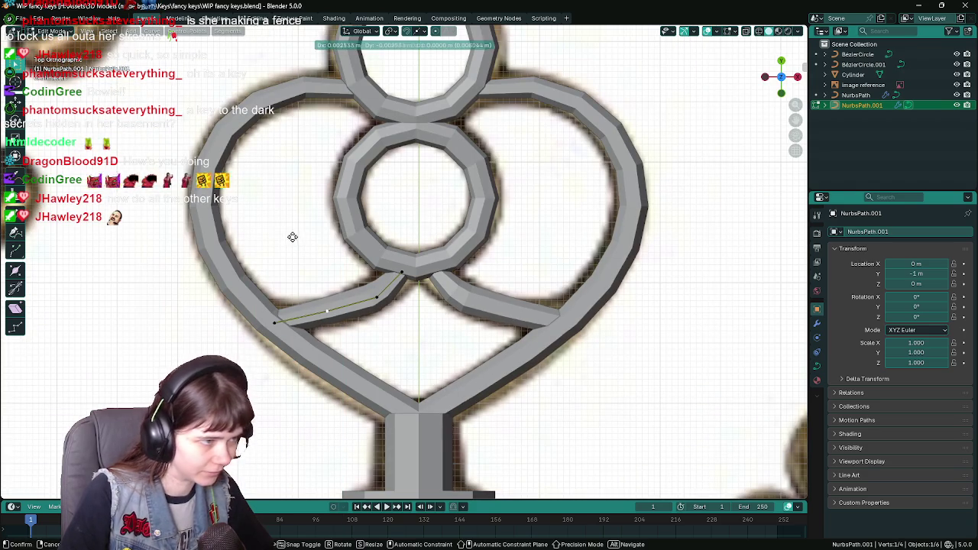
left_click(290, 242)
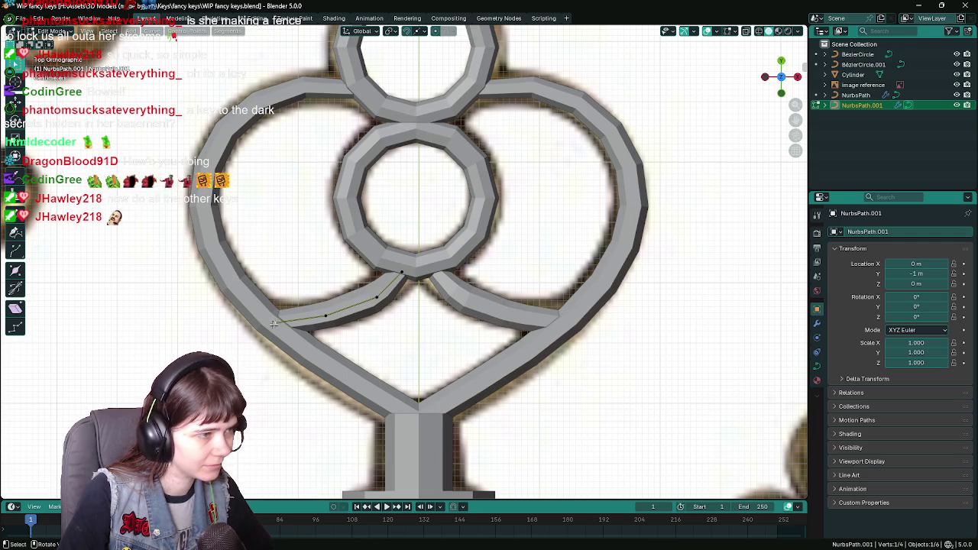
Step: Move the outer end point and another point flat, with Z locked, to follow the reference
key("g")
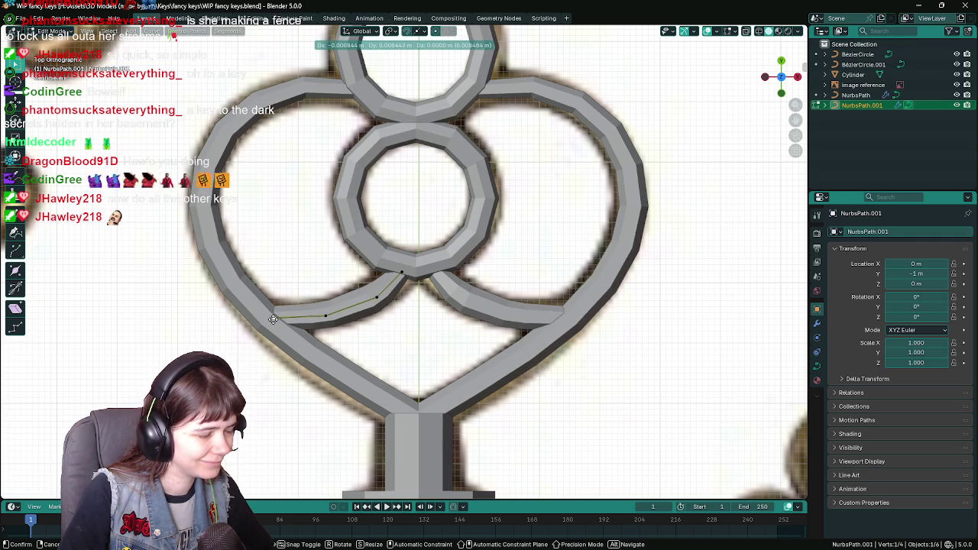
key("shift+z")
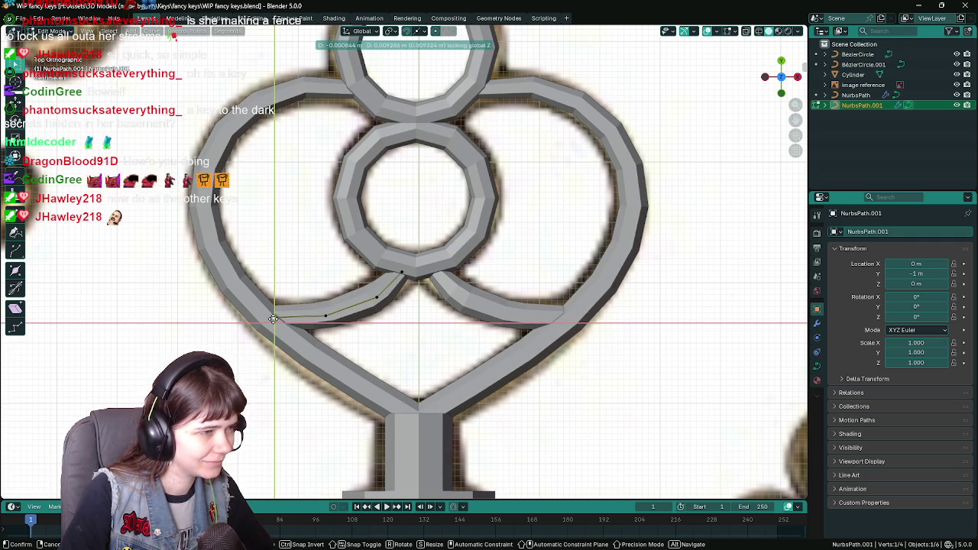
left_click(273, 317)
scroll(401, 291, "up", 1)
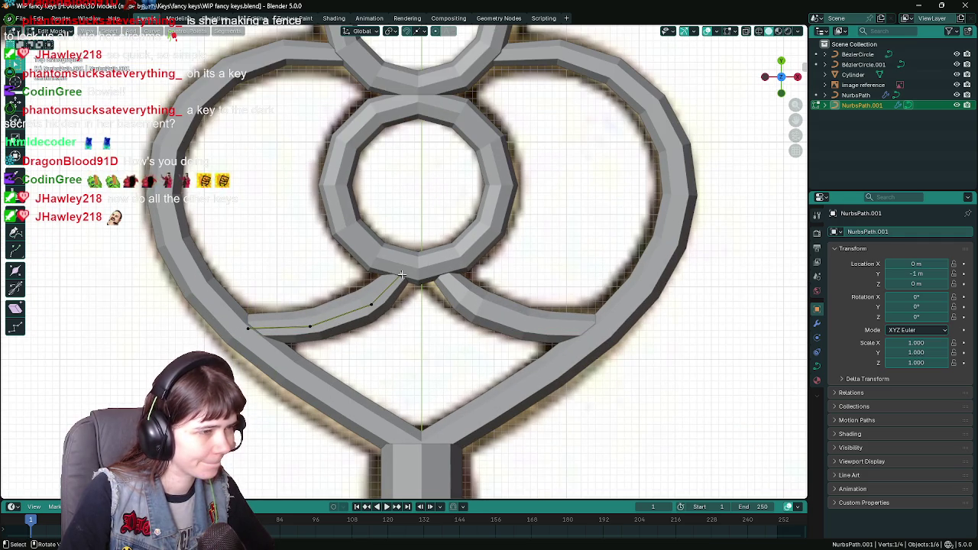
key("g")
key("shift+z")
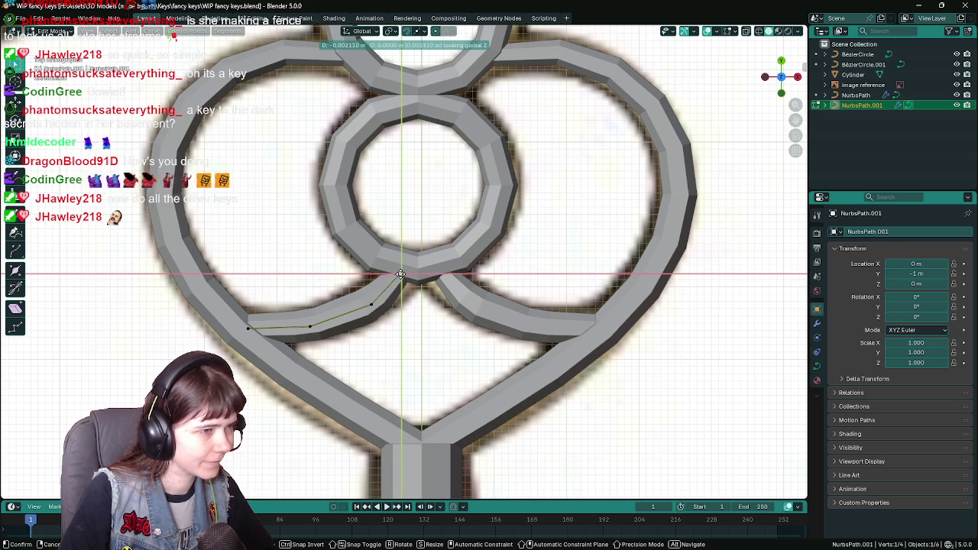
left_click(402, 274)
Step: Select the swirl's middle point, cancel its move, and return to Object Mode
left_click(367, 307)
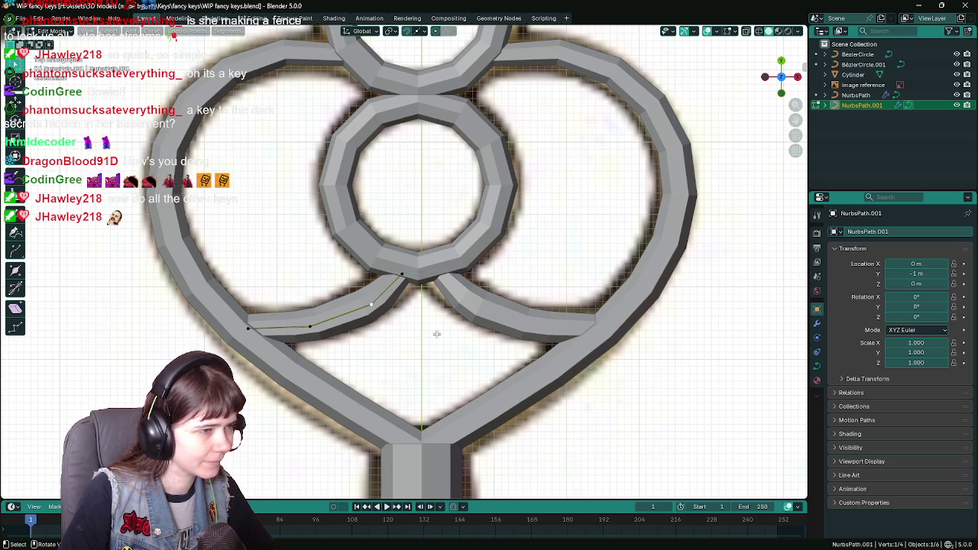
key("g")
key("shift+z")
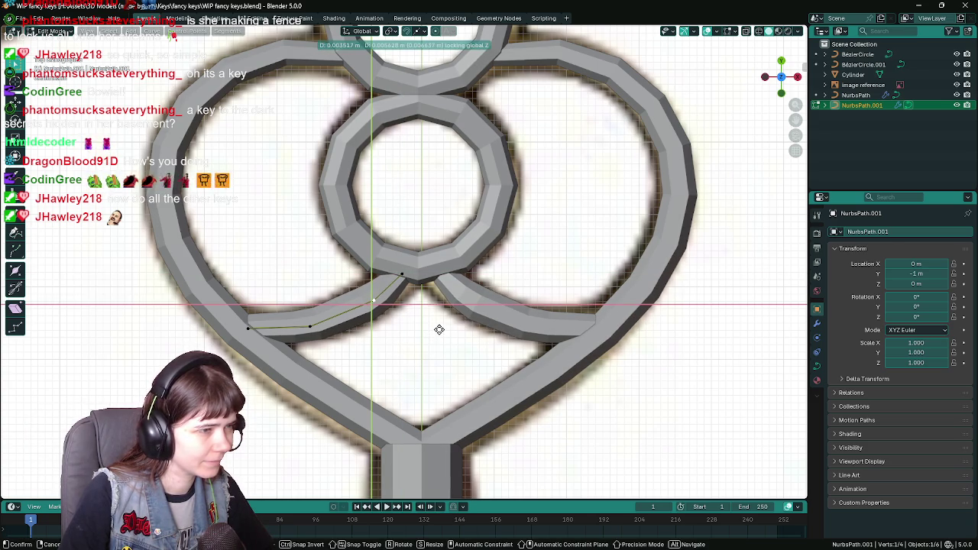
key("Escape")
key("Tab")
scroll(225, 295, "down", 6)
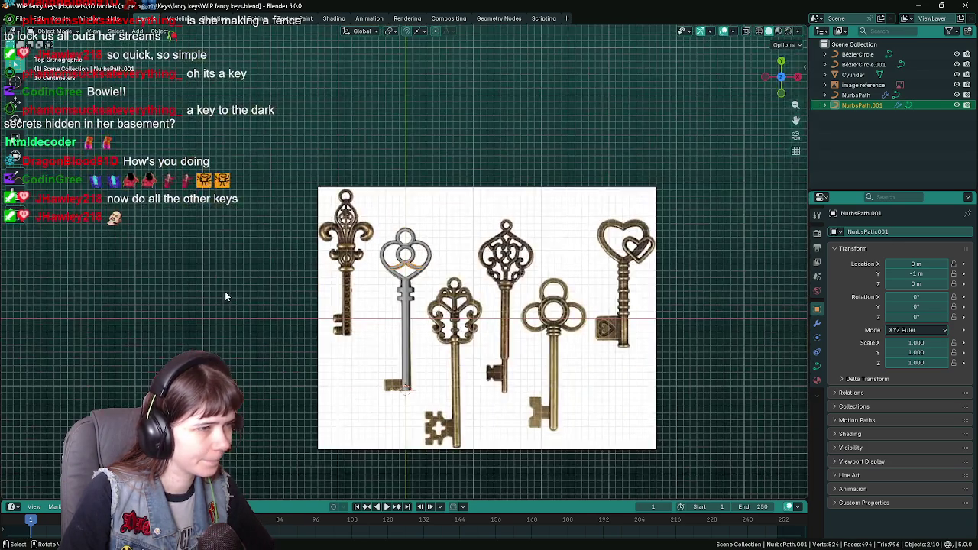
Step: Create a new collection in the Outliner and name it key1
scroll(381, 307, "up", 5)
scroll(473, 321, "down", 2)
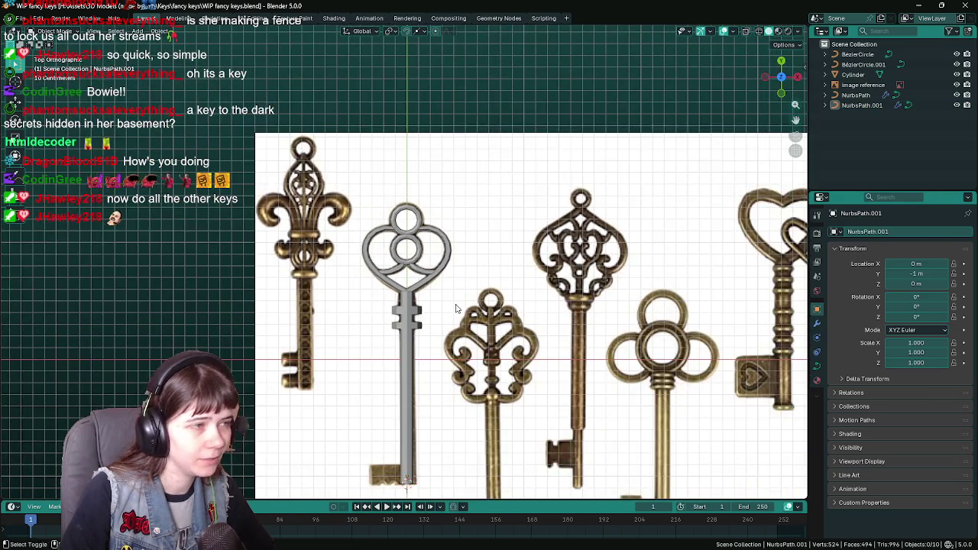
scroll(650, 198, "up", 1)
right_click(831, 137)
left_click(787, 135)
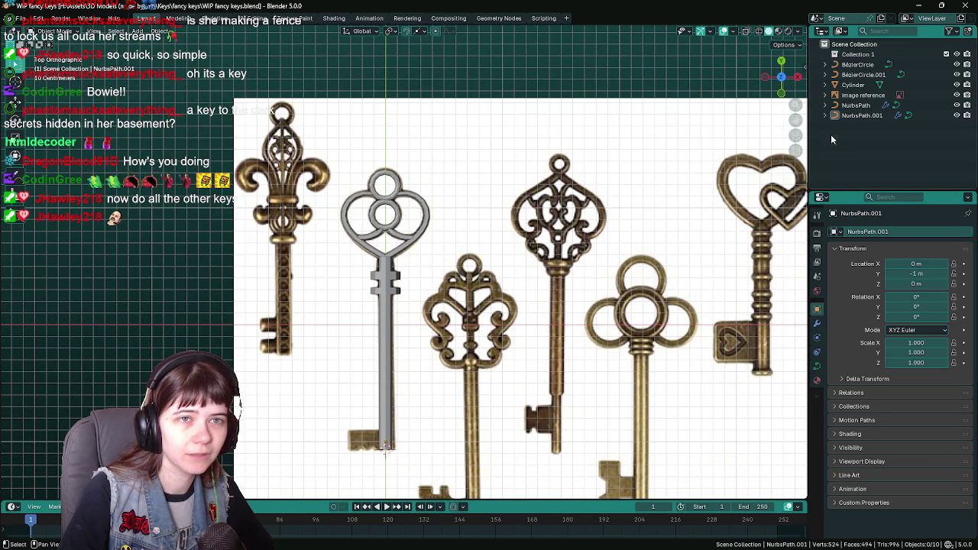
double_click(873, 53)
type("key1")
key("Return")
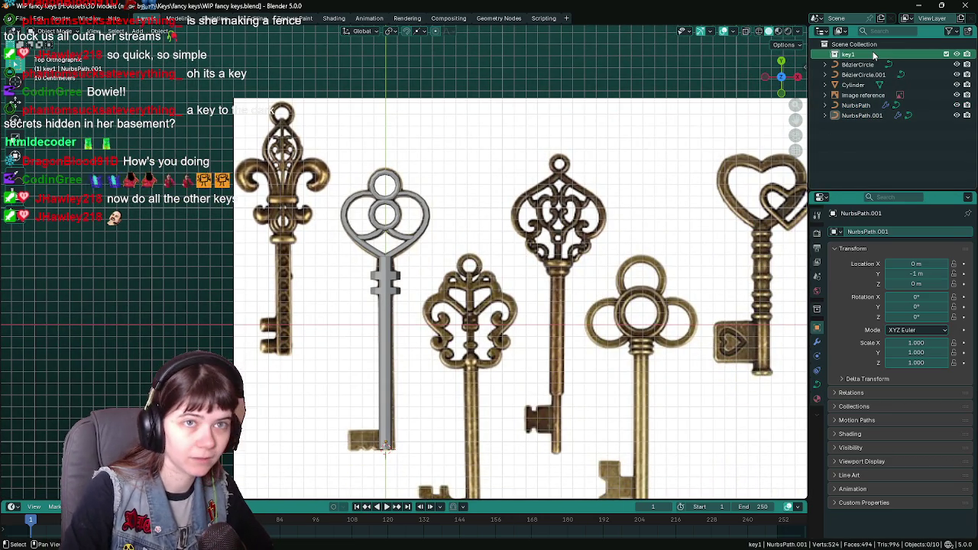
Step: Create a second collection and name it key2
right_click(833, 161)
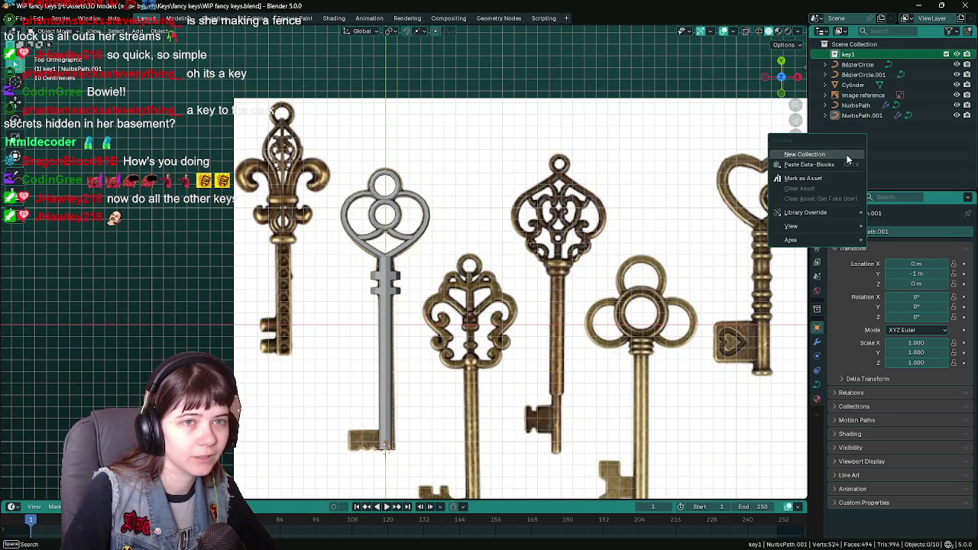
left_click(850, 159)
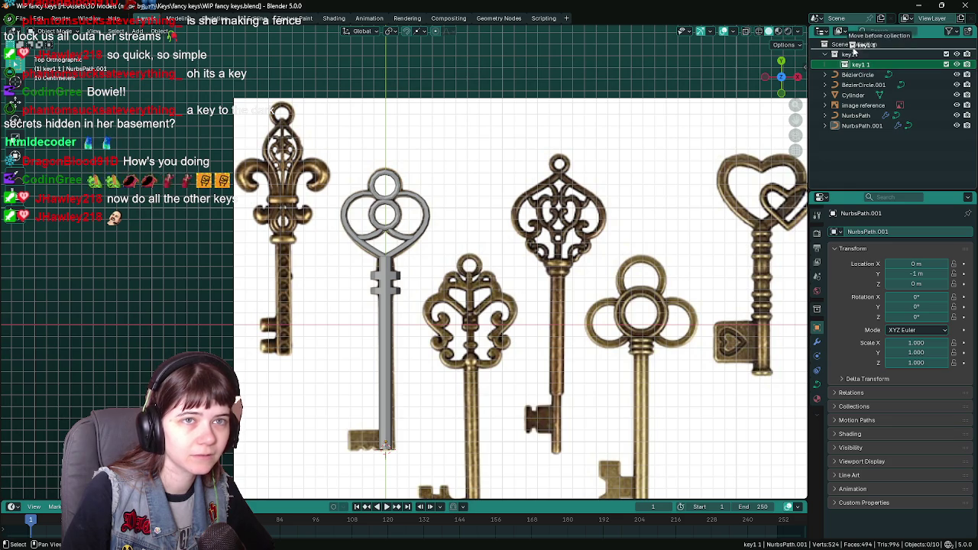
double_click(856, 65)
type("key")
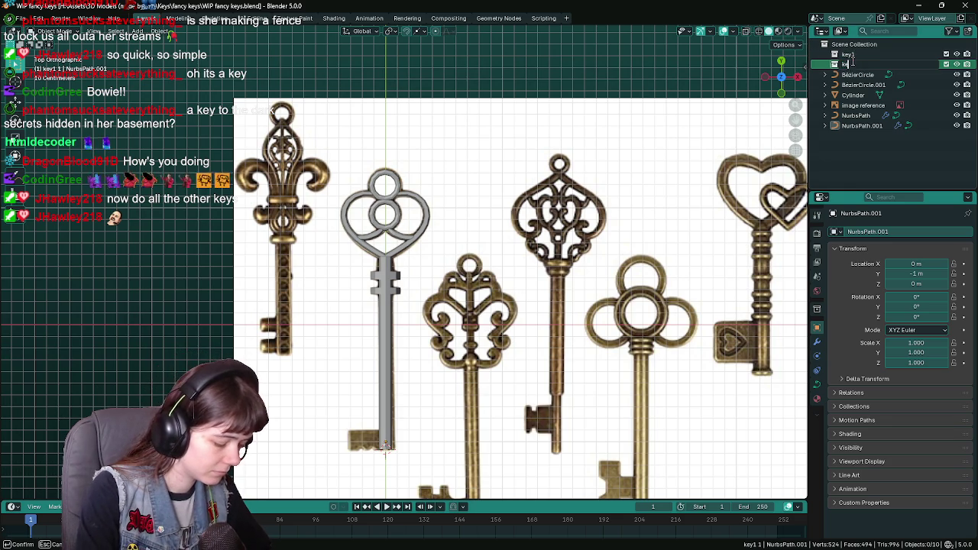
type("2")
key("Return")
Step: Select the key's shaft cylinder and head circles and drag them into key2
left_click(385, 266)
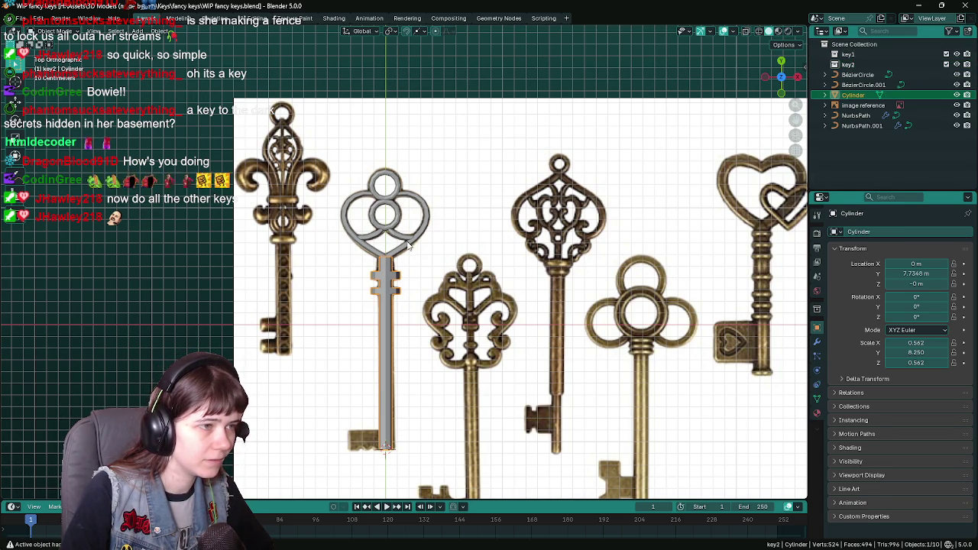
scroll(408, 245, "up", 2)
scroll(387, 218, "up", 1)
left_click(387, 211)
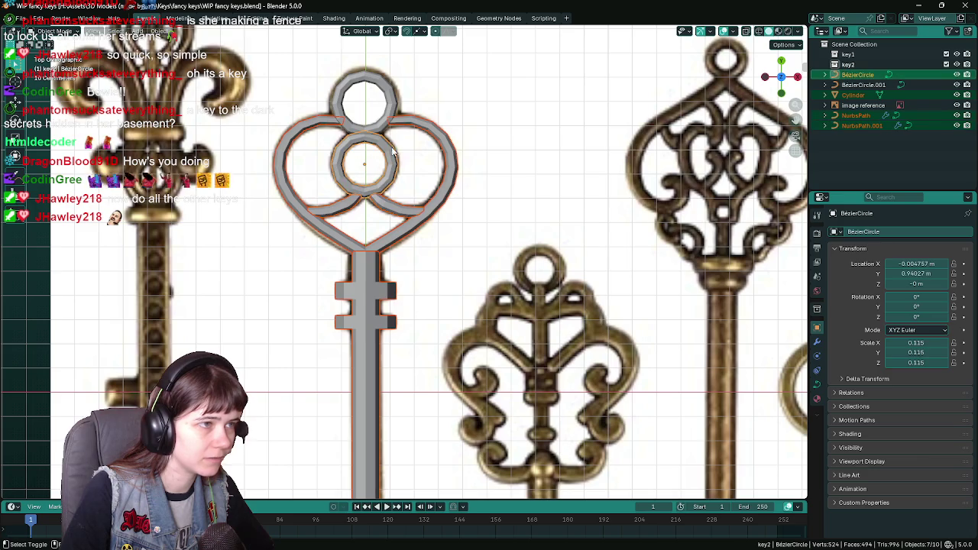
left_click(390, 115)
left_click_drag(864, 84, 856, 67)
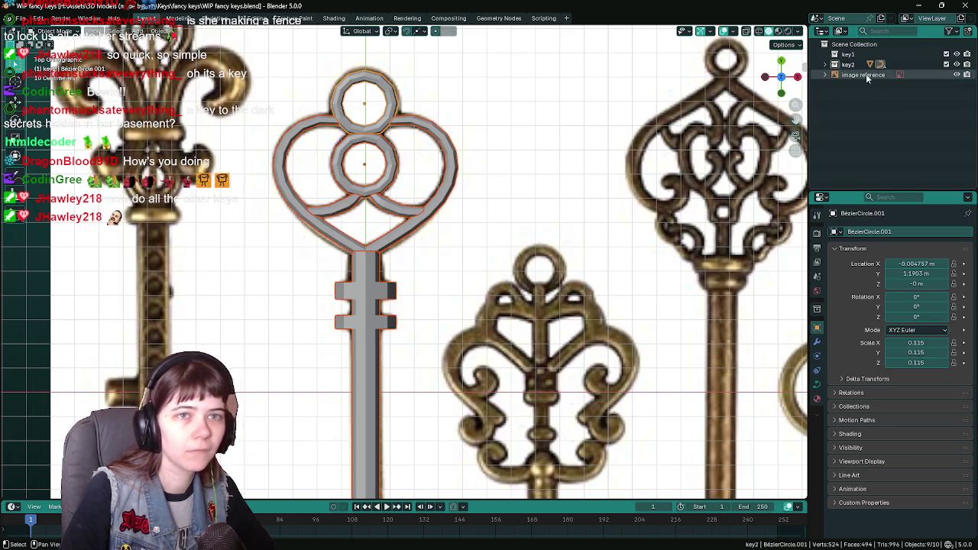
Step: Save the file, then add a new collection and name it key3
left_click(866, 73)
key("KP_Decimal")
key("ctrl+s")
scroll(615, 212, "up", 3)
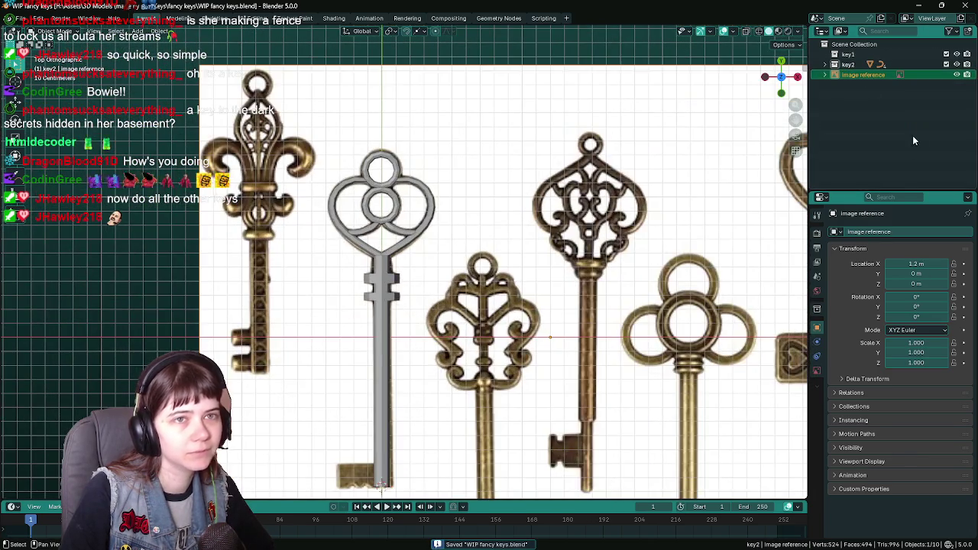
right_click(863, 110)
left_click(869, 110)
double_click(859, 75)
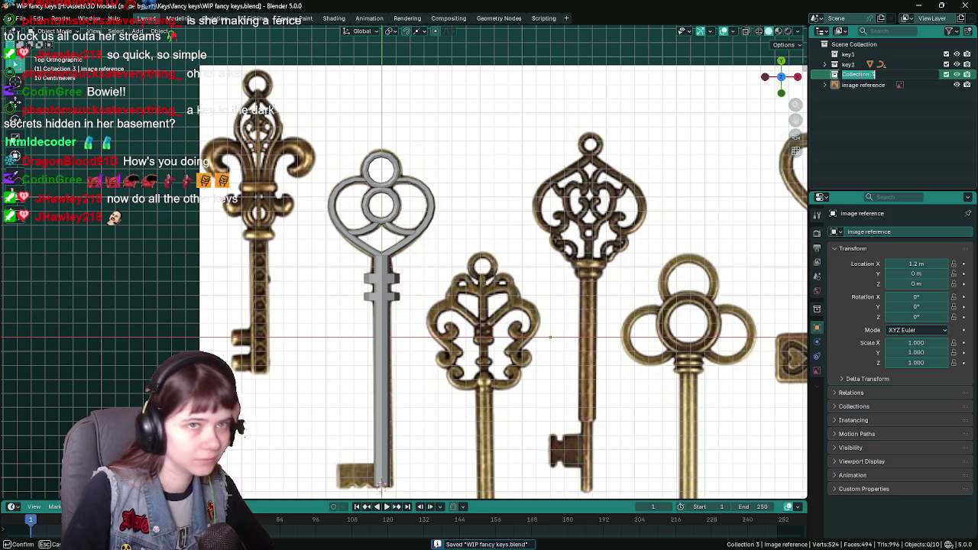
type("key3")
key("Return")
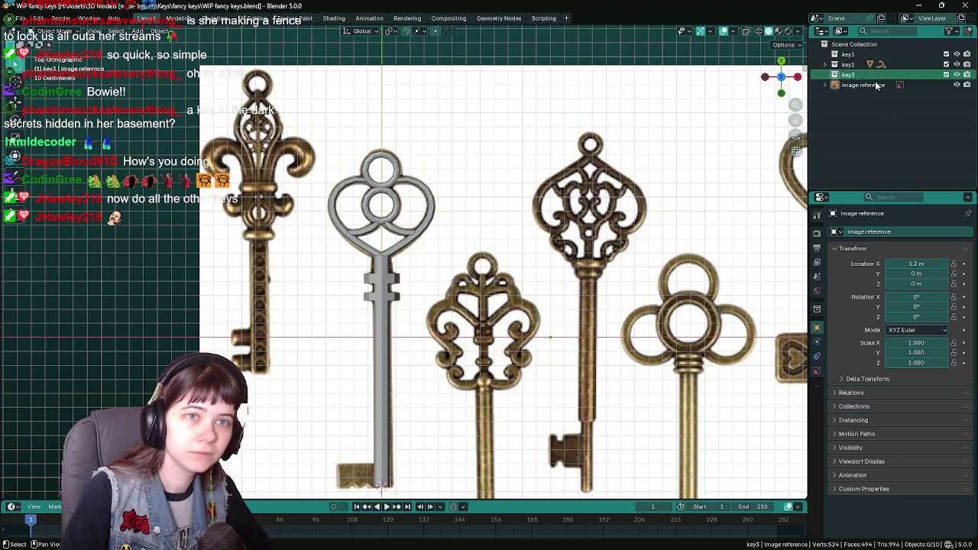
Step: Add another collection and name it key4
right_click(854, 108)
left_click(855, 109)
double_click(853, 84)
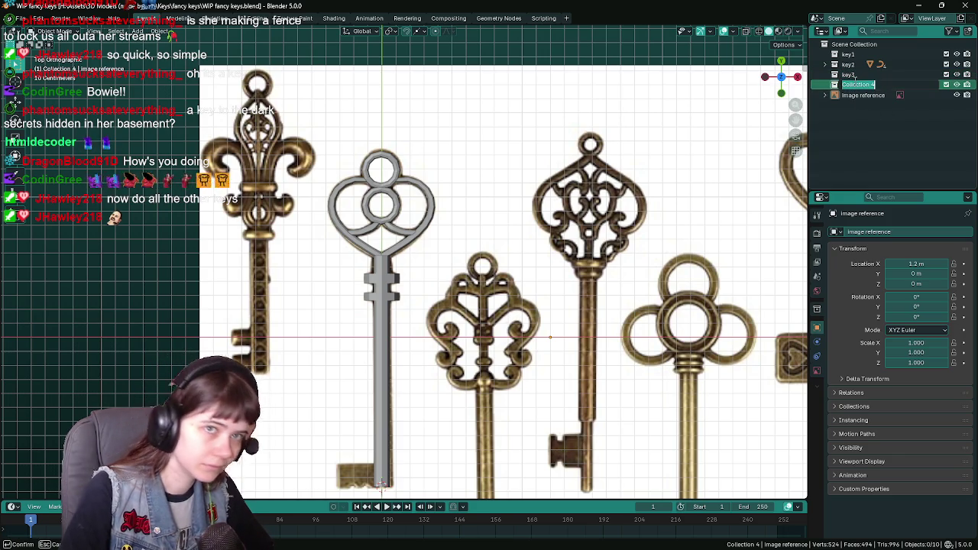
type("key4")
key("Return")
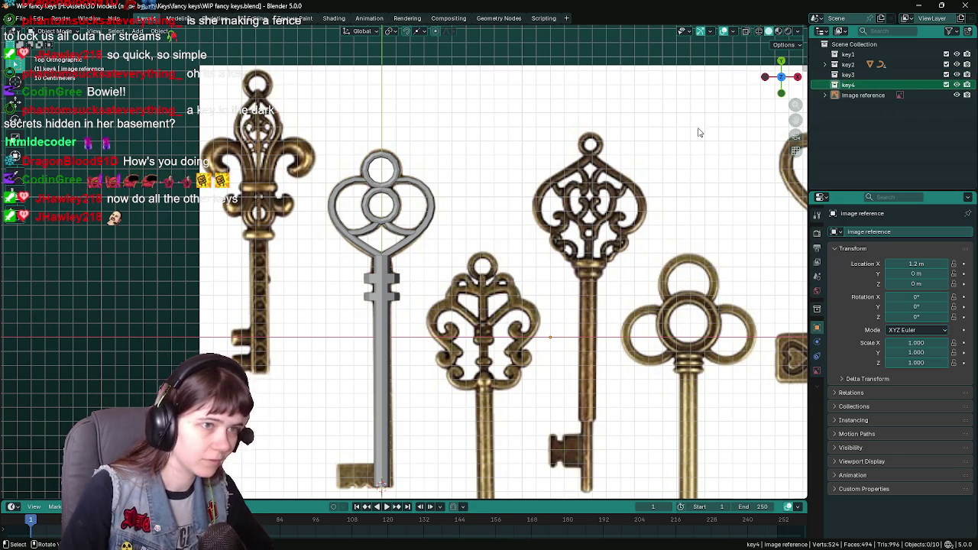
Step: Add a fifth collection and rename it key5
scroll(522, 295, "down", 3)
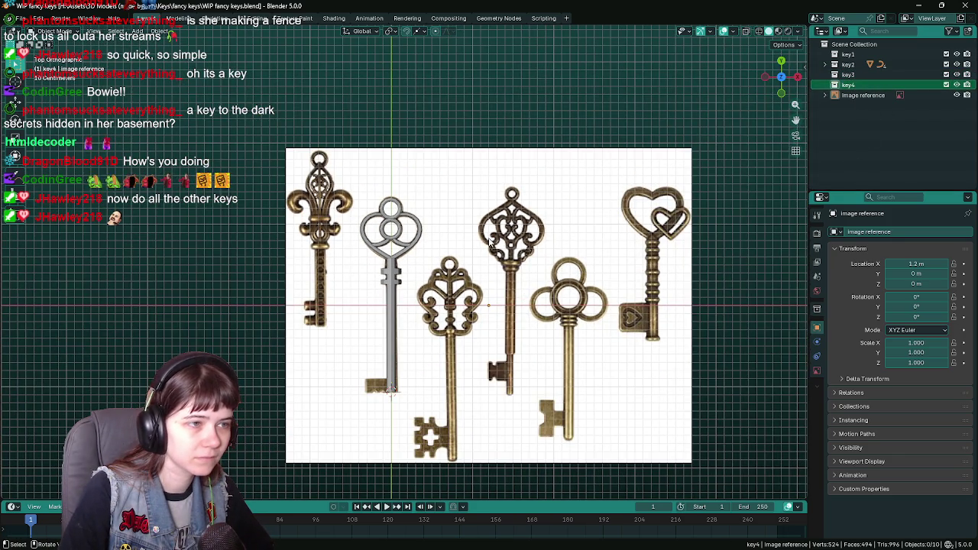
right_click(856, 98)
left_click(855, 97)
double_click(856, 95)
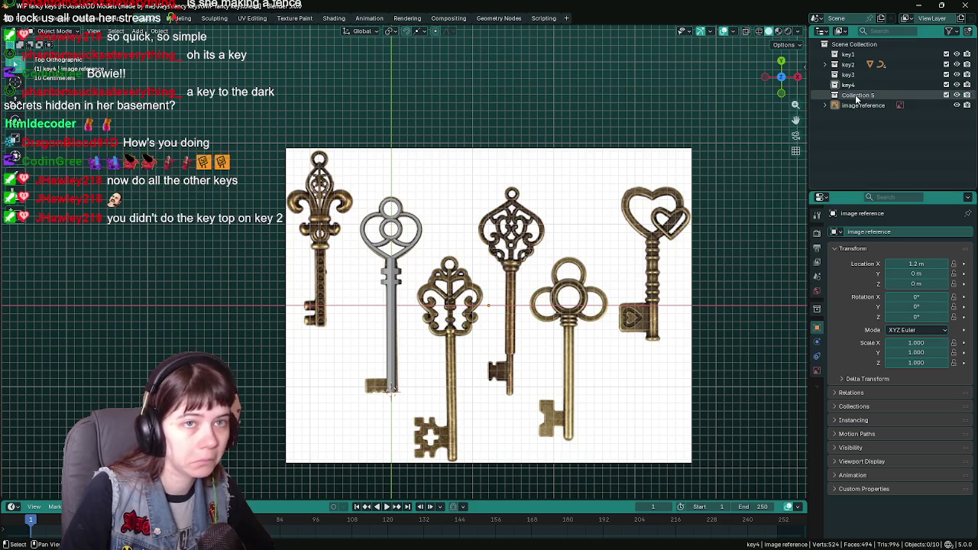
type("key5")
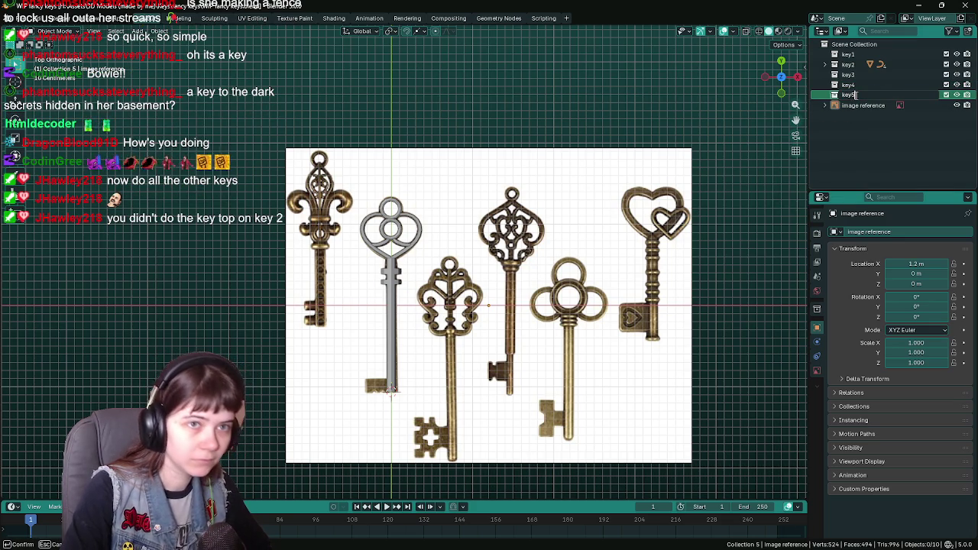
key("Return")
Step: Add a sixth collection named key6 and re-save WIP fancy keys.blend
right_click(856, 104)
left_click(856, 106)
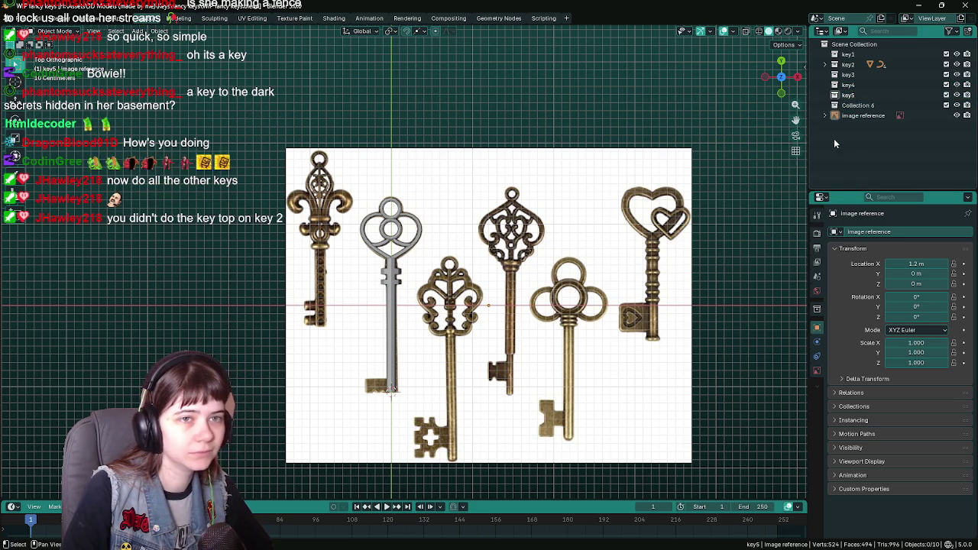
double_click(856, 107)
type("y6")
key("Return")
key("ctrl+s")
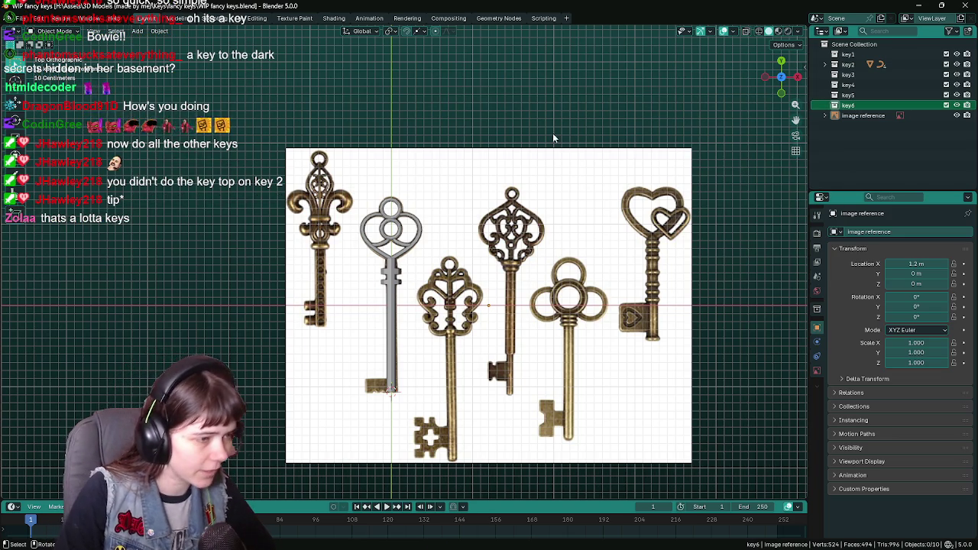
Step: Zoom to the bottom of the gray key shaft and put the Cylinder into Edit Mode
scroll(405, 306, "up", 2)
scroll(417, 452, "up", 4)
middle_click_drag(417, 453, 459, 284, "shift")
scroll(431, 301, "up", 2)
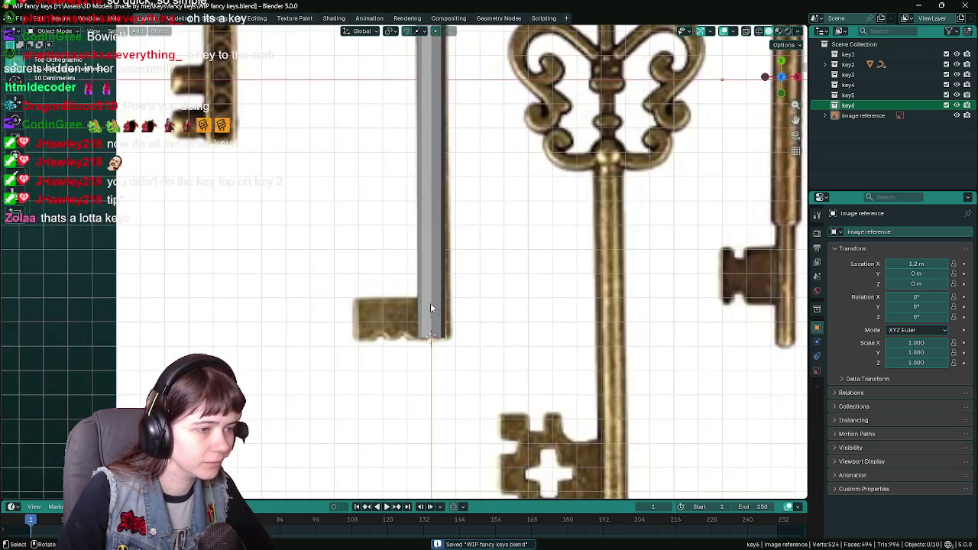
scroll(466, 389, "up", 3)
left_click(466, 389)
key("Tab")
key("Tab")
Step: Orbit around the shaft, return to top orthographic view, and bring up the Shift+A Add menu
scroll(451, 360, "down", 4)
scroll(428, 321, "up", 1)
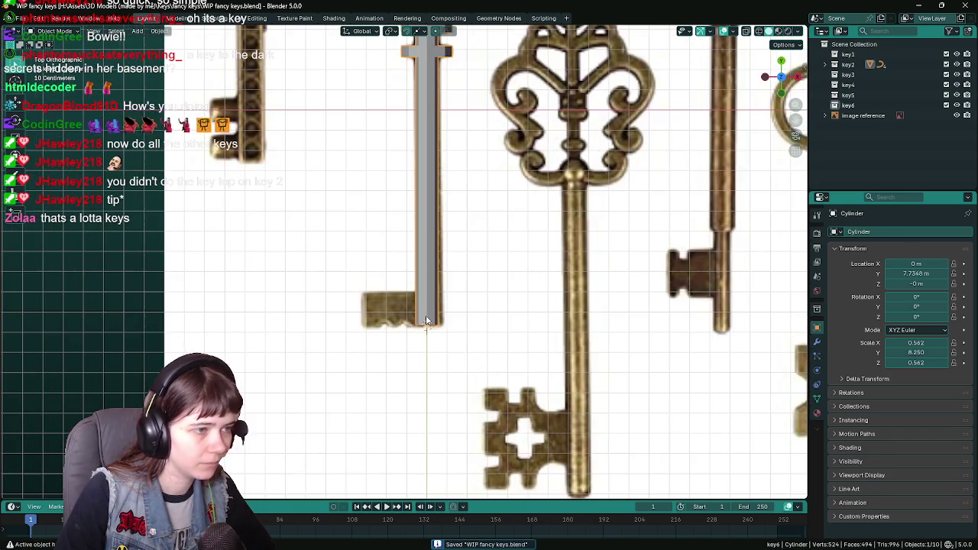
mouse_move(429, 337)
middle_mouse_down()
mouse_move(511, 258)
mouse_move(470, 289)
mouse_move(529, 324)
mouse_move(512, 336)
middle_mouse_up()
scroll(511, 258, "up", 2)
key("KP_7")
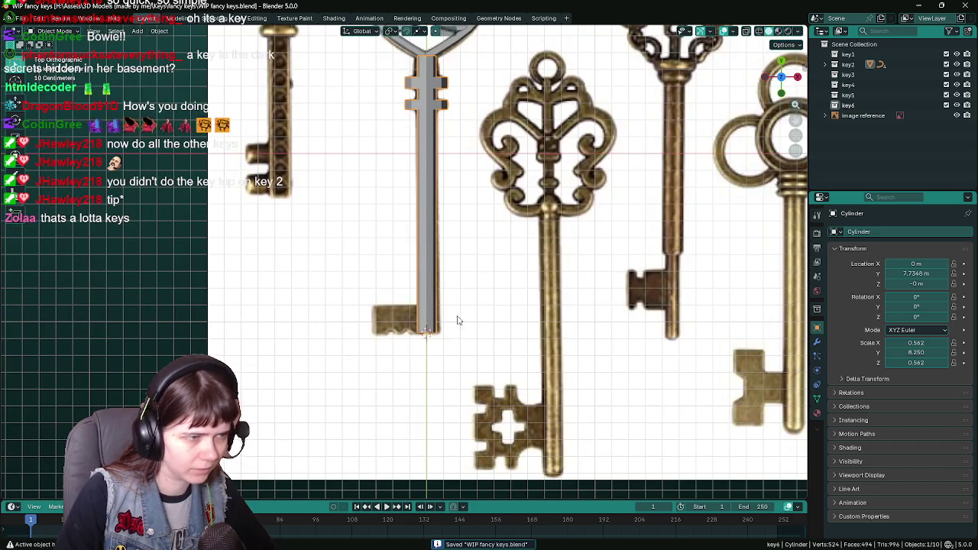
key("shift+a")
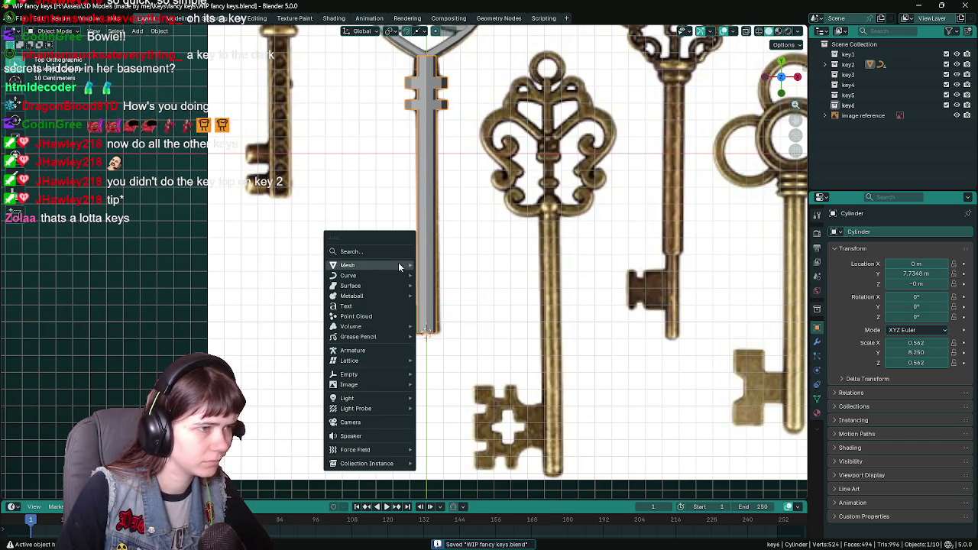
Step: Add a cube, shrink it, and place it beside the key shaft's end
left_click(438, 275)
key("s")
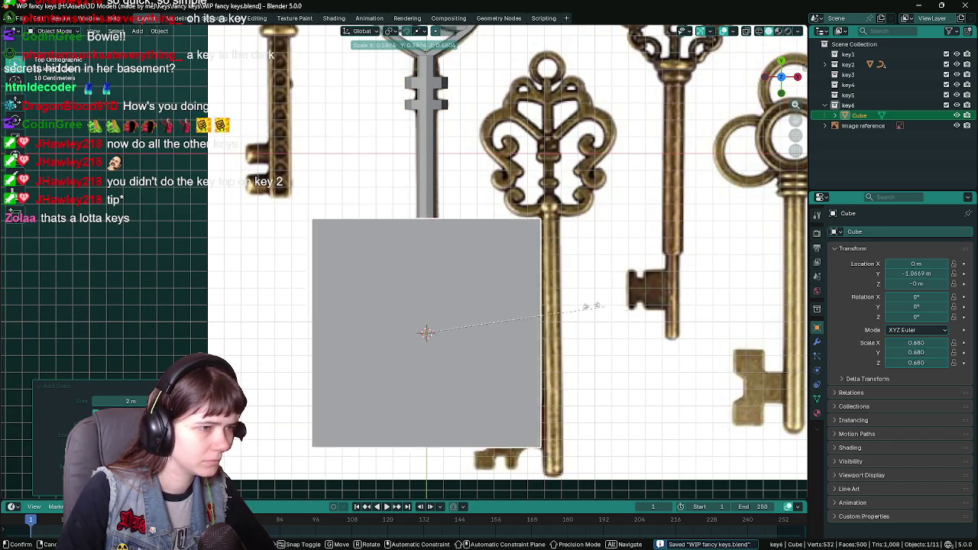
left_click(441, 327)
scroll(435, 339, "up", 4)
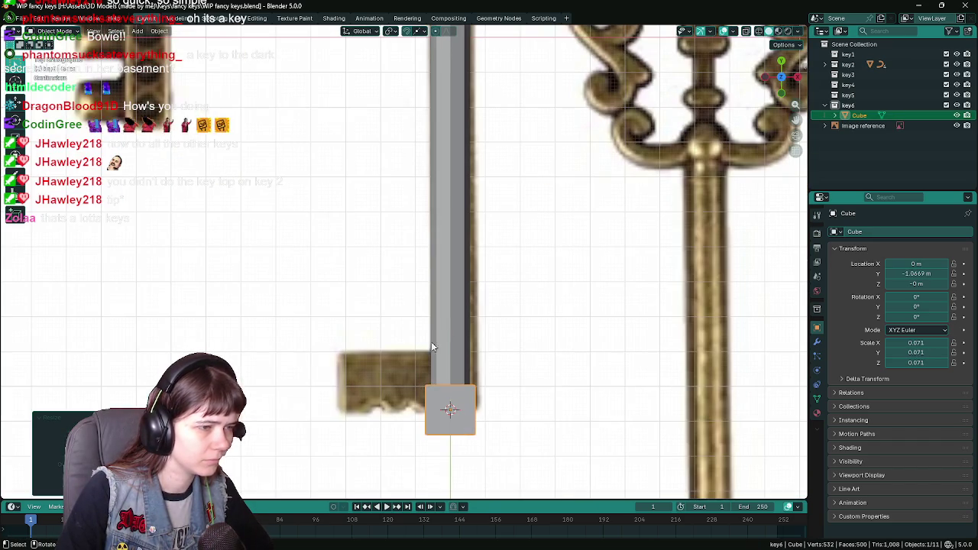
key("g")
left_click(396, 331)
Step: Slide the cube along X over the bit and widen it along X
key("g")
key("x")
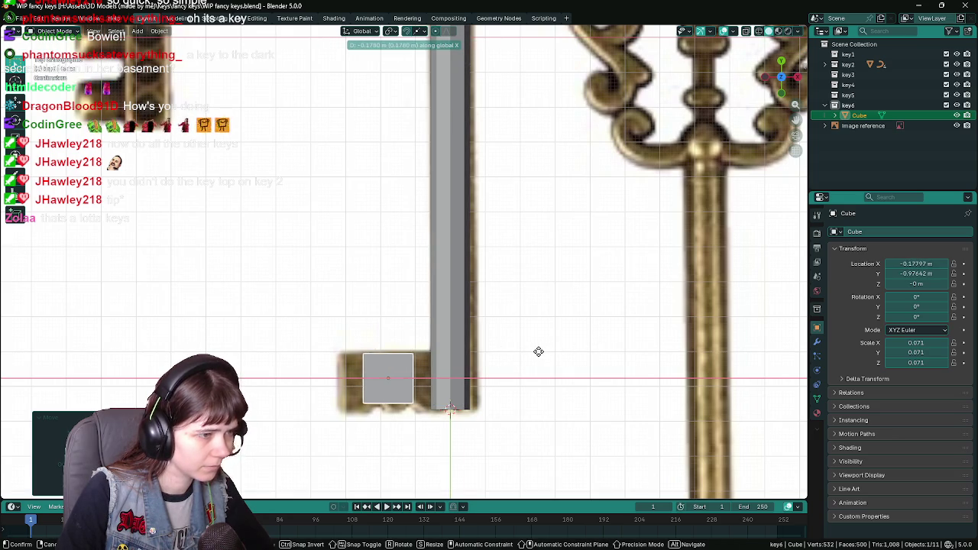
left_click(539, 352)
key("s")
key("x")
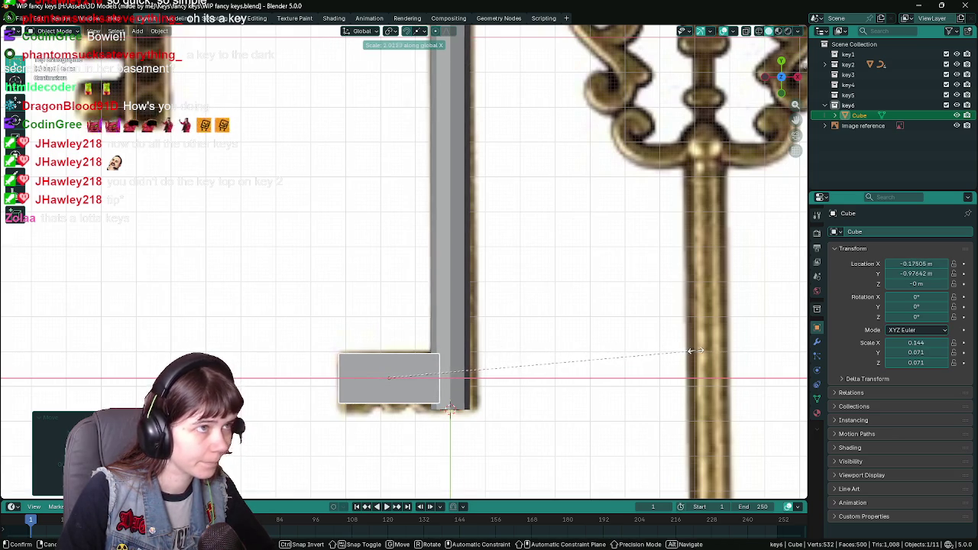
left_click(693, 351)
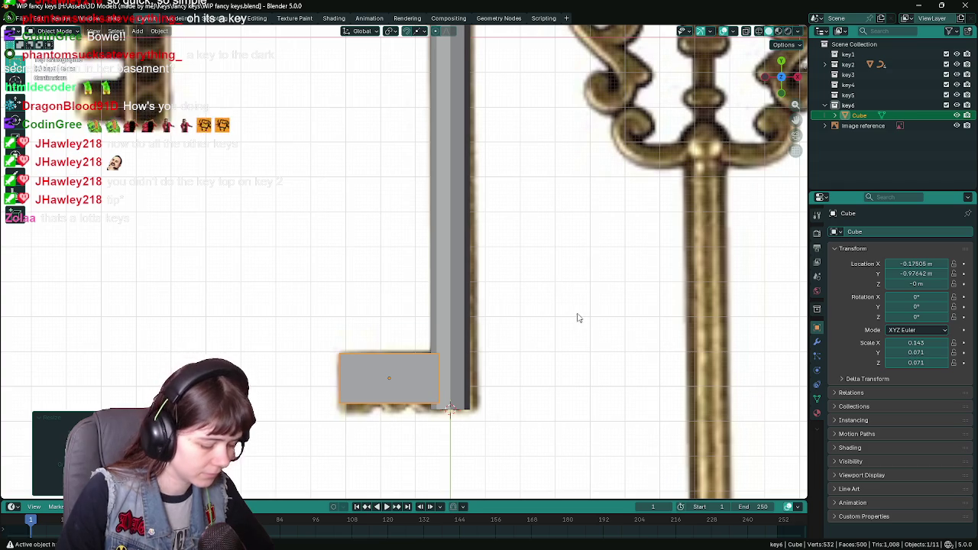
Step: Nudge the cube along X, then flatten it along Z into a thin slab
key("g")
key("x")
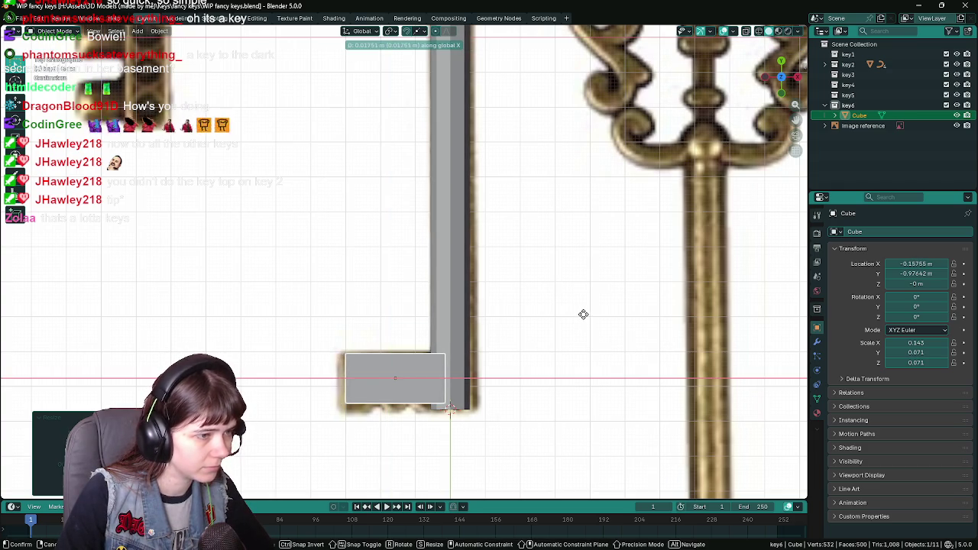
left_click(583, 314)
mouse_move(574, 358)
middle_mouse_down()
mouse_move(603, 308)
mouse_move(652, 287)
middle_mouse_up()
key("s")
key("z")
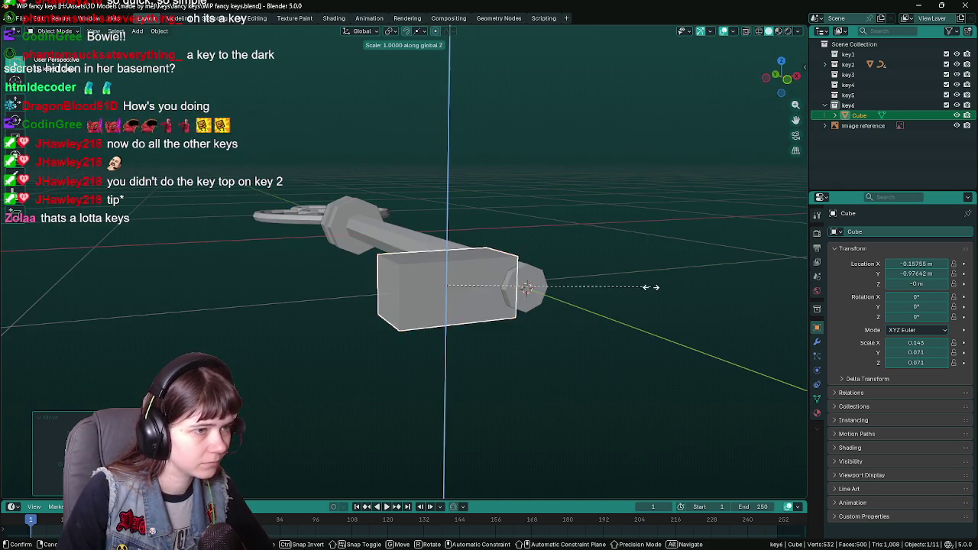
left_click(515, 303)
Step: In top view, stretch the cube along Y and align it with the bit (0.143 × 0.080 × 0.025)
key("KP_7")
scroll(501, 306, "up", 4)
scroll(508, 303, "up", 3)
key("s")
key("y")
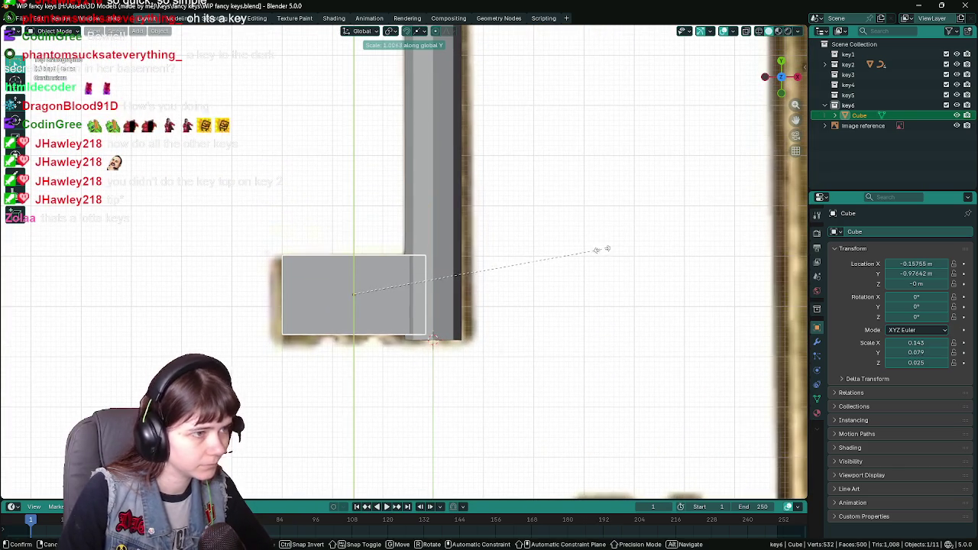
left_click(577, 243)
key("g")
key("y")
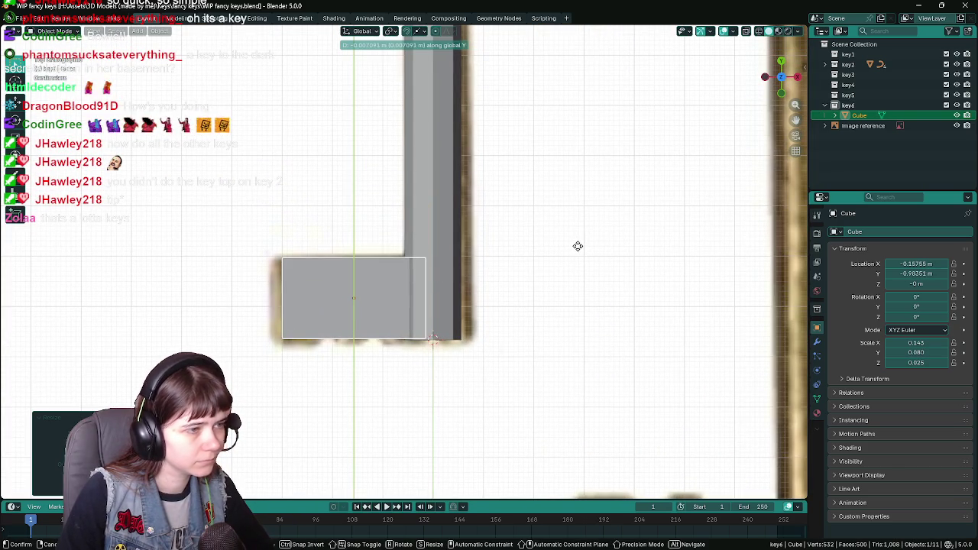
left_click(578, 247)
Step: In Edit Mode, add two vertical edge loops across the bit cube
key("Tab")
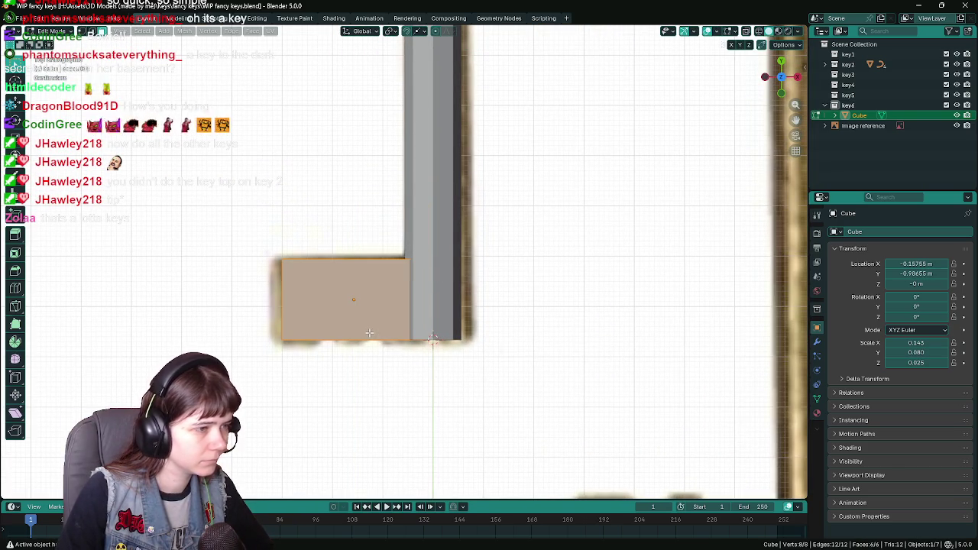
key("ctrl+r")
scroll(352, 325, "up", 1)
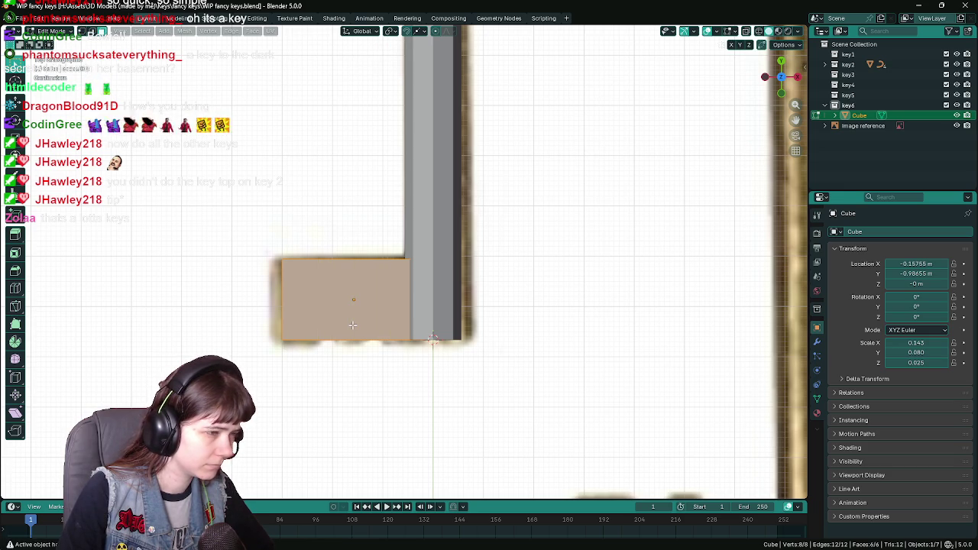
scroll(353, 325, "down", 1)
scroll(353, 324, "down", 1)
left_click(352, 324)
key("ctrl+r")
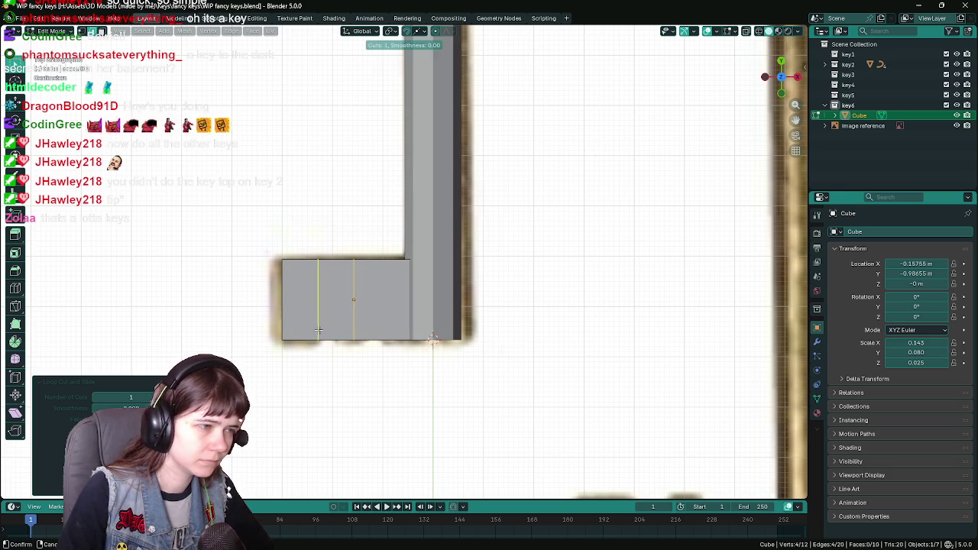
left_click(388, 322)
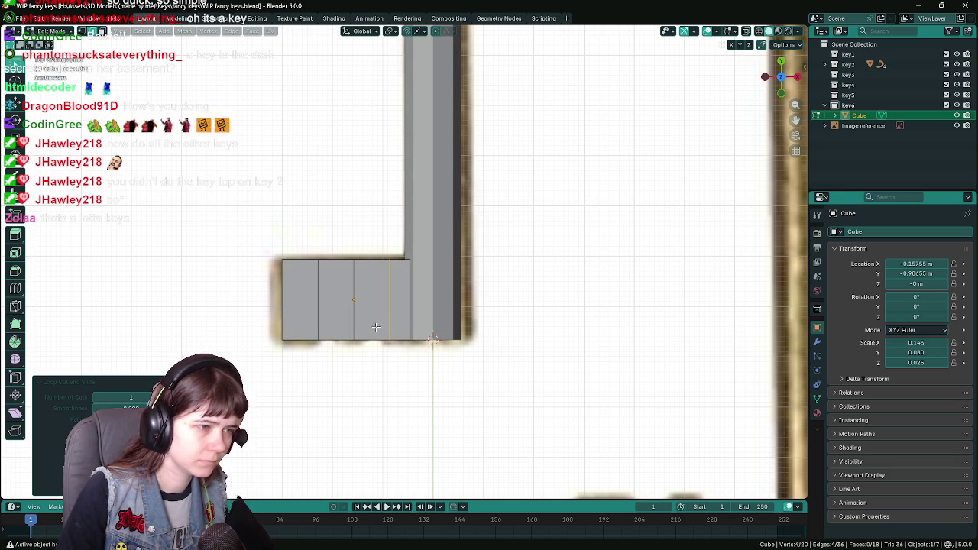
Step: Add further vertical cuts across the bit, checking them from the top view
key("ctrl+r")
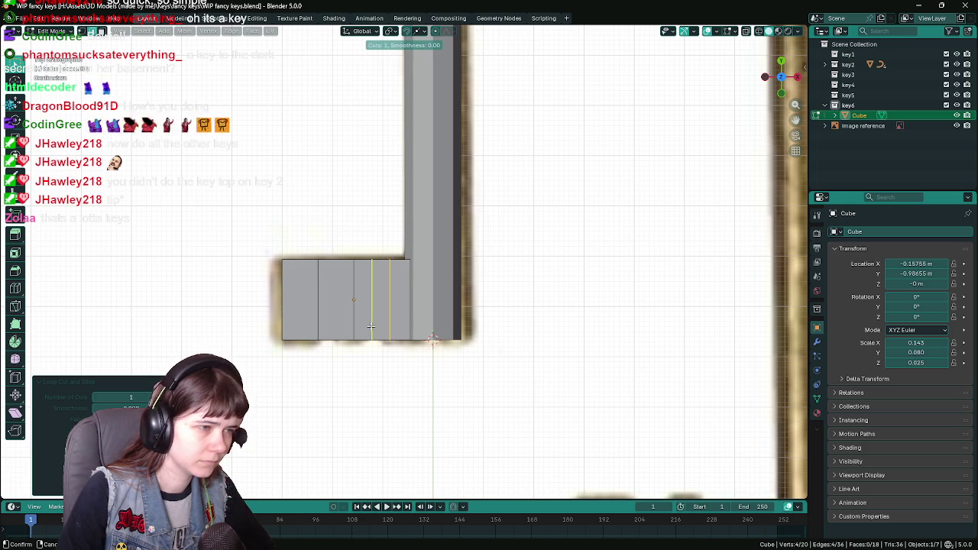
left_click(371, 326)
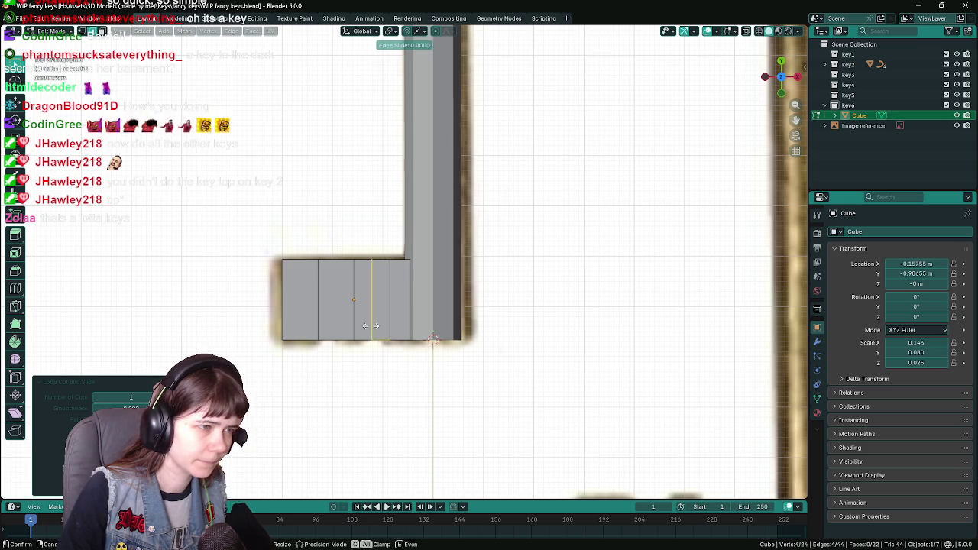
key("ctrl+r")
left_click(337, 327)
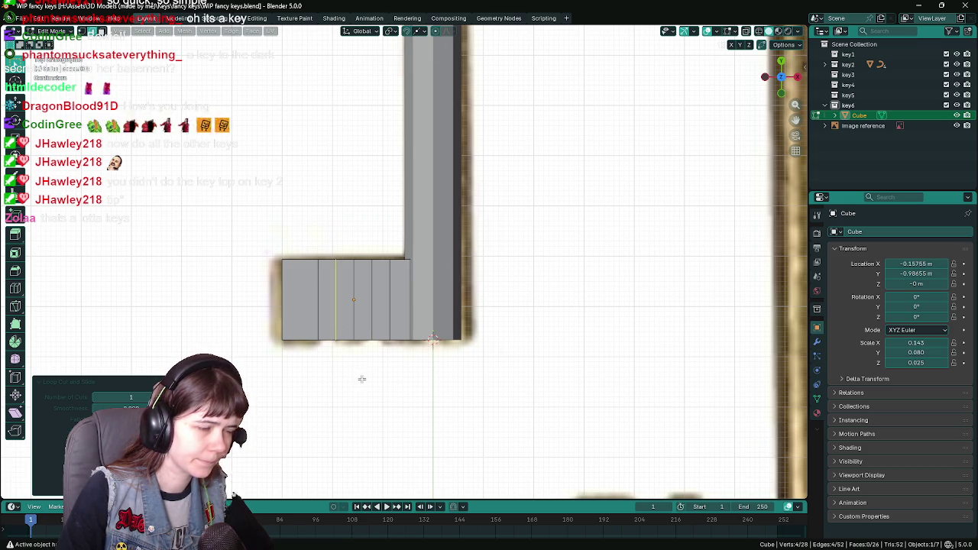
middle_click_drag(362, 379, 358, 330)
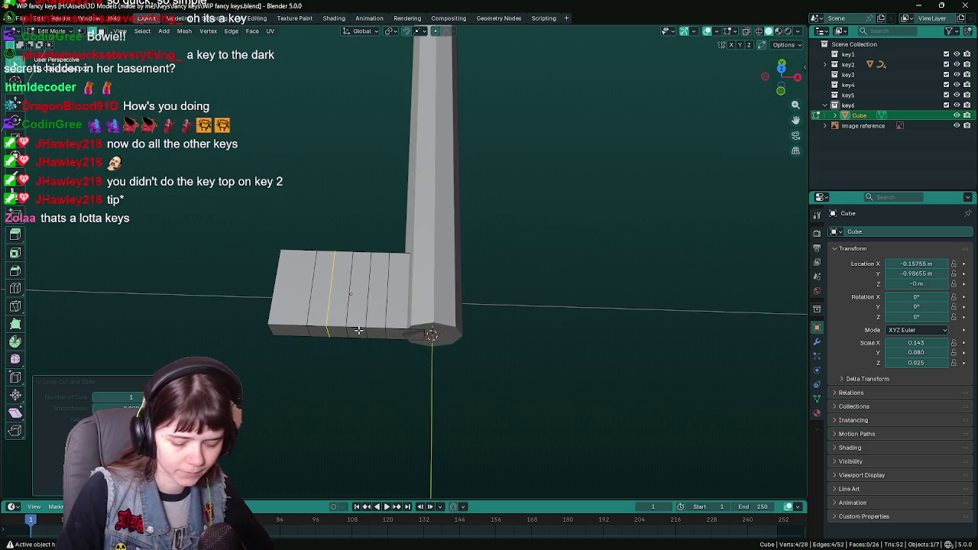
key("KP_7")
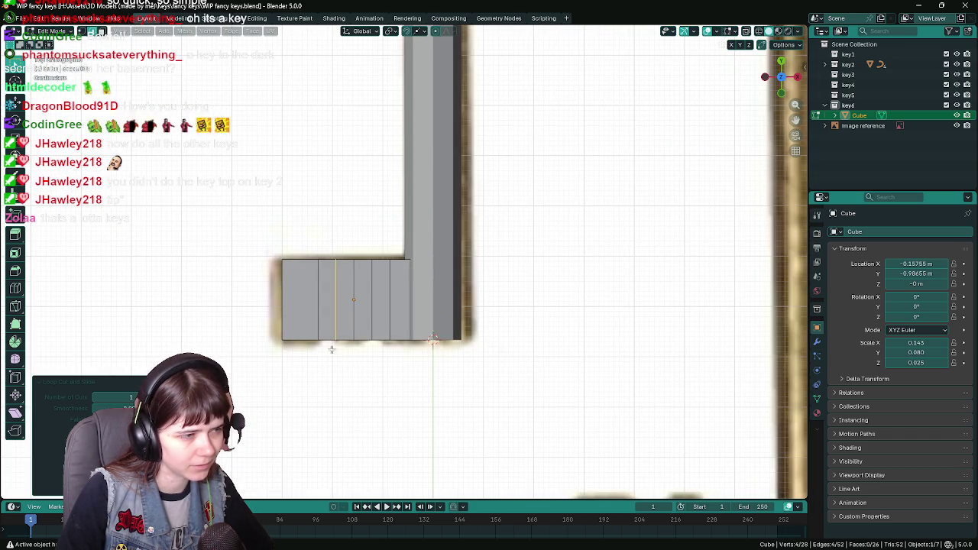
left_click(326, 337)
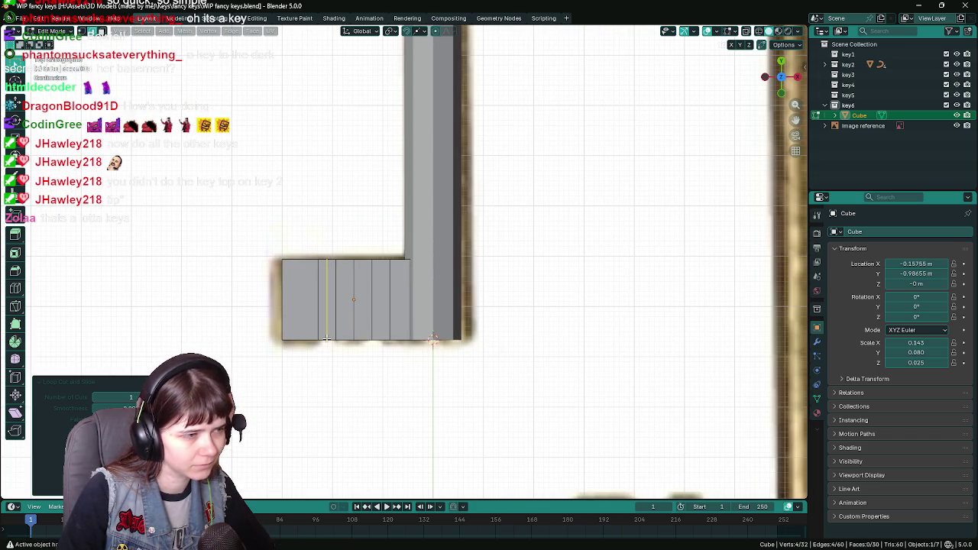
left_click(380, 336)
Step: Compare against the reference in textured shading, then shift selected bottom vertices to notch the edge
key("z")
left_click(326, 342)
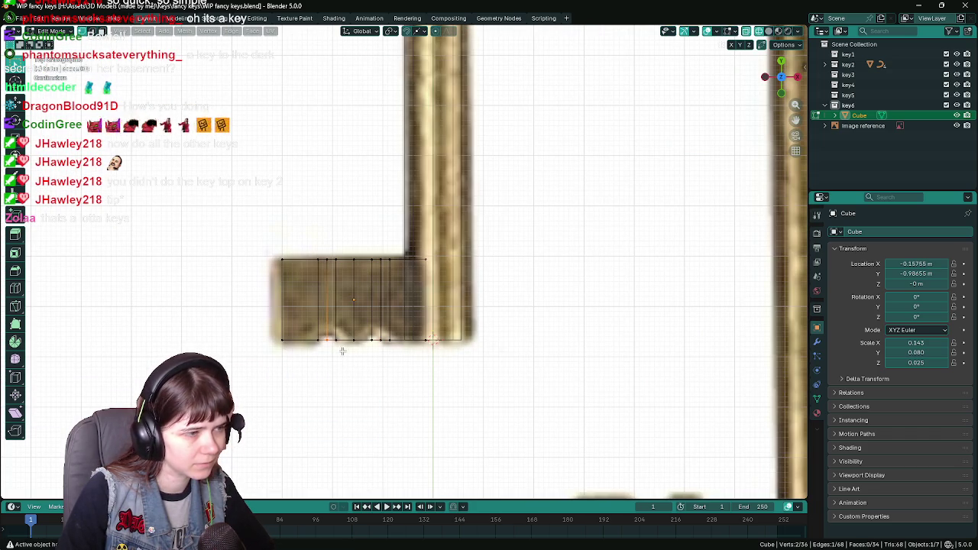
key("z")
left_click(497, 367)
key("g")
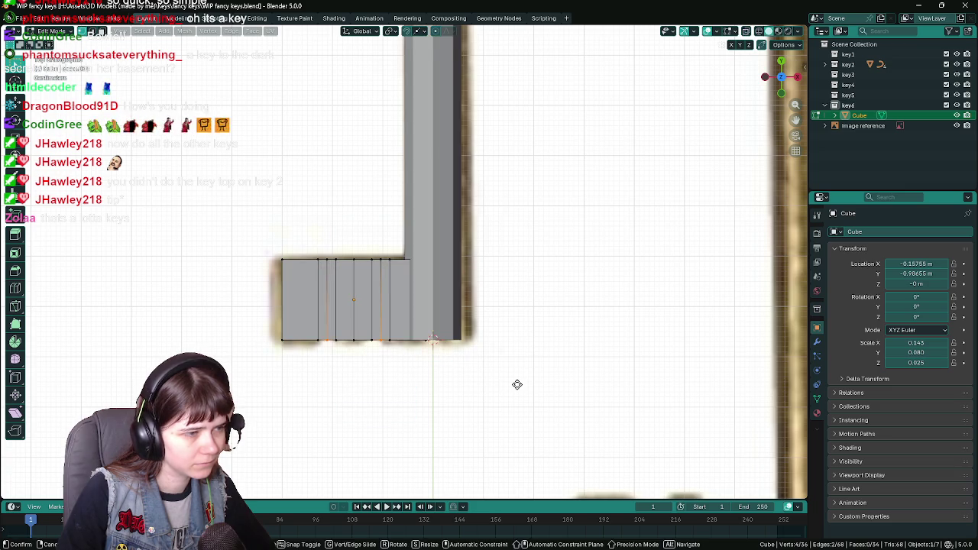
key("z")
key("y")
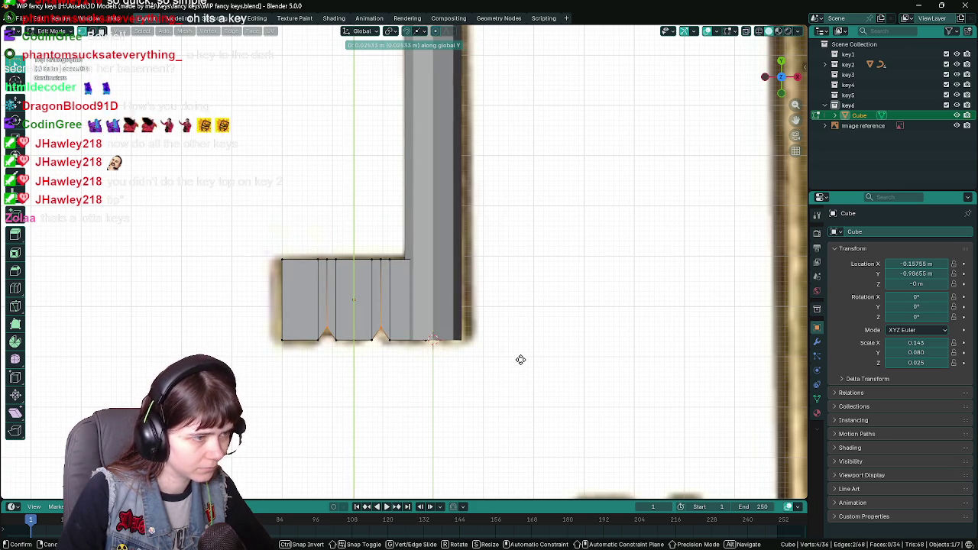
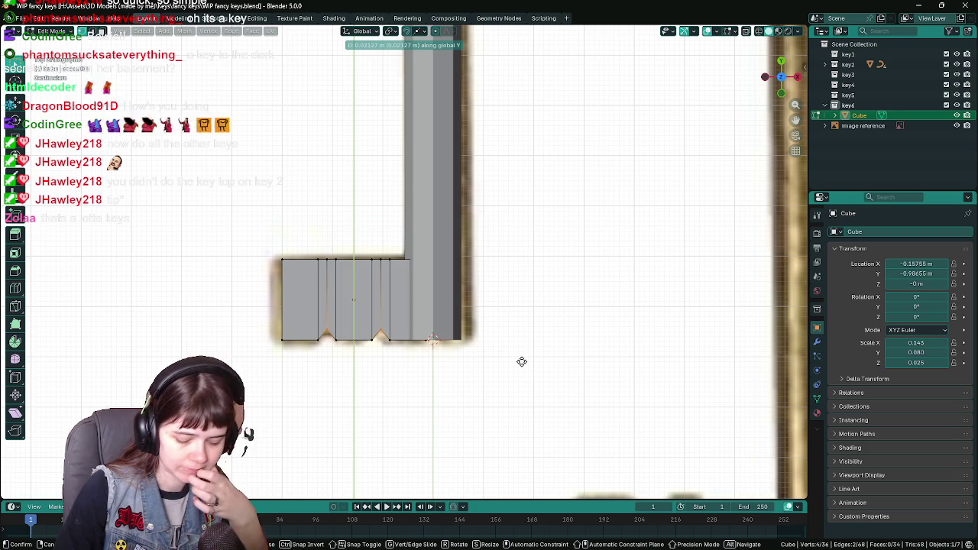
Step: Confirm the box bit's move along Y and drag the Cube into the key2 collection
key("Return")
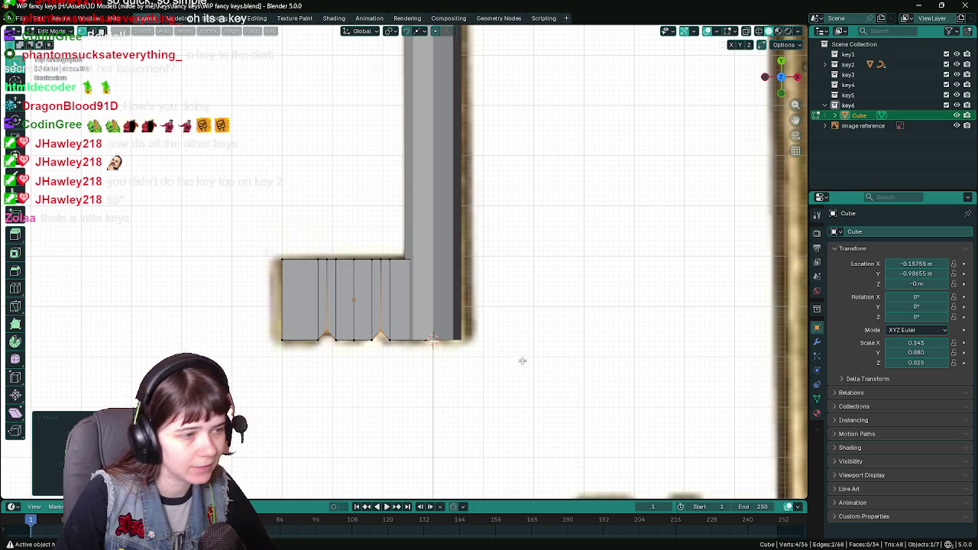
key("Tab")
left_click_drag(859, 115, 848, 65)
left_click(835, 64)
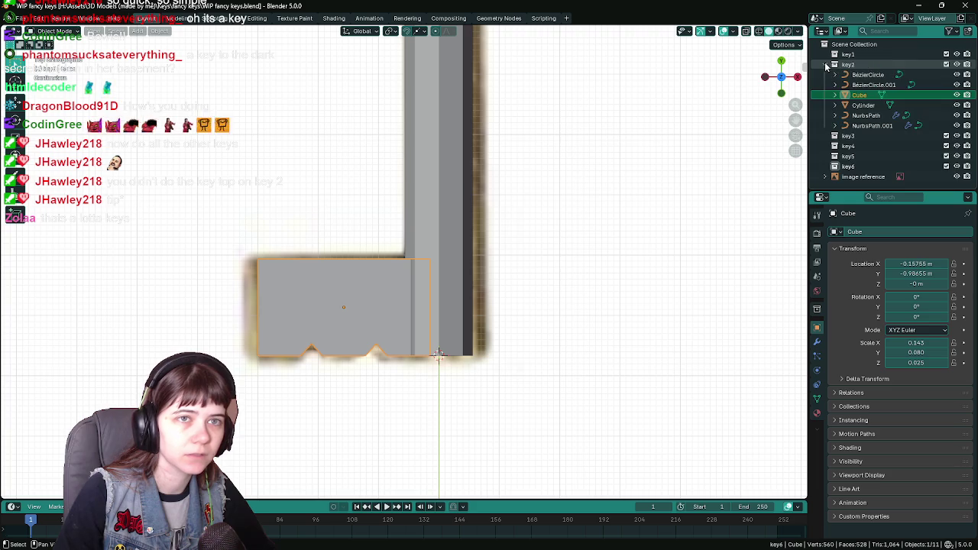
scroll(451, 291, "down", 3)
scroll(441, 291, "down", 2)
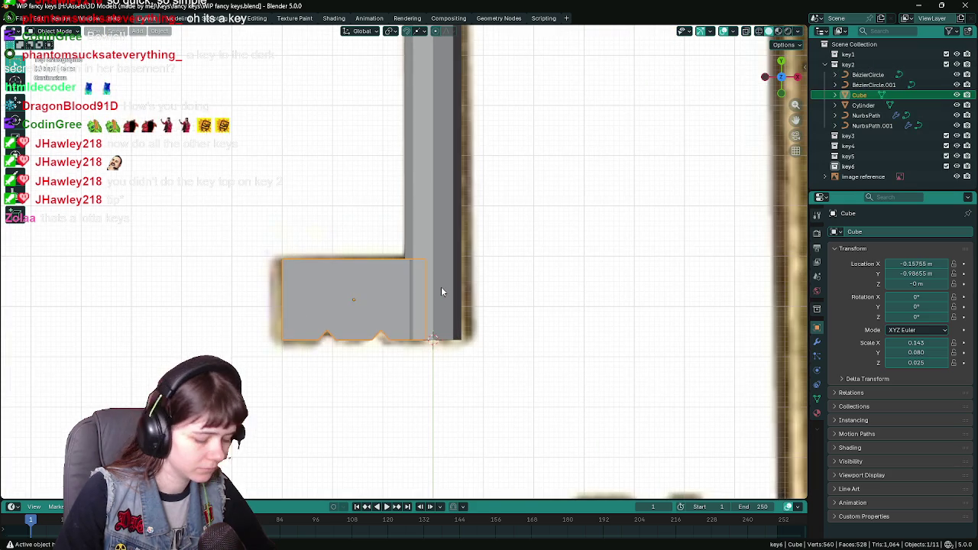
Step: Hide the box bit to check the reference image underneath, then unhide it
key("h")
scroll(441, 290, "down", 2)
scroll(441, 290, "down", 2)
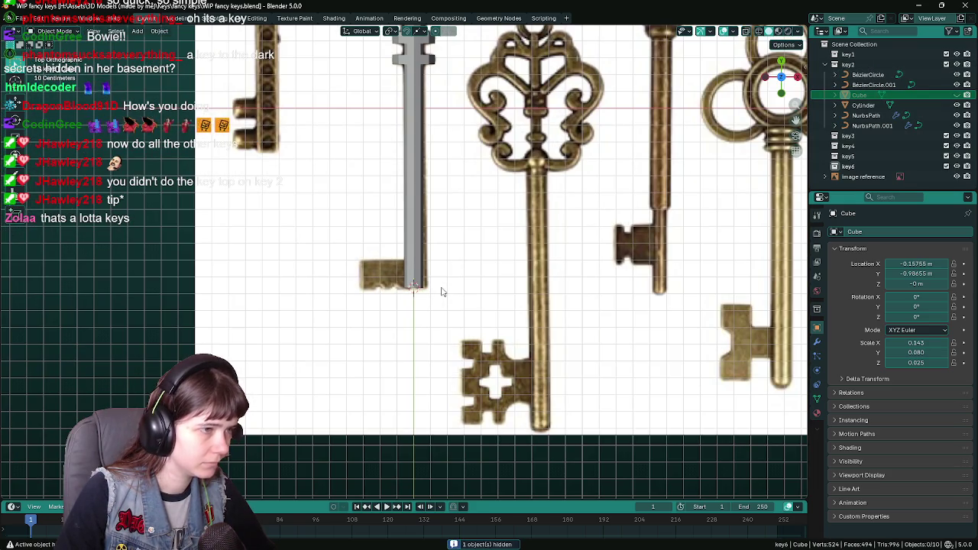
scroll(441, 291, "up", 1)
scroll(441, 291, "up", 3)
key("alt+h")
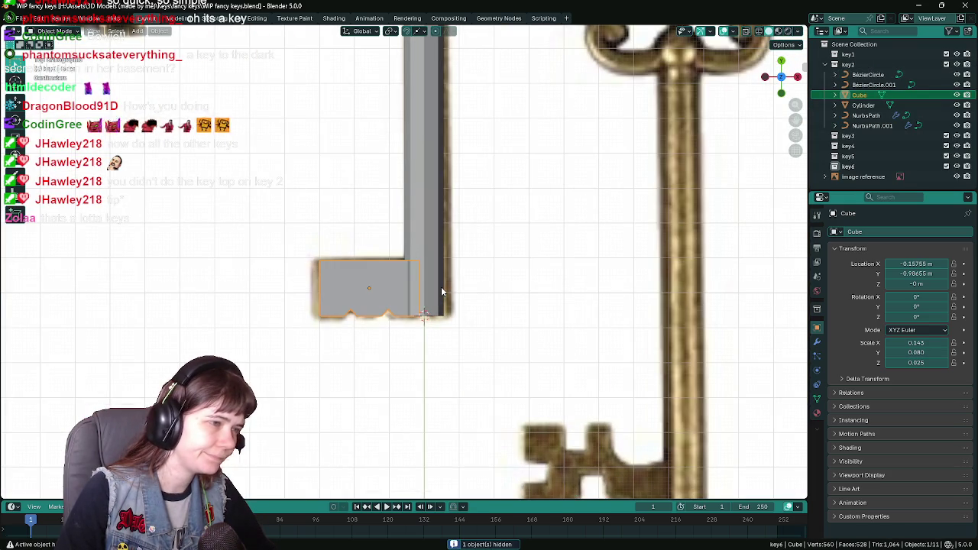
Step: Put the Cube back into the key2 collection and save WIP fancy keys.blend
key("Tab")
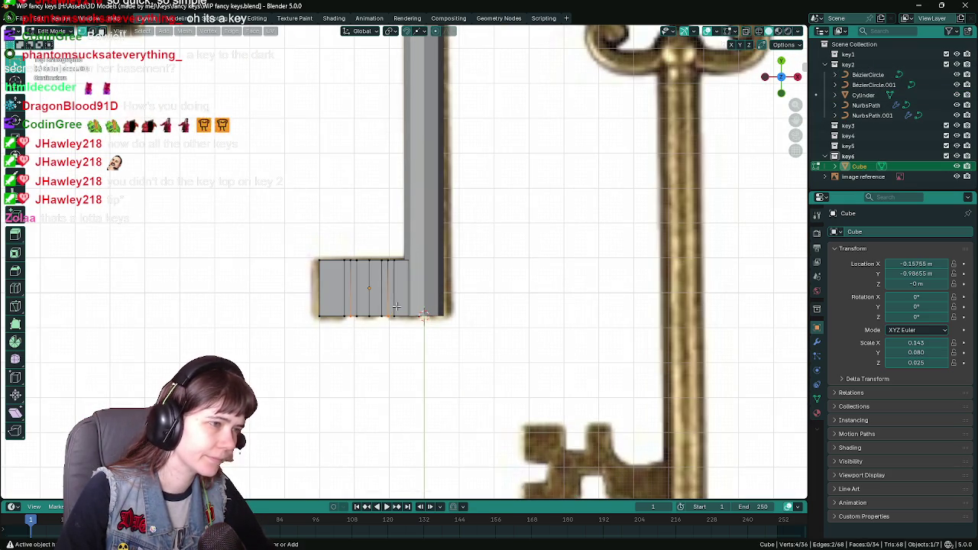
key("Tab")
left_click_drag(860, 166, 864, 105)
key("ctrl+s")
Step: In Edit Mode, box-select the block of inner edge-loop faces on the box bit
key("Tab")
scroll(388, 298, "up", 2)
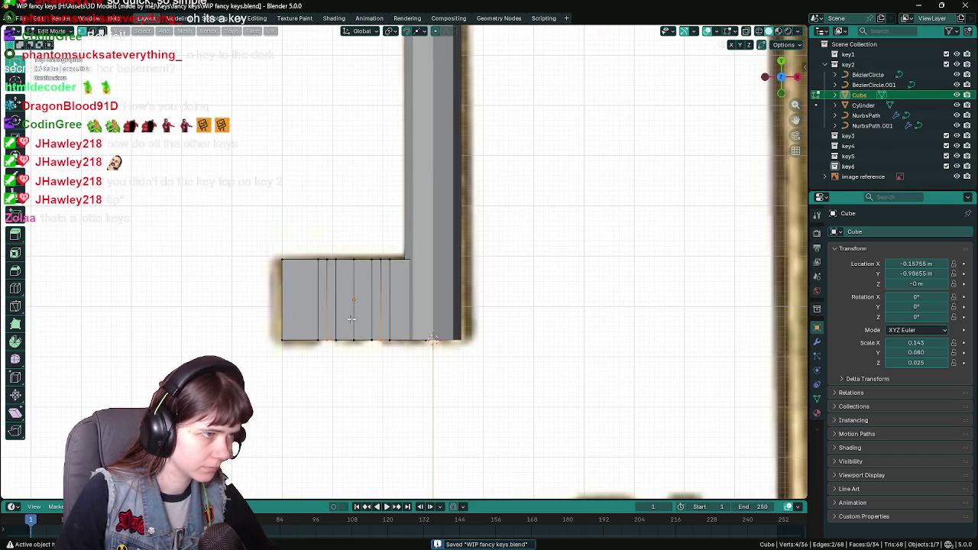
key("z")
left_click_drag(299, 220, 372, 366)
Step: Dissolve the selected inner loop geometry and inspect the box bit in Object Mode
key("x")
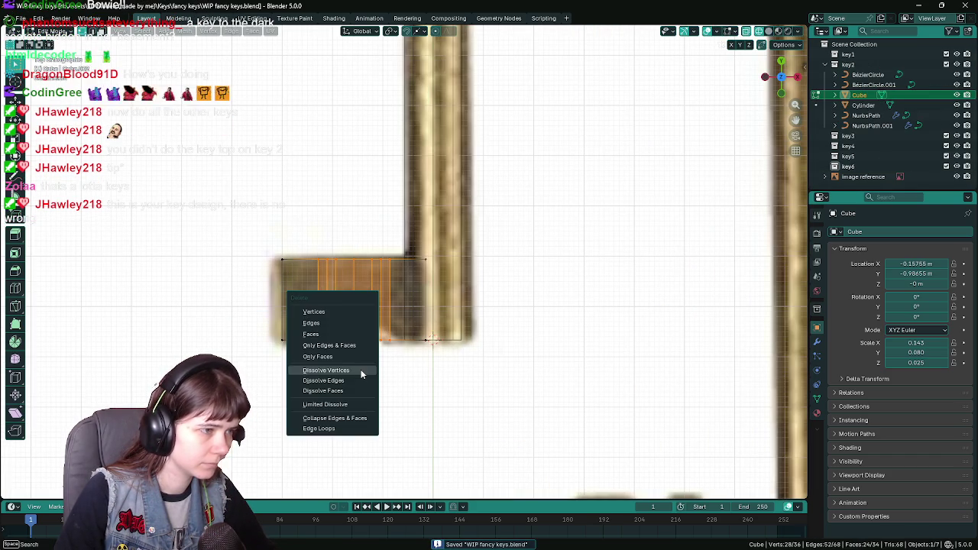
left_click(356, 378)
key("z")
left_click(546, 367)
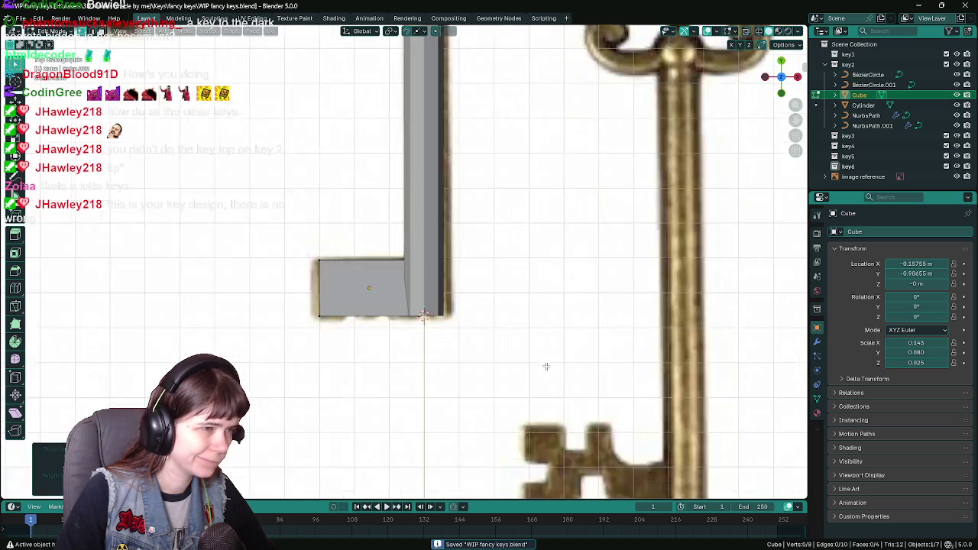
key("Tab")
mouse_move(433, 365)
middle_mouse_down()
mouse_move(521, 258)
mouse_move(532, 274)
mouse_move(452, 334)
middle_mouse_up()
Step: In top view with X-ray on, select part of the box and delete its faces
key("Tab")
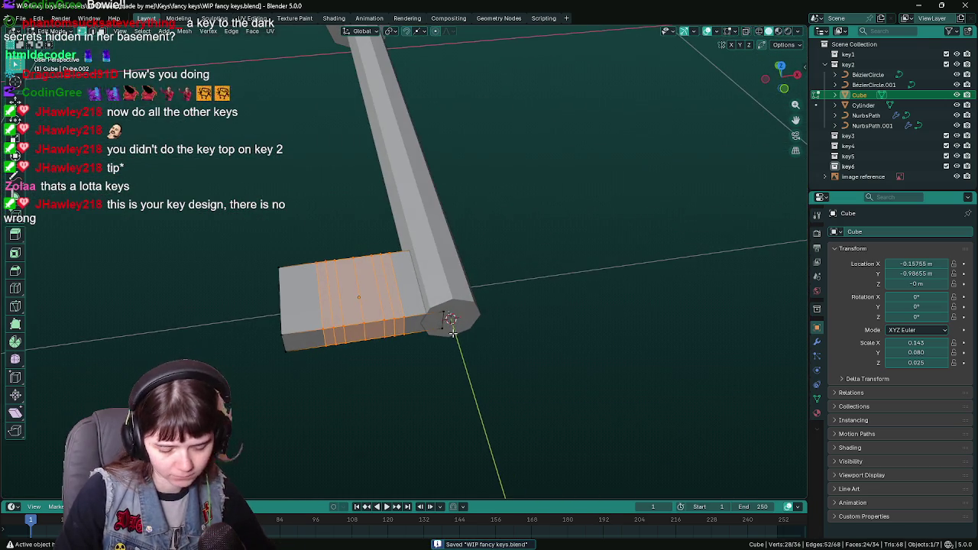
key("KP_7")
key("alt+z")
left_click_drag(299, 232, 375, 342)
left_click_drag(396, 374, 397, 374)
key("x")
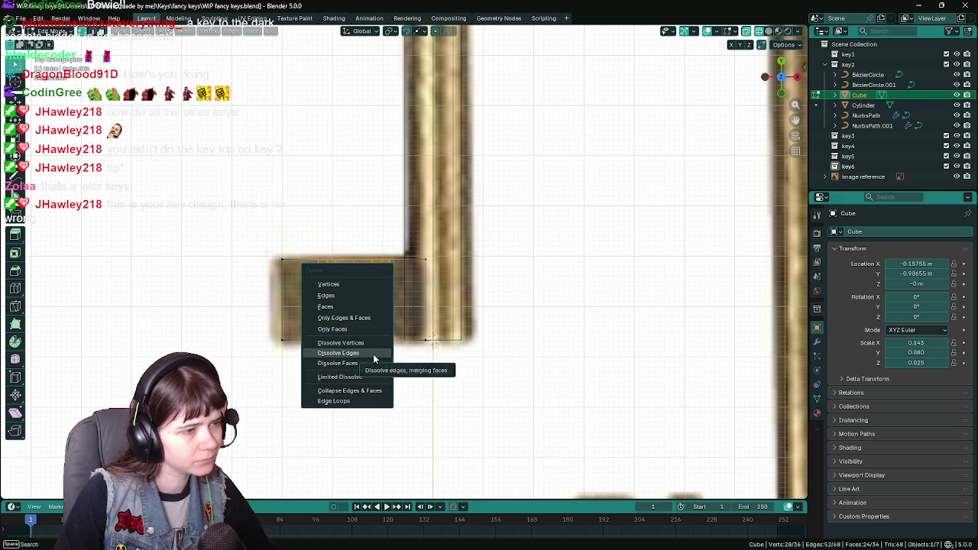
left_click(373, 354)
Step: Try deleting an edge and filling a face, then undo back to the intact box
mouse_move(395, 375)
middle_mouse_down()
mouse_move(432, 322)
mouse_move(321, 286)
middle_mouse_up()
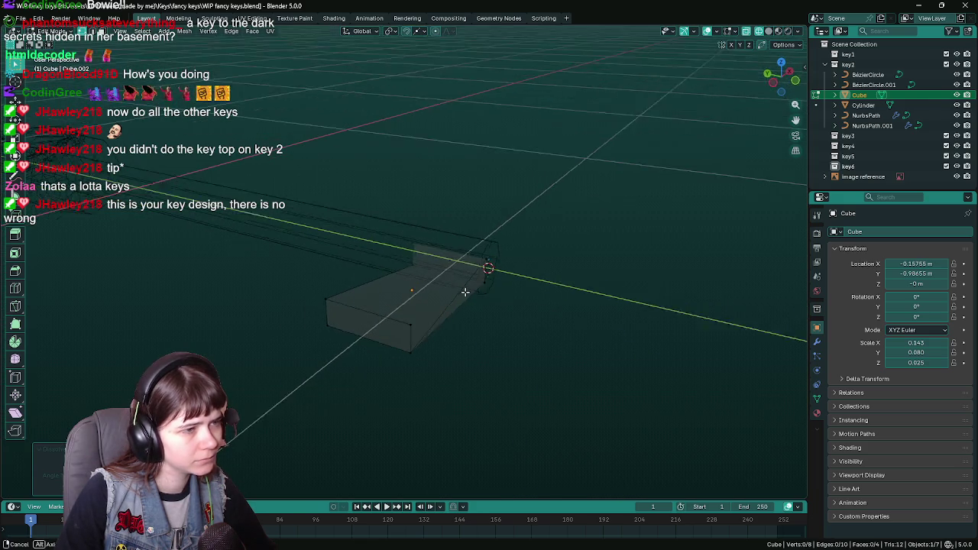
left_click(310, 290)
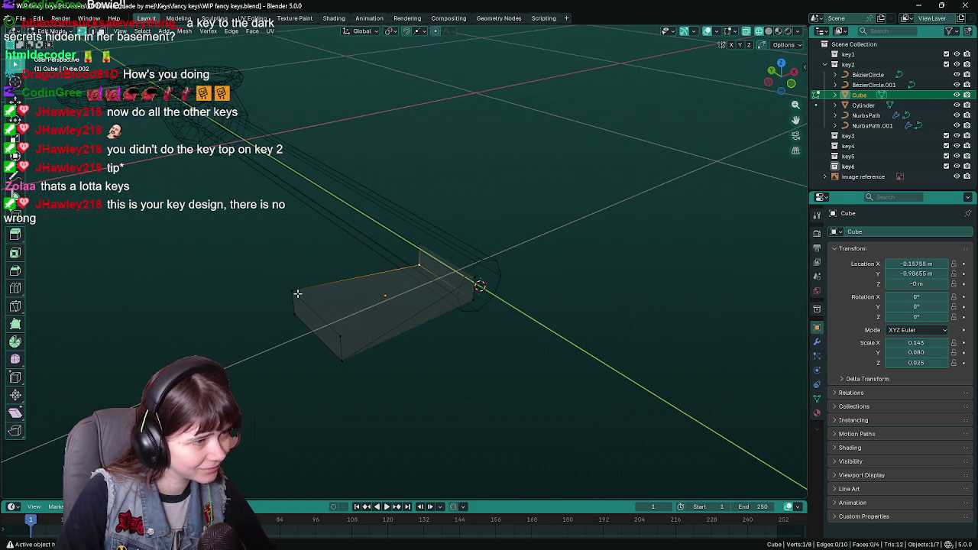
left_click(378, 271)
key("x")
left_click(328, 214)
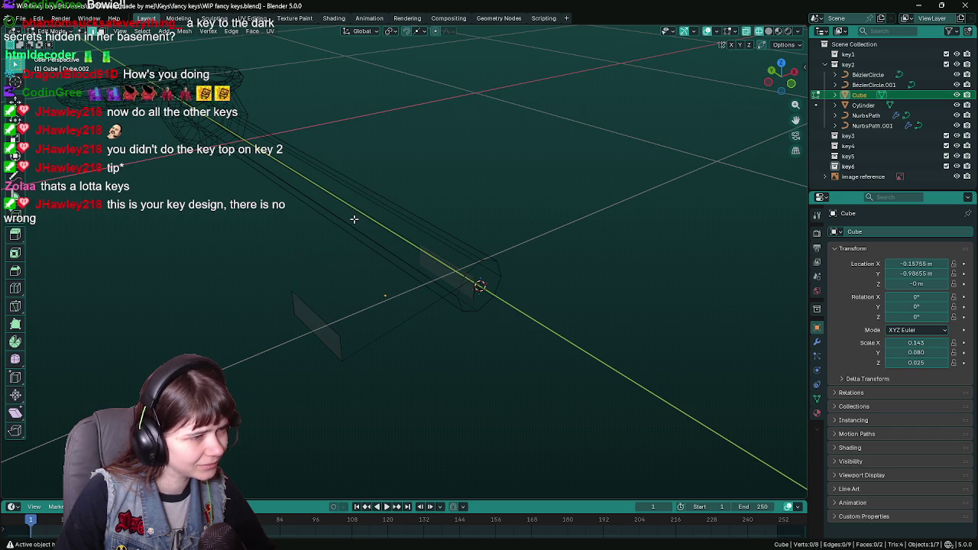
key("f")
key("ctrl+z")
key("ctrl+z")
key("ctrl+z")
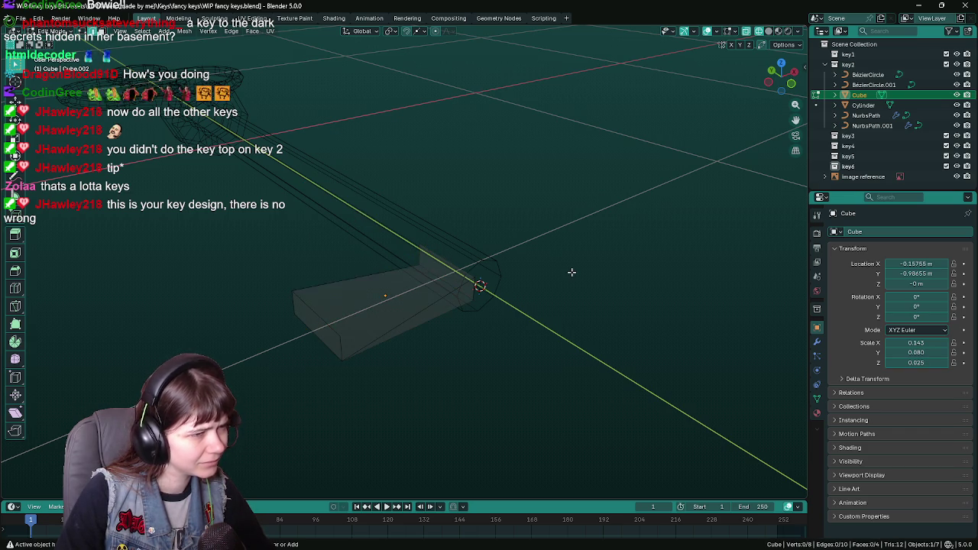
key("ctrl+z")
Step: Dissolve the box bit's middle edge loops
mouse_move(570, 273)
middle_mouse_down()
mouse_move(461, 290)
mouse_move(495, 284)
mouse_move(397, 284)
middle_mouse_up()
left_click(363, 283)
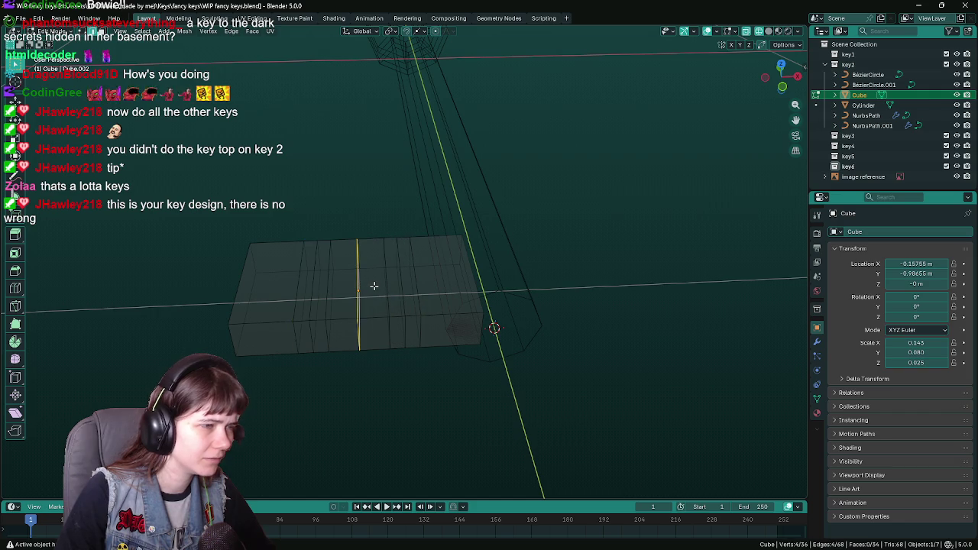
key("x")
left_click(364, 332)
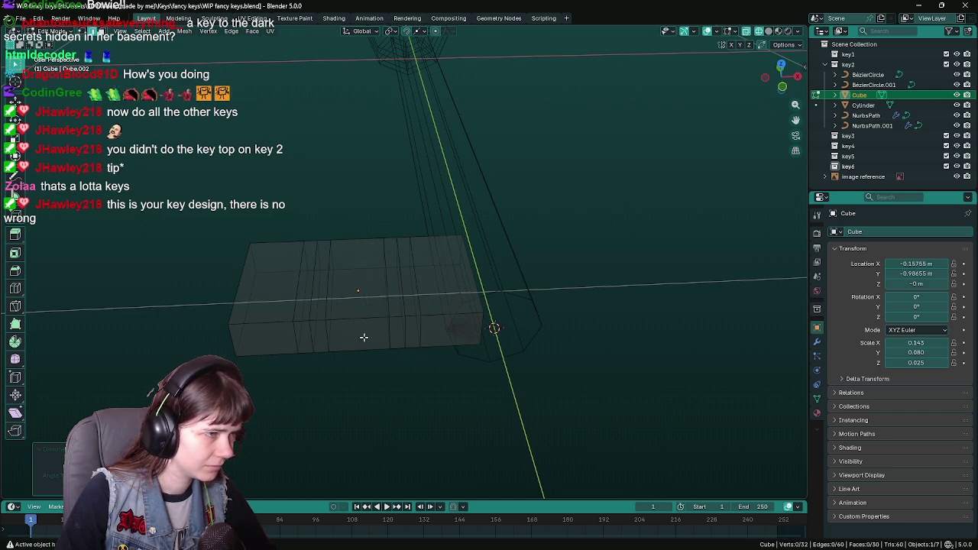
Step: Add a single edge loop near the shaft end and save the file
left_click(388, 296, "alt")
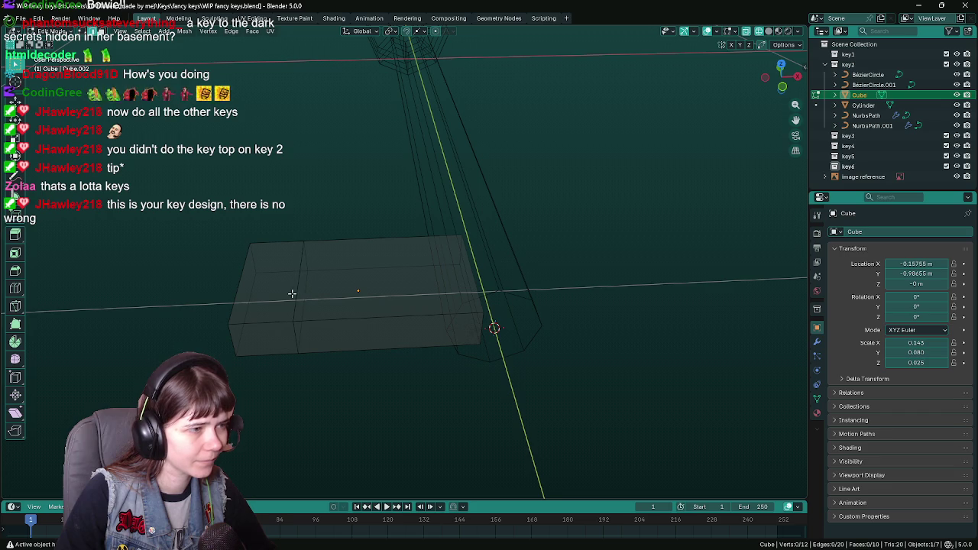
left_click(306, 292)
middle_click_drag(306, 292, 378, 301)
key("ctrl+s")
key("Tab")
key("KP_7")
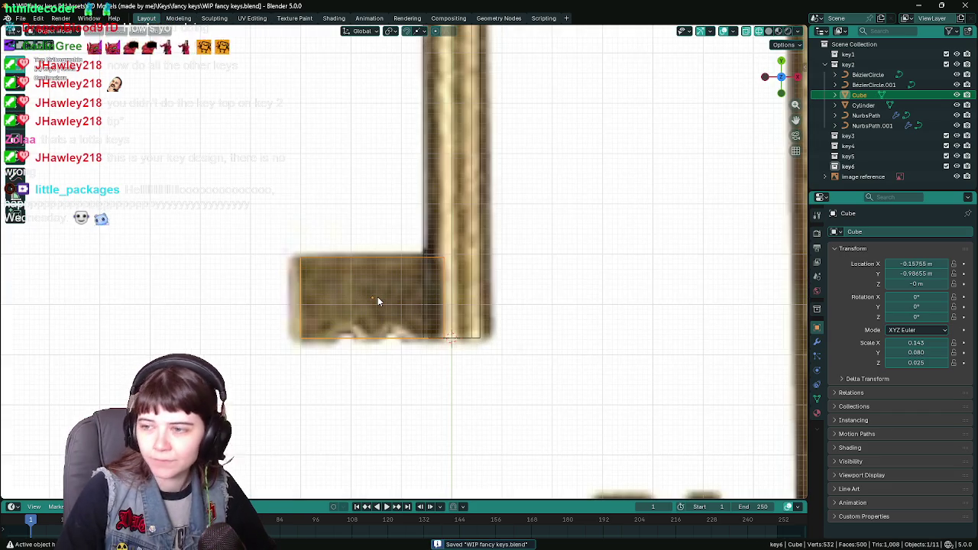
Step: Switch the viewport to Solid shading to show all six keys, and save
scroll(377, 296, "down", 3)
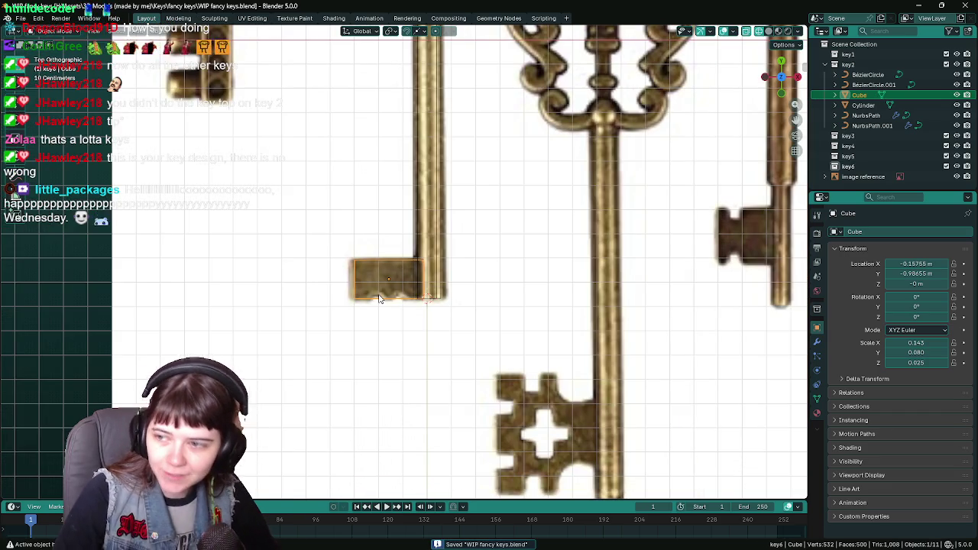
scroll(457, 230, "down", 3)
scroll(457, 230, "up", 2)
scroll(445, 275, "up", 3)
scroll(493, 275, "up", 2)
scroll(507, 245, "down", 4)
scroll(461, 247, "up", 3)
left_click(550, 304)
scroll(338, 334, "down", 3)
scroll(372, 328, "up", 3)
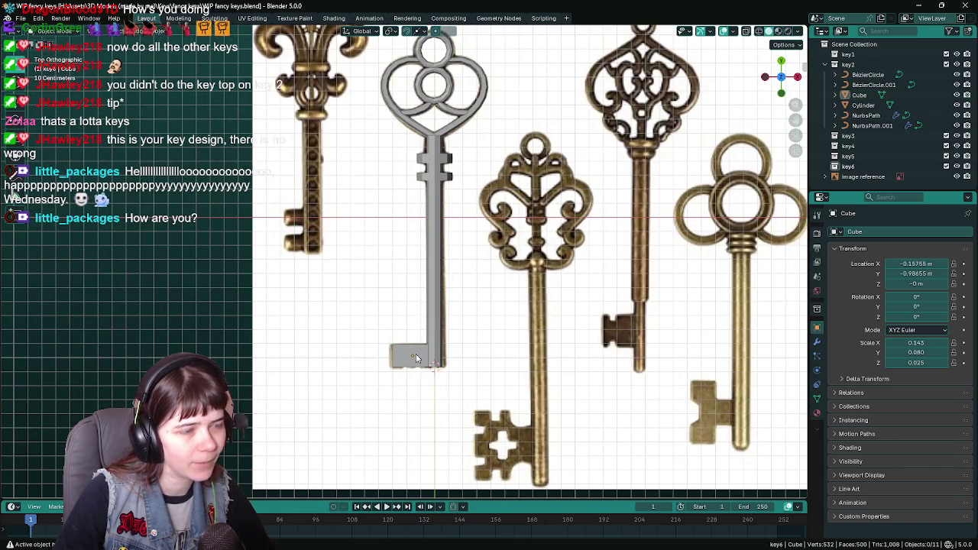
scroll(450, 352, "down", 2)
scroll(438, 286, "up", 2)
key("ctrl+s")
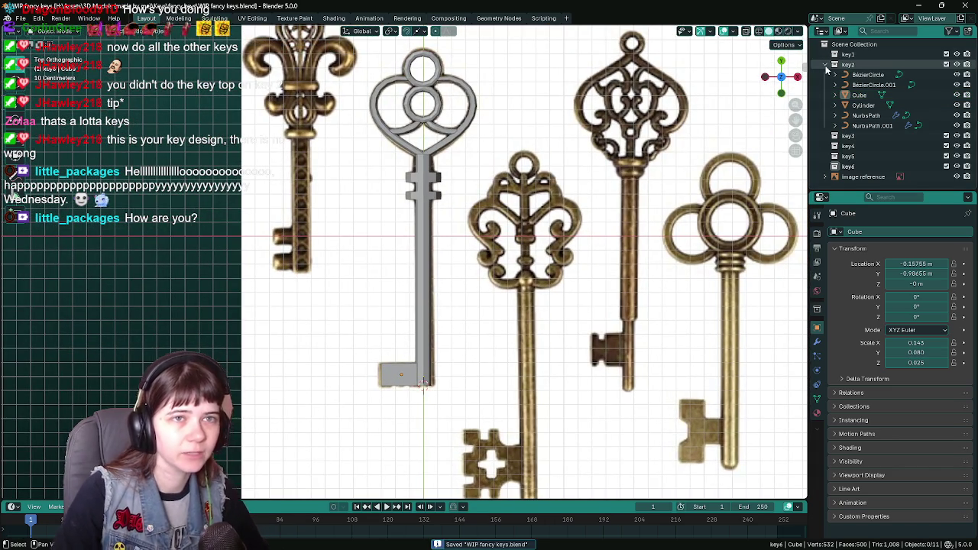
Step: Collapse key2 in the Outliner, save, and pan across the reference keys
left_click(835, 64)
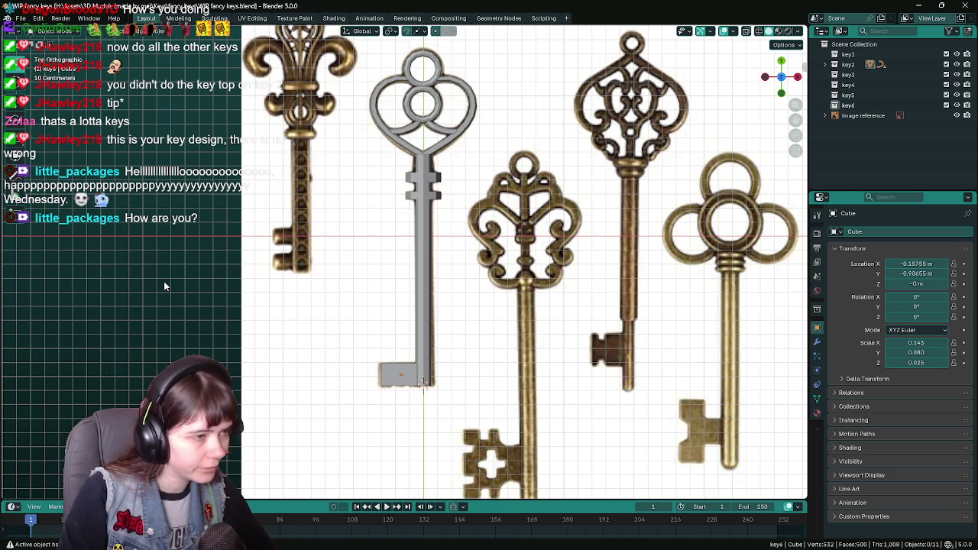
key("ctrl+s")
scroll(258, 213, "down", 1)
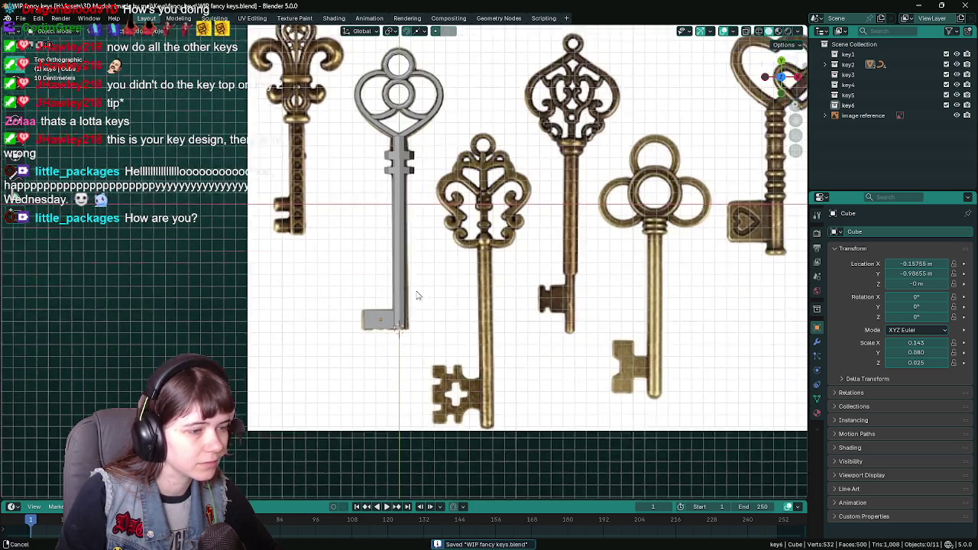
scroll(417, 295, "down", 2)
middle_click_drag(359, 293, 398, 292, "shift")
middle_click_drag(357, 225, 443, 298, "shift")
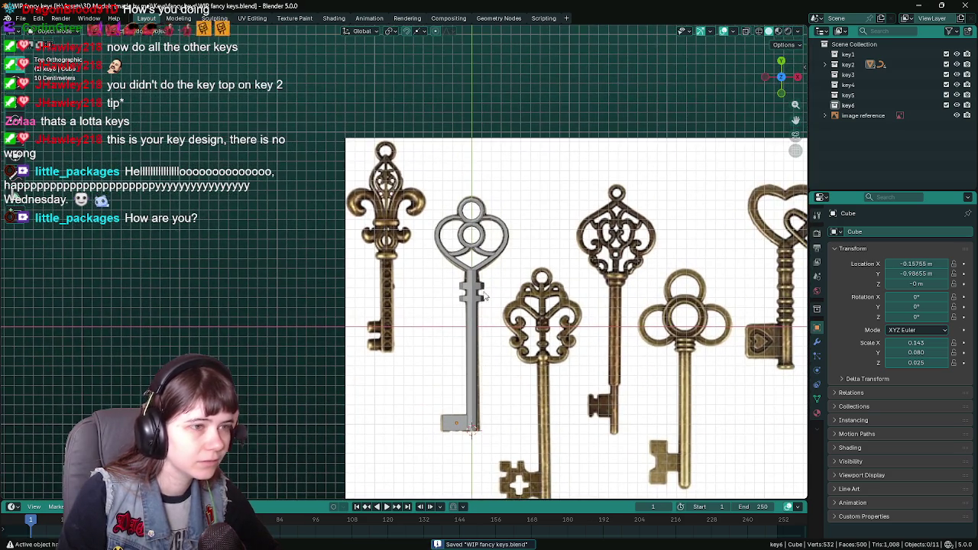
Step: Make key1 the active collection, save, and open the Object menu for Snap
left_click(847, 54)
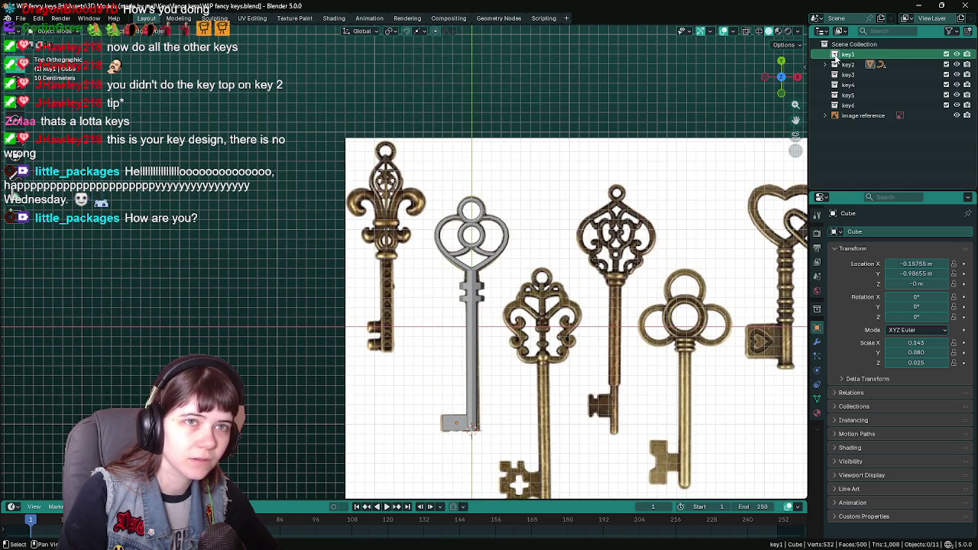
scroll(525, 334, "up", 1)
scroll(525, 334, "up", 1)
scroll(525, 334, "up", 1)
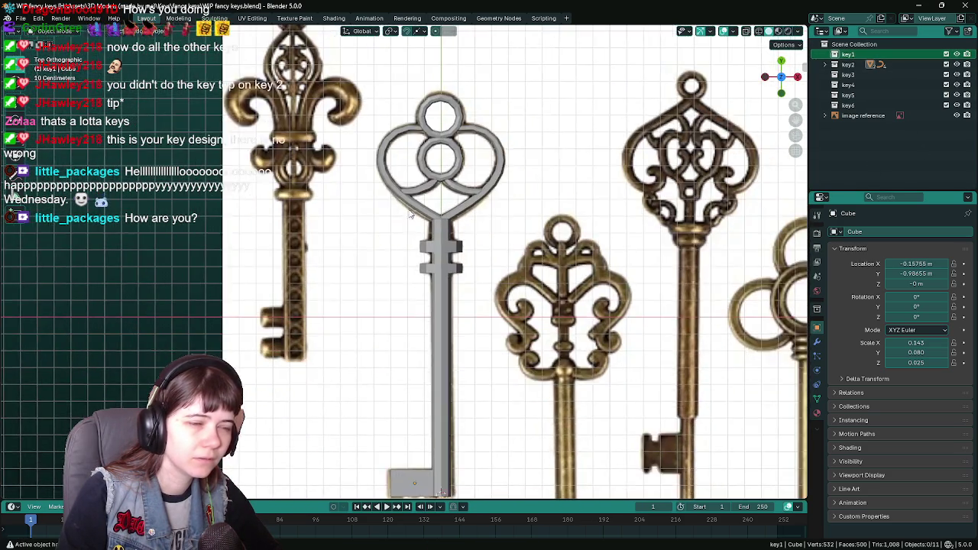
scroll(411, 215, "down", 2)
key("ctrl+s")
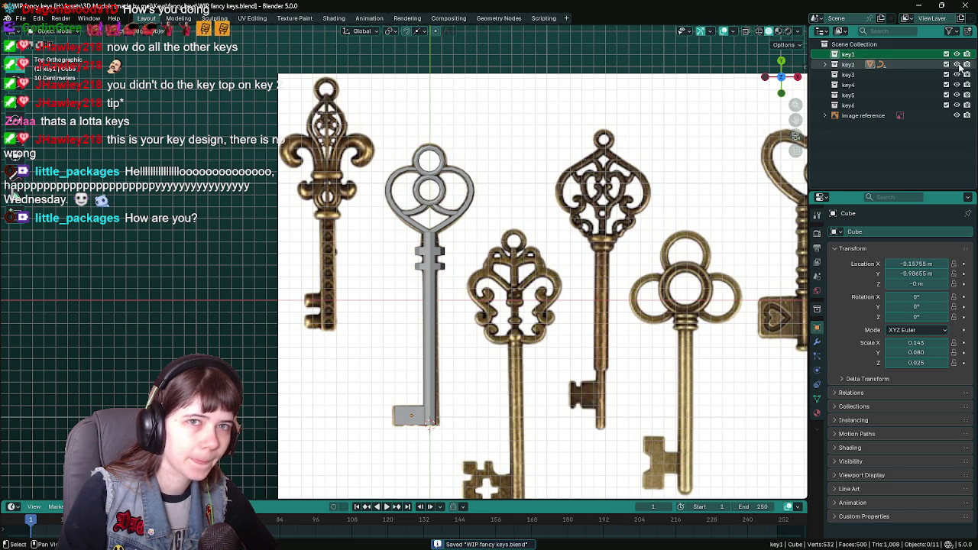
scroll(398, 229, "up", 3)
scroll(411, 250, "down", 4)
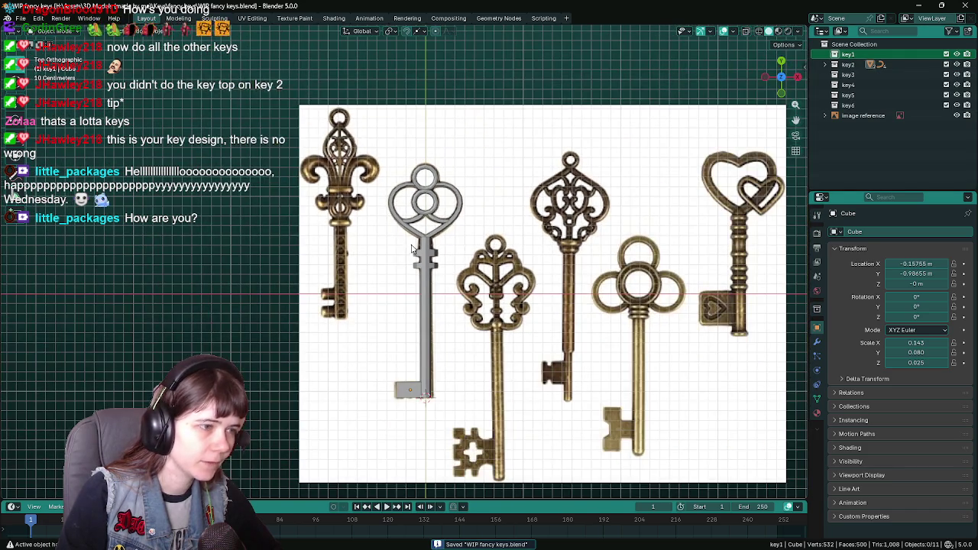
left_click(159, 30)
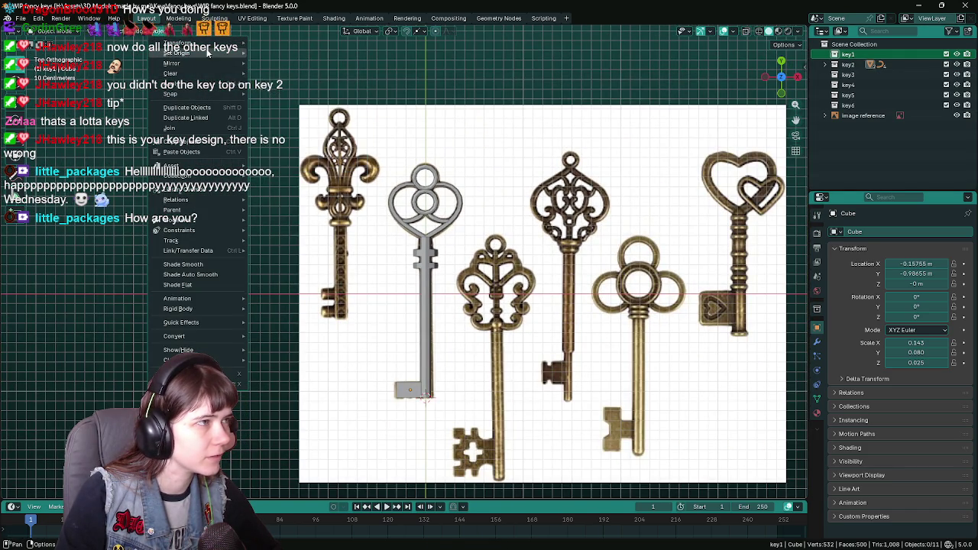
mouse_move(184, 93)
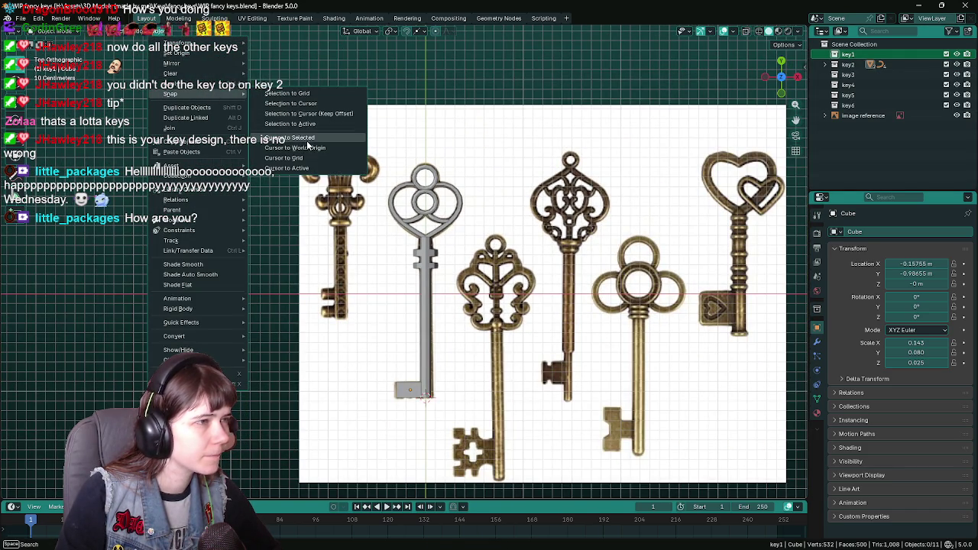
Step: Snap the 3D cursor onto the grey key and save
left_click(306, 140)
scroll(482, 184, "up", 4)
scroll(482, 185, "down", 2)
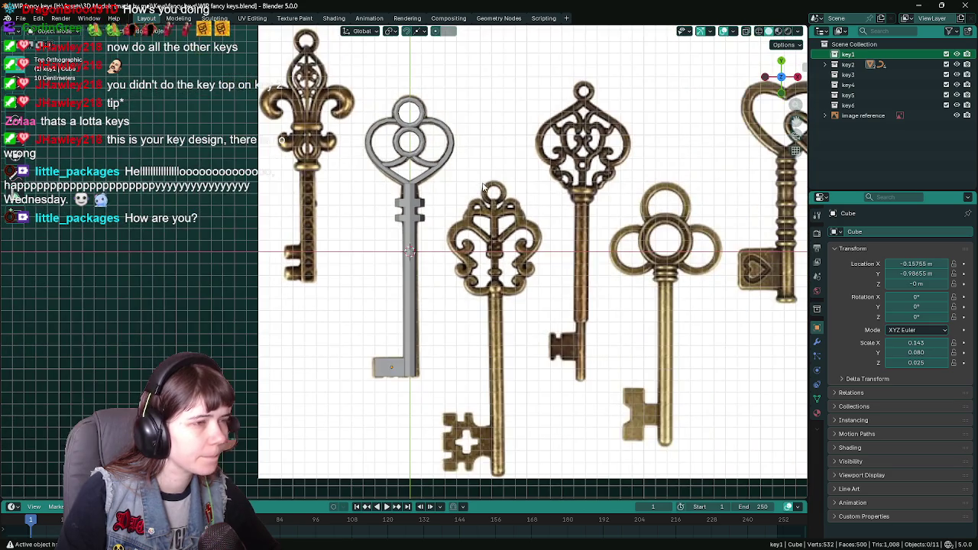
key("ctrl+s")
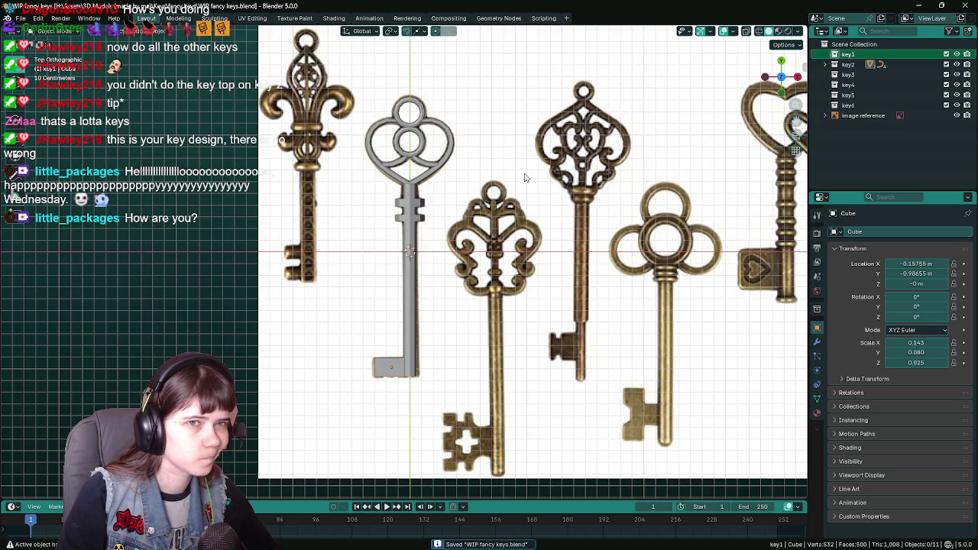
Step: Hide key2 to compare it against the reference photo, then show it again and save
left_click(519, 174)
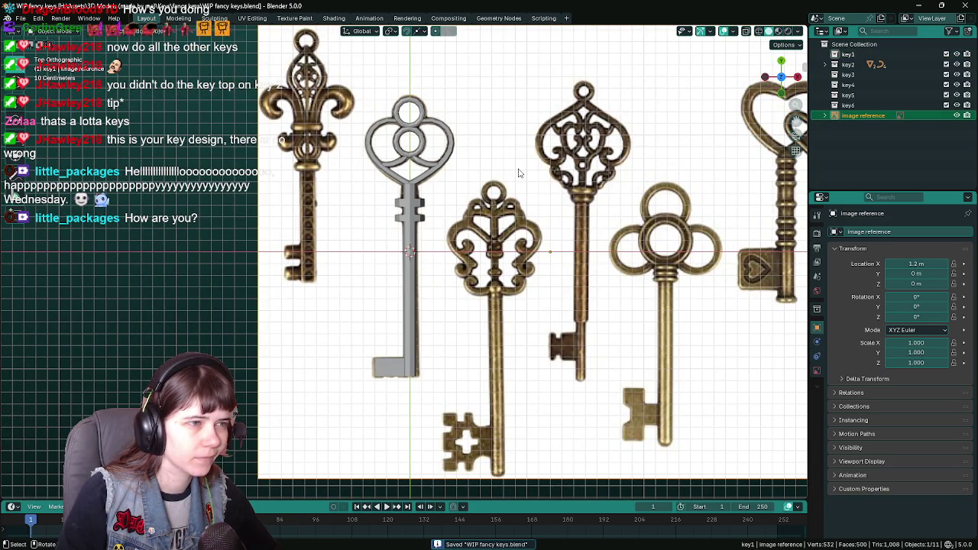
left_click(956, 64)
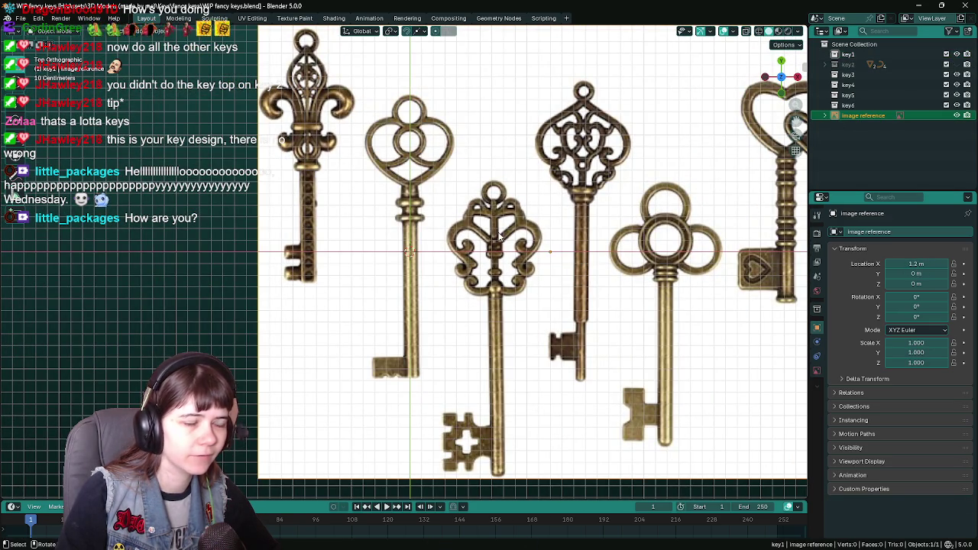
key("ctrl+s")
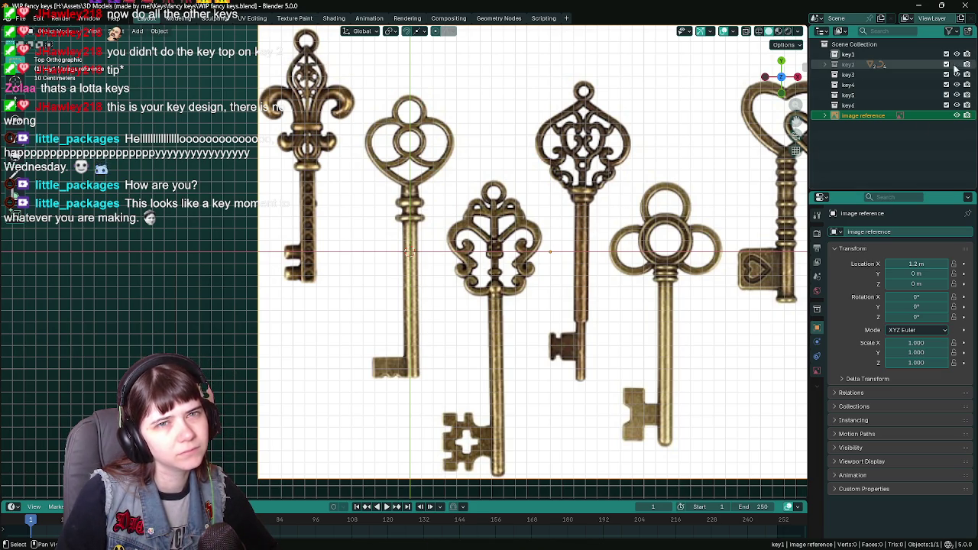
left_click(956, 65)
scroll(526, 321, "up", 4)
key("ctrl+s")
Step: Select key1, place the 3D cursor on the fleur-de-lis key's head, and save
left_click(848, 54)
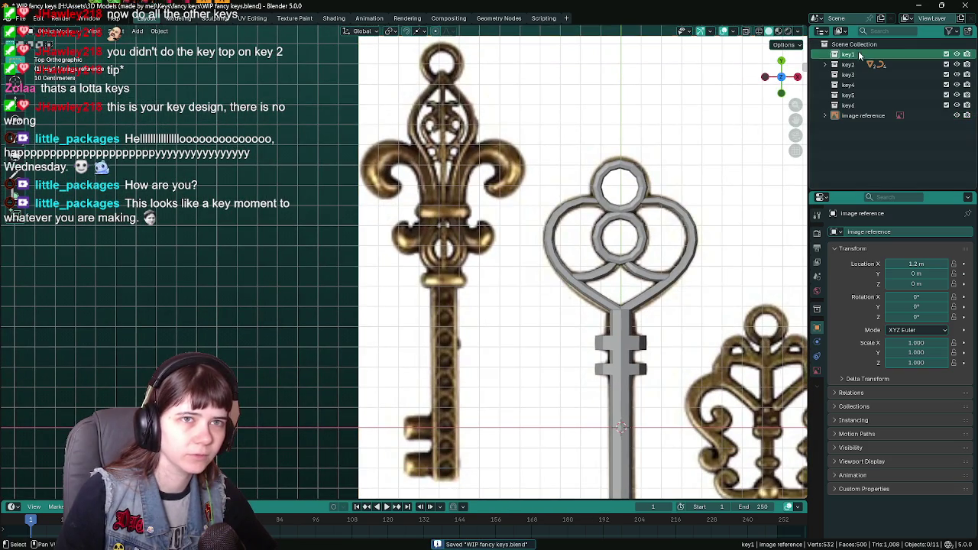
scroll(479, 283, "down", 2)
scroll(492, 284, "down", 2, "ctrl")
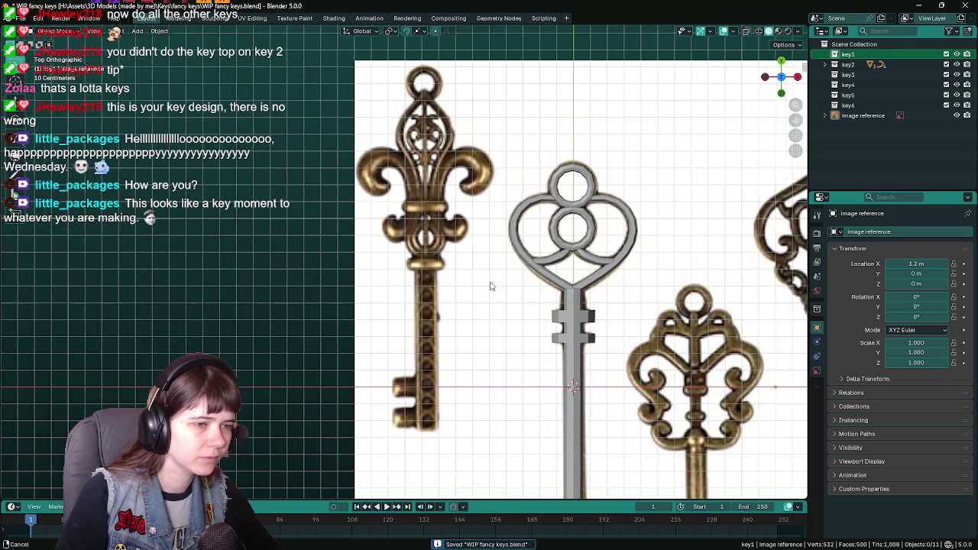
right_click(410, 205, "shift")
scroll(419, 183, "up", 6)
scroll(432, 244, "up", 4, "shift")
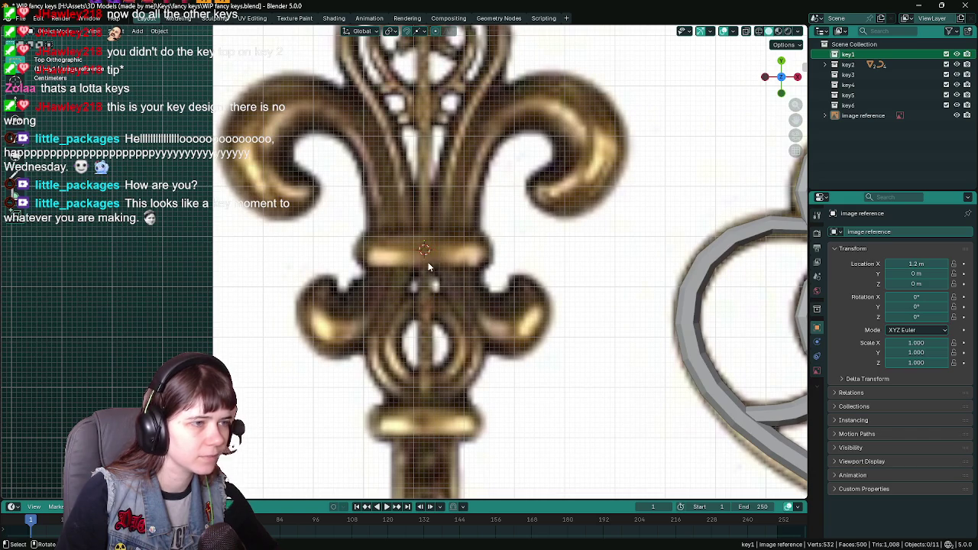
scroll(426, 262, "down", 2)
scroll(424, 256, "down", 4)
scroll(413, 230, "down", 2, "shift")
key("ctrl+s")
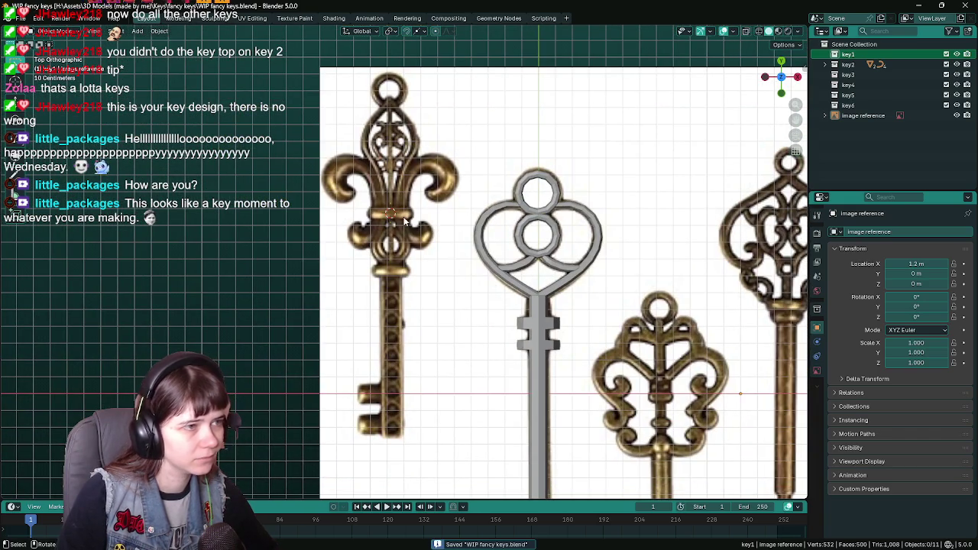
Step: Try X-ray and Material Preview shading, then bring up the Add menu for curves
key("alt+z")
key("z")
left_click(413, 201)
key("z")
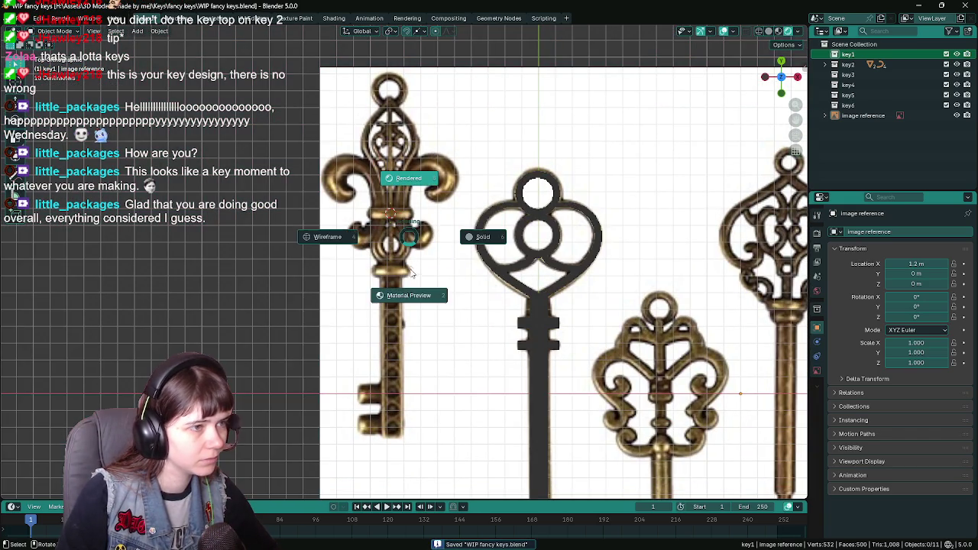
left_click(411, 309)
key("z")
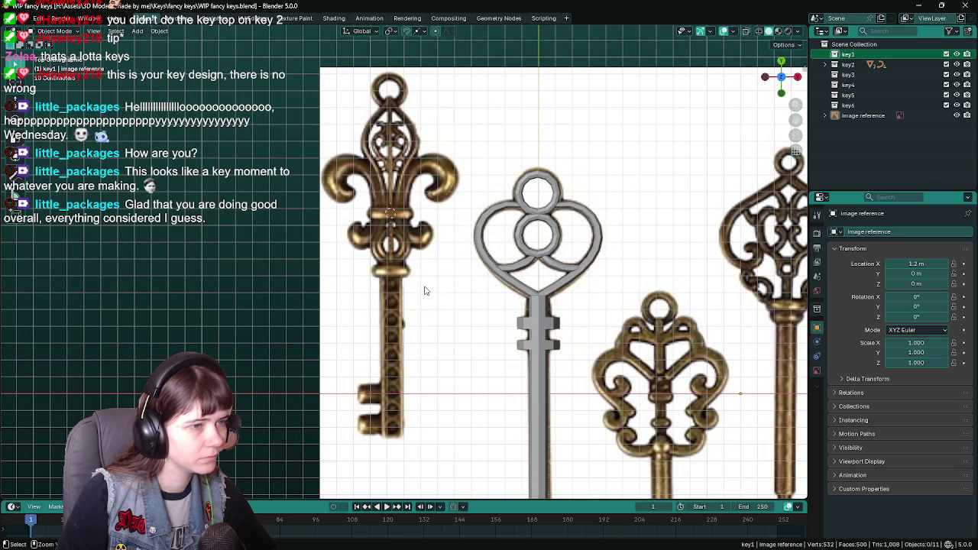
key("shift+a")
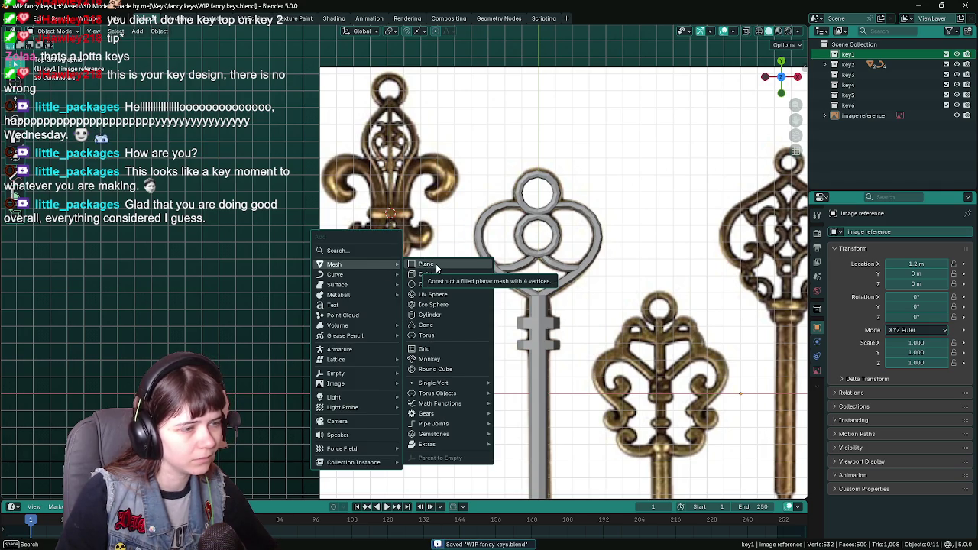
Step: Add a NURBS path and enter Edit Mode with all its points deselected
mouse_move(337, 274)
left_click(443, 317)
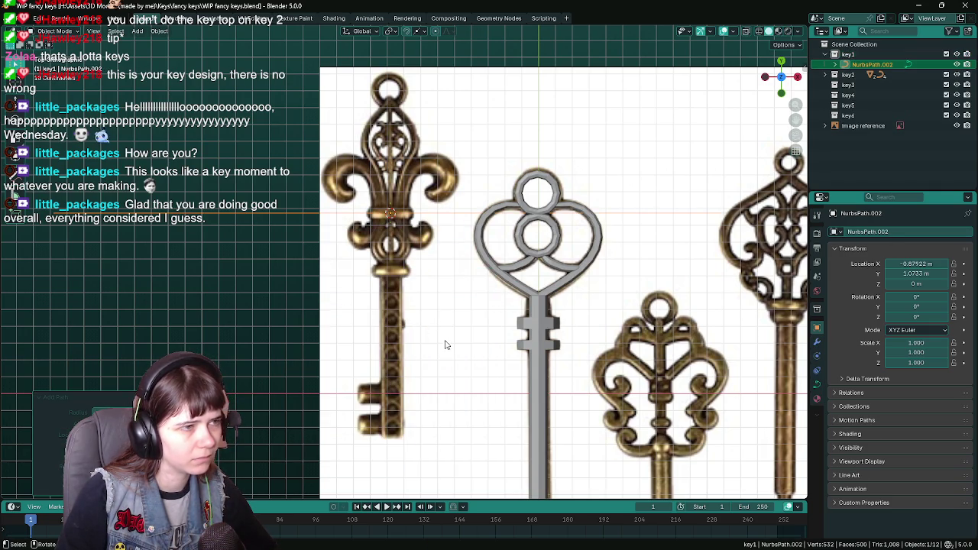
scroll(446, 345, "down", 2)
scroll(448, 336, "down", 2)
key("Tab")
key("alt+a")
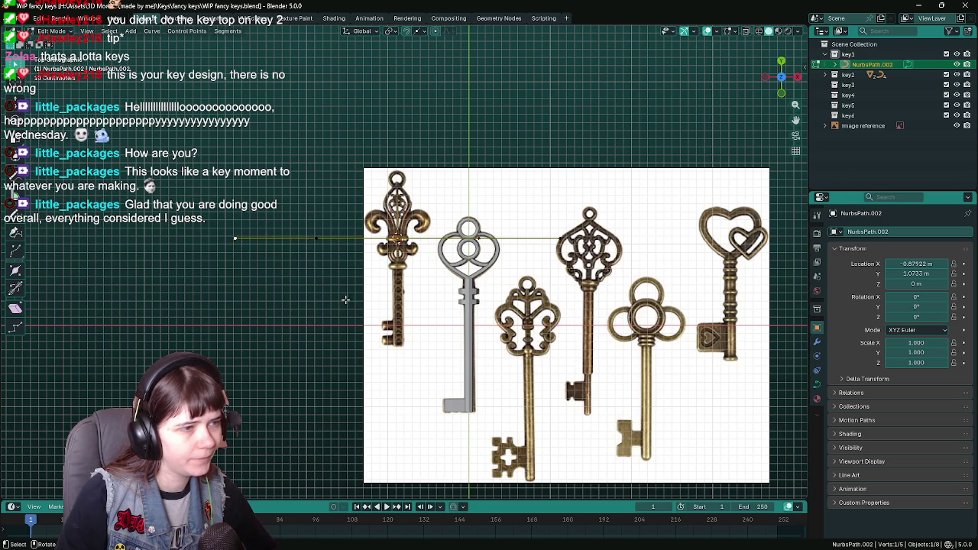
scroll(385, 306, "up", 2)
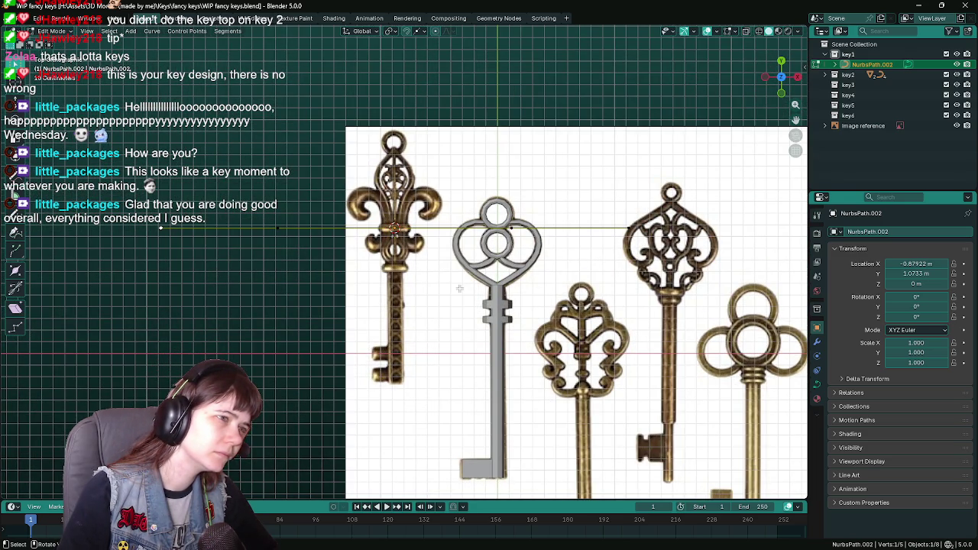
scroll(459, 288, "up", 3)
scroll(406, 283, "down", 3)
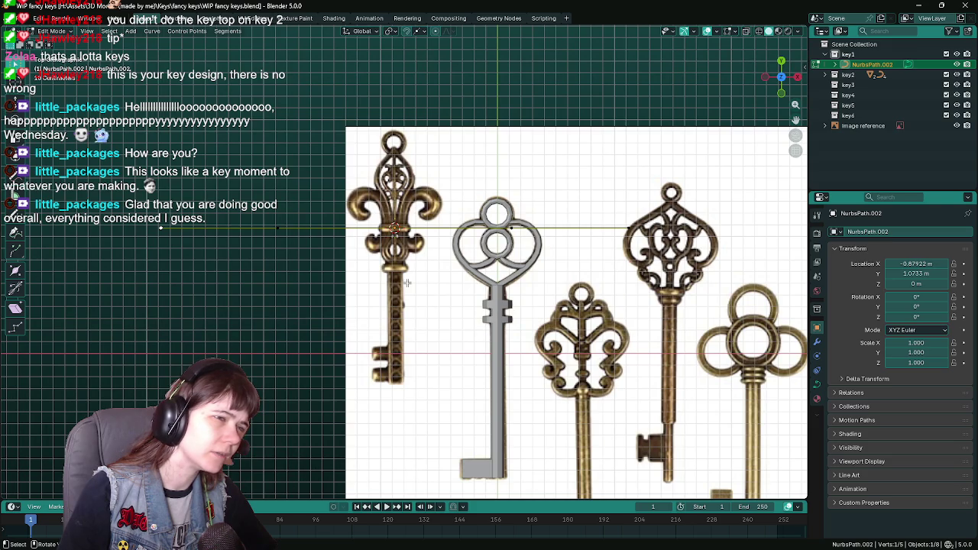
Step: Move the first path point onto the fleur-de-lis key's collar
key("Tab")
scroll(407, 287, "up", 3)
key("Tab")
scroll(184, 244, "down", 3)
scroll(226, 267, "up", 3)
key("g")
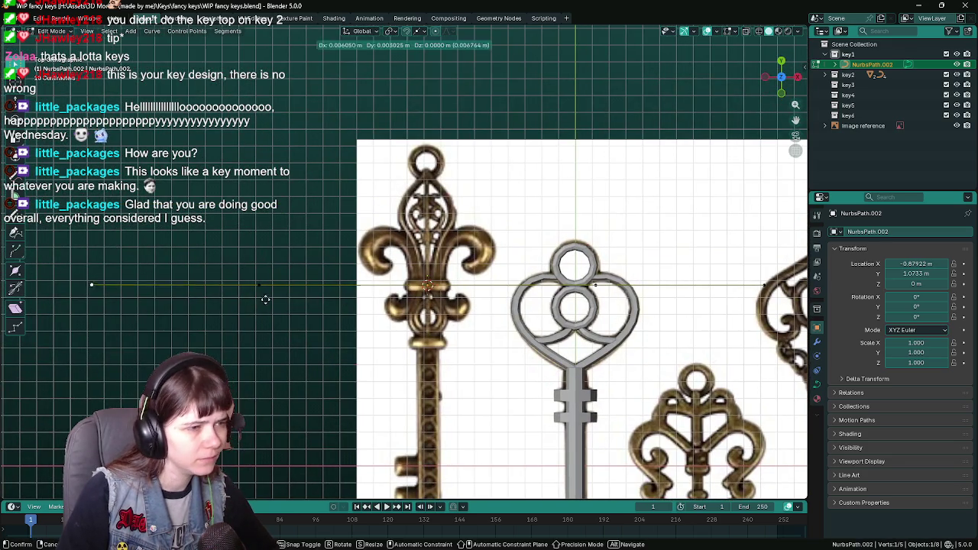
left_click(598, 357)
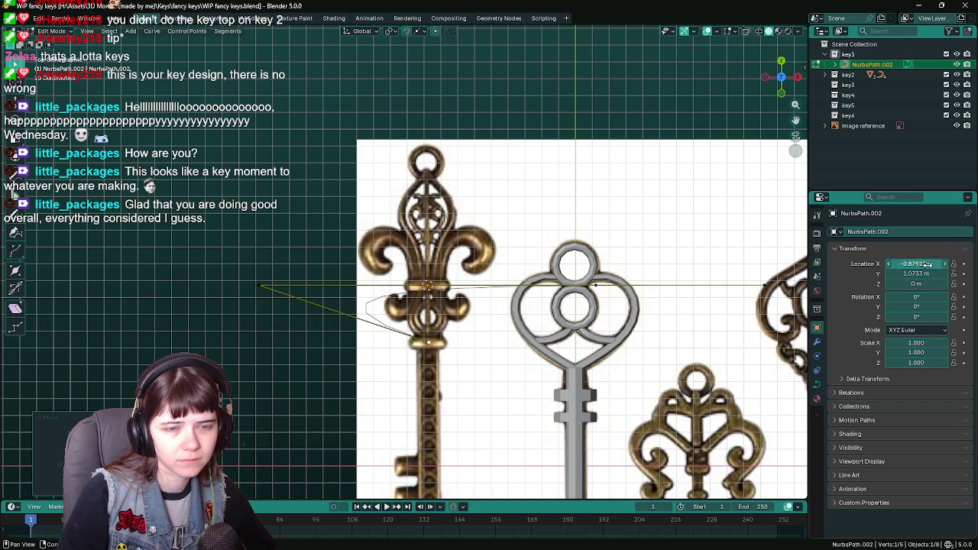
middle_click_drag(686, 393, 659, 353, "shift")
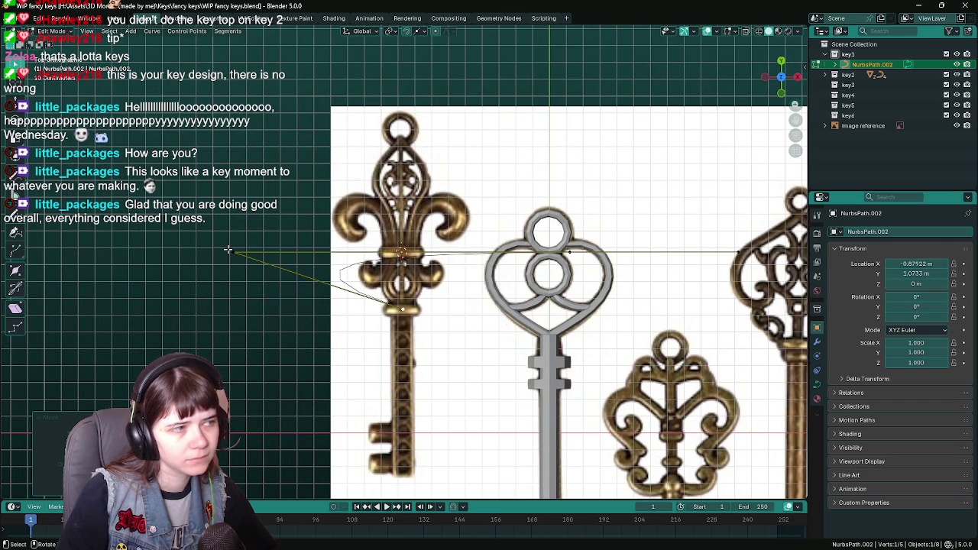
Step: Switch snapping to Vertex and snap a path point onto key1's centre line
key("g")
left_click(399, 281)
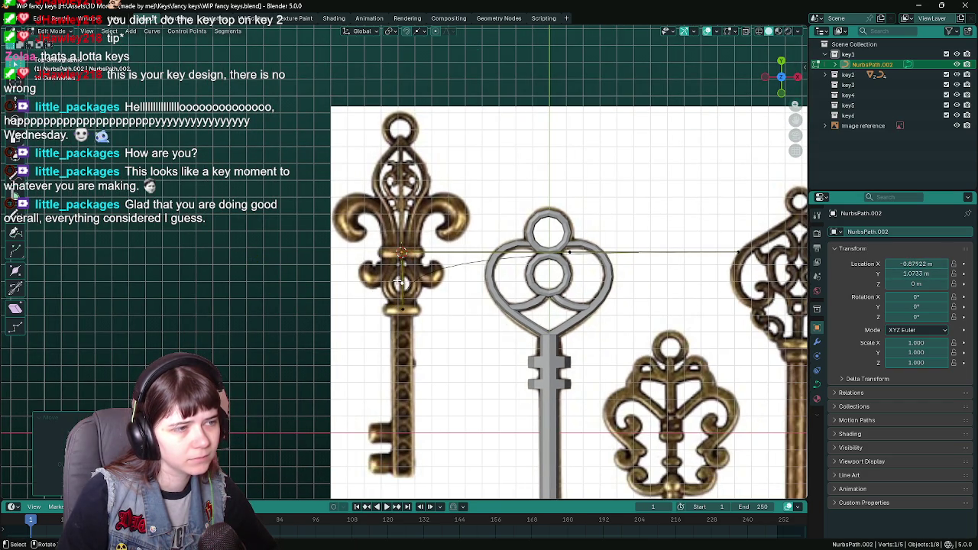
scroll(405, 260, "up", 4)
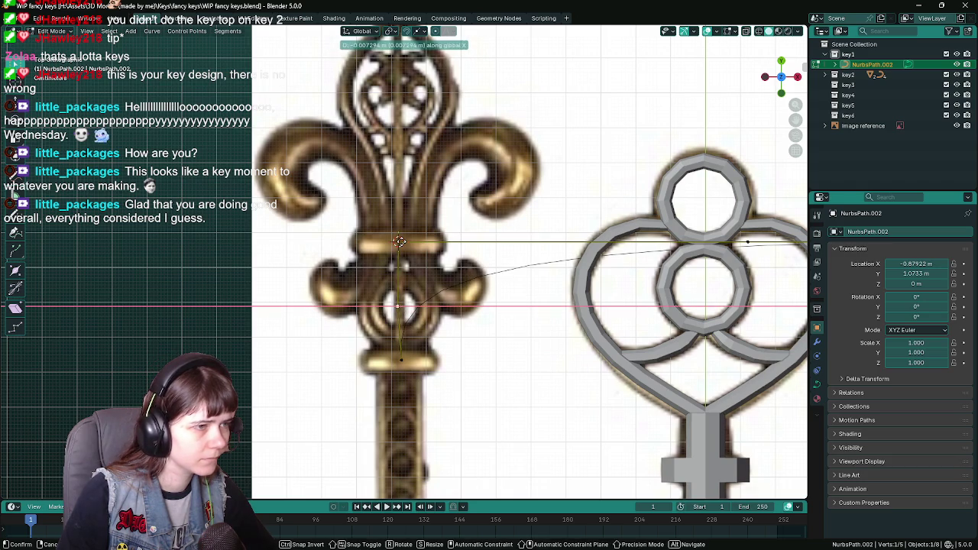
key("Escape")
left_click(418, 31)
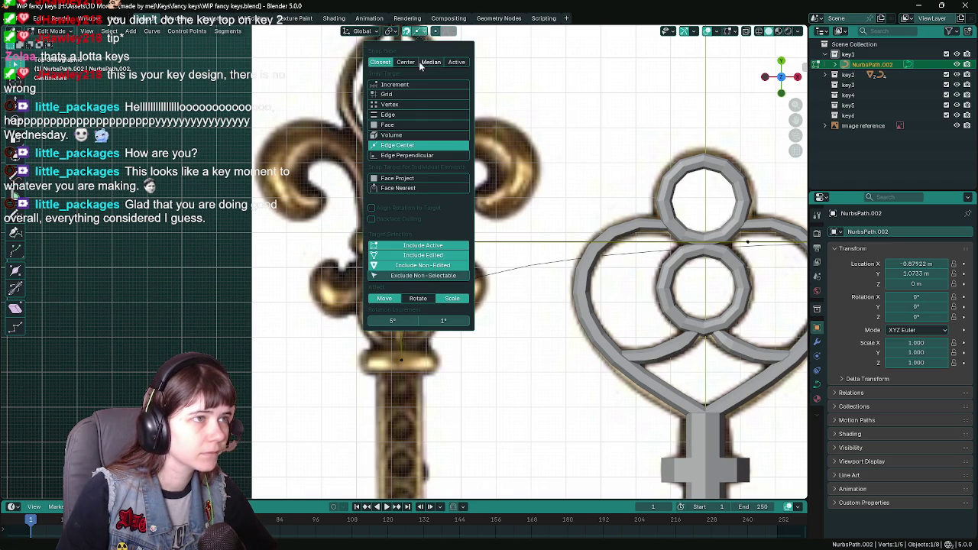
left_click(405, 105)
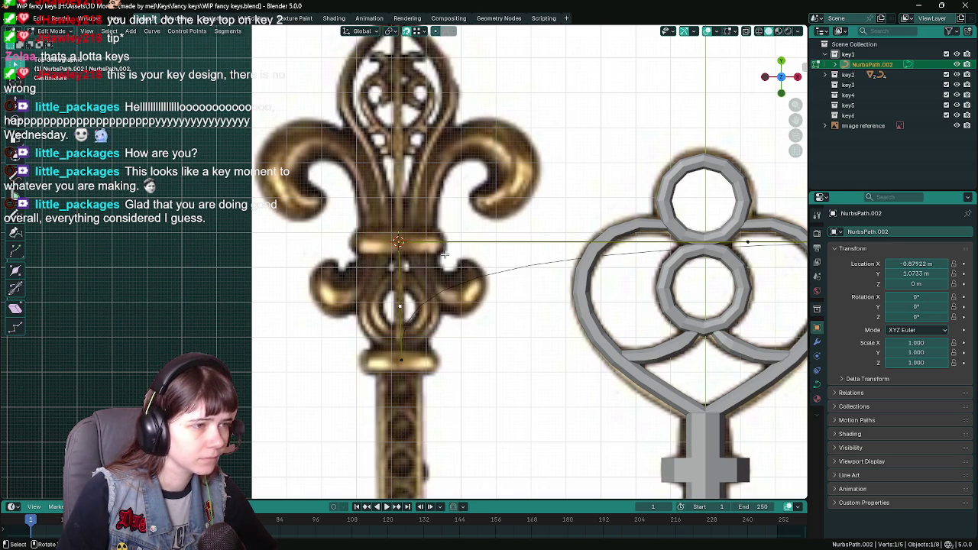
key("g")
left_click(399, 242)
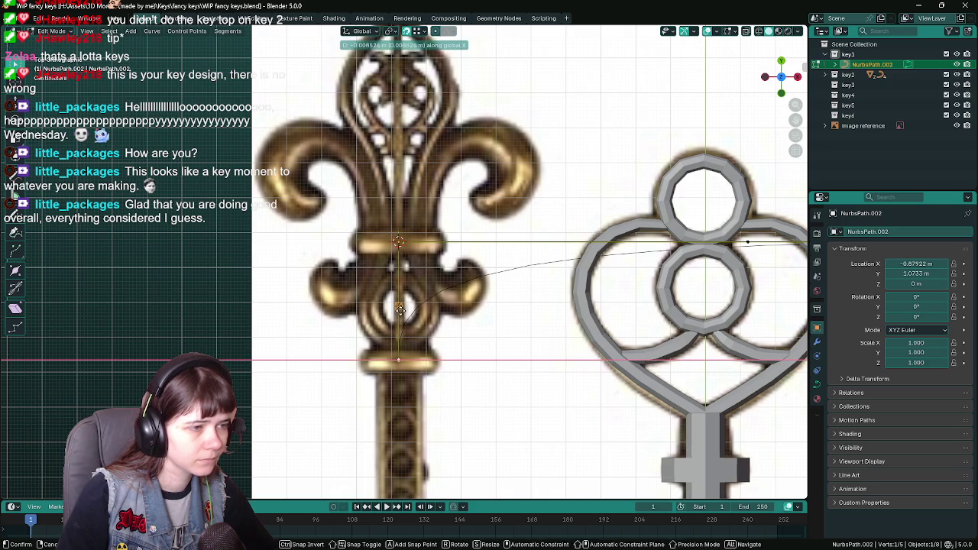
Step: Move the remaining path points up the key head, keeping the top point's position
scroll(400, 311, "down", 1)
key("g")
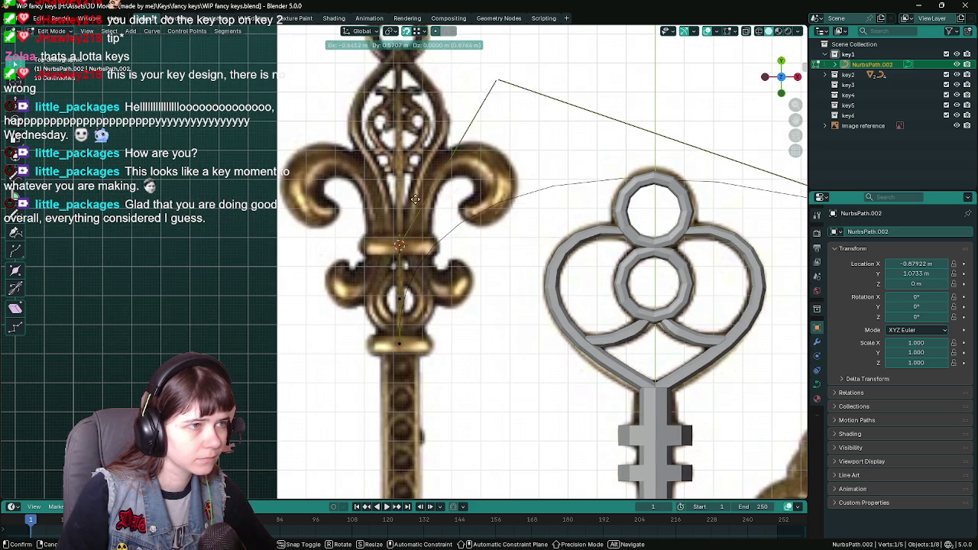
left_click(324, 279)
scroll(515, 262, "down", 3)
key("g")
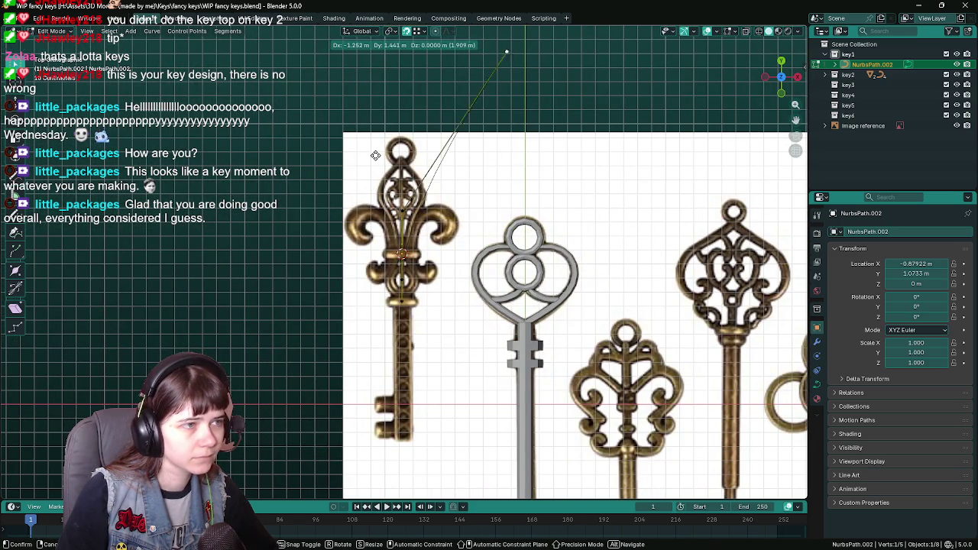
right_click(276, 264)
scroll(379, 235, "up", 2)
scroll(379, 235, "up", 2)
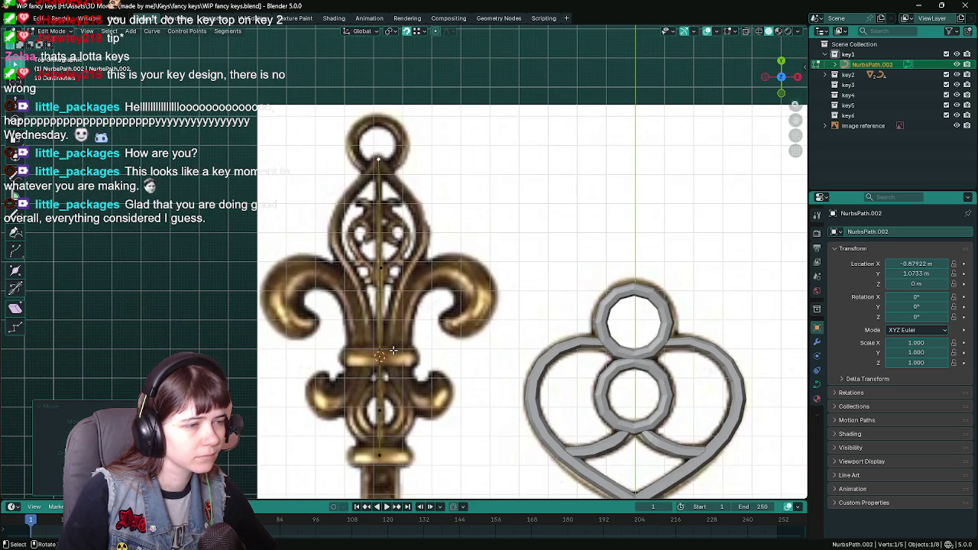
key("g")
key("x")
key("Escape")
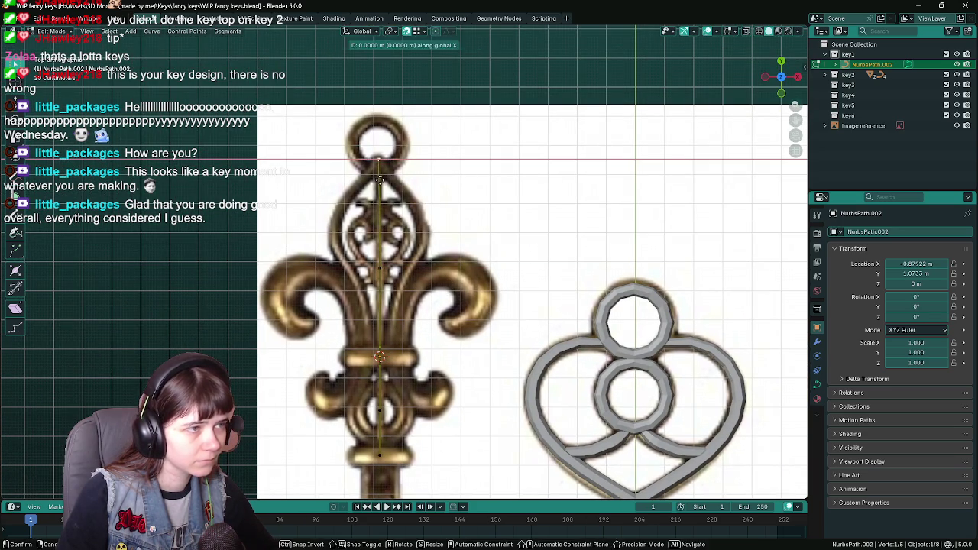
Step: Save the file with NurbsPath.002 aligned and return to Object Mode
middle_click_drag(435, 289, 452, 247, "shift")
scroll(451, 247, "down", 1)
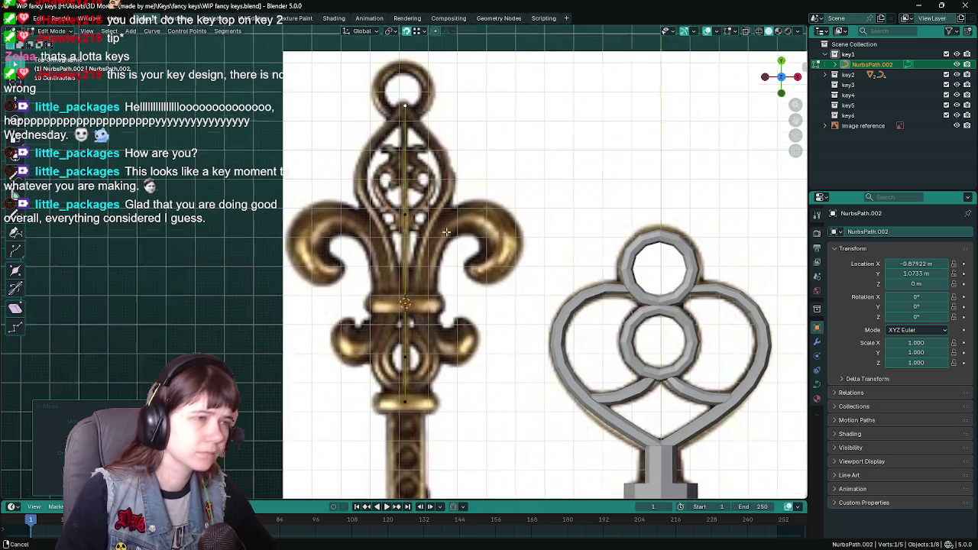
scroll(474, 214, "up", 2)
scroll(489, 191, "down", 1)
scroll(509, 165, "down", 1)
key("ctrl+s")
middle_click_drag(490, 184, 468, 202, "shift")
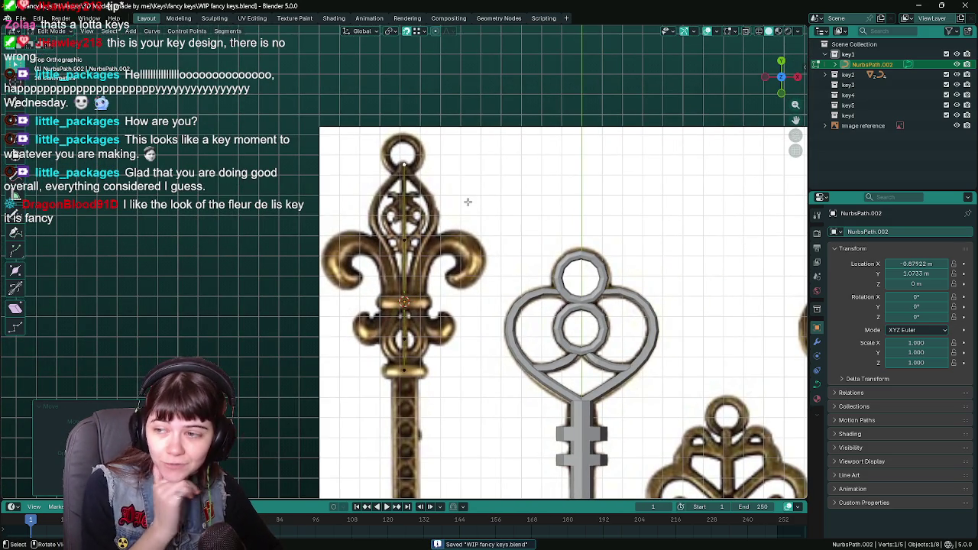
scroll(467, 202, "down", 1)
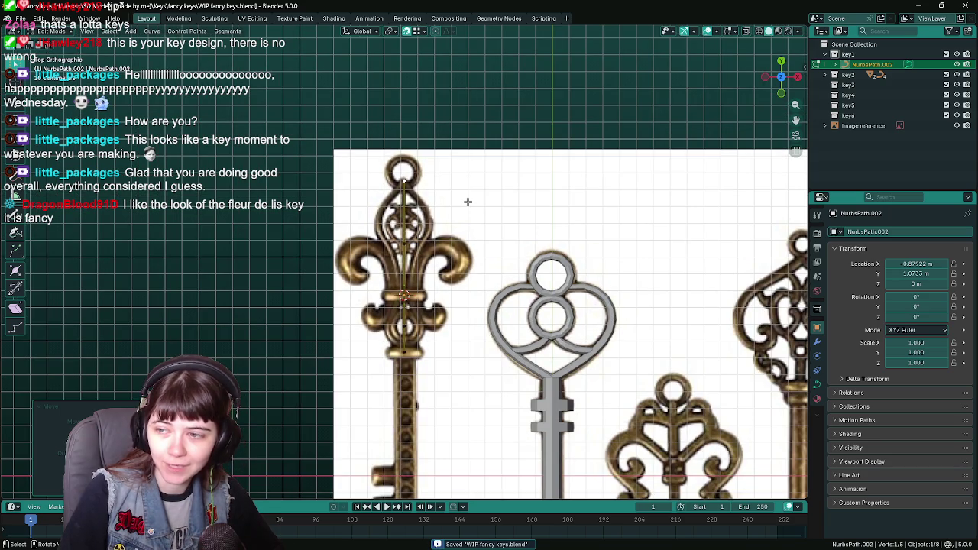
key("Tab")
scroll(442, 189, "down", 2)
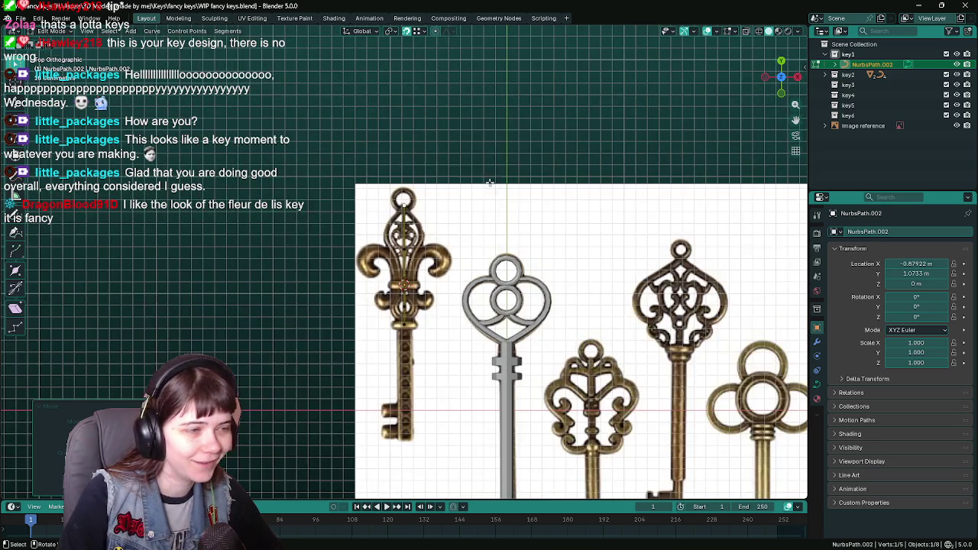
Step: Give NurbsPath.002 preview resolution 3, bevel depth 0.01 m and bevel resolution 1
scroll(559, 304, "up", 5)
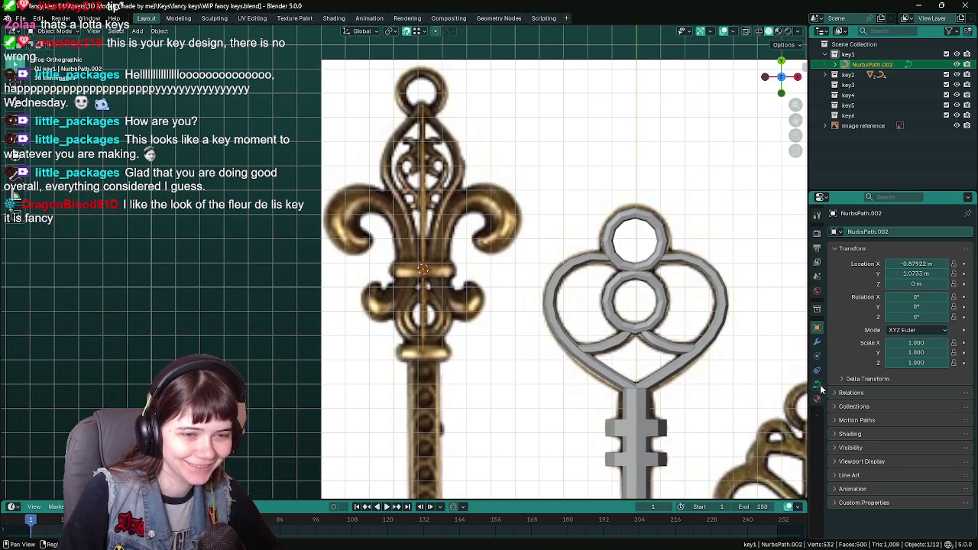
left_click(817, 385)
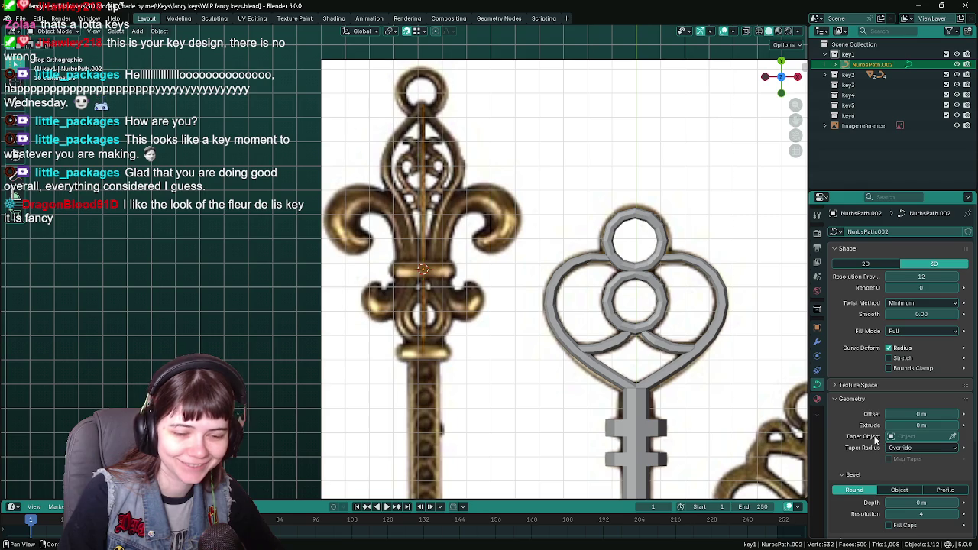
left_click_drag(921, 277, 900, 276)
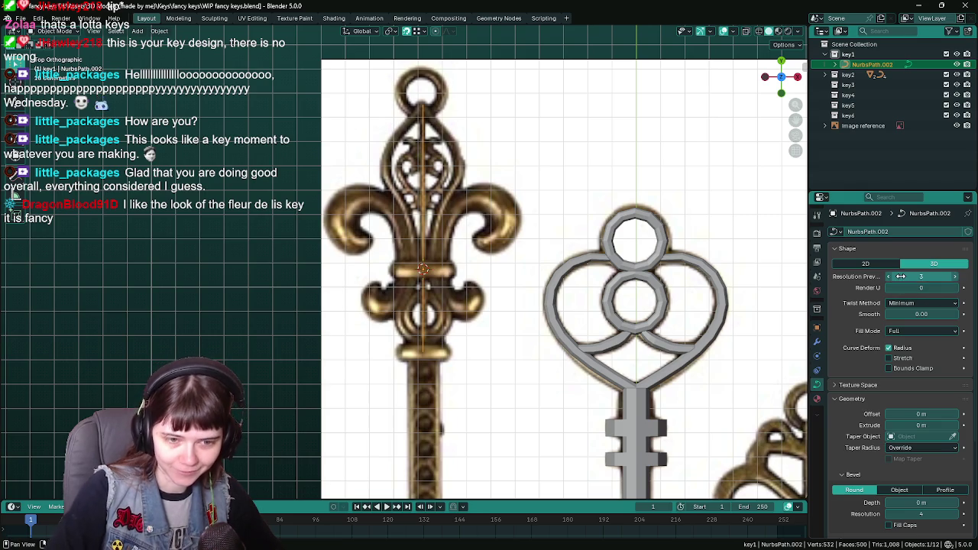
scroll(925, 428, "down", 2)
left_click(929, 442)
type(".0")
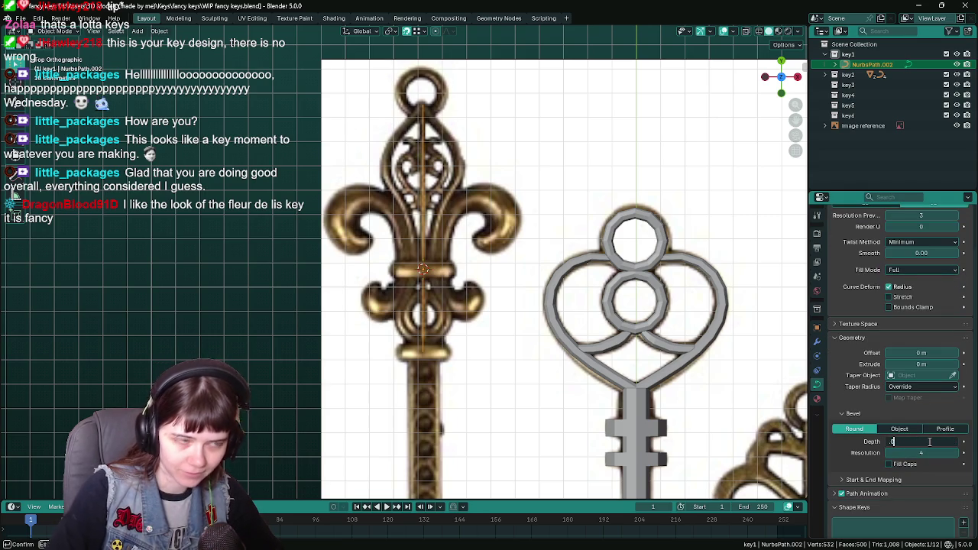
type("2")
key("Return")
left_click_drag(930, 441, 921, 441)
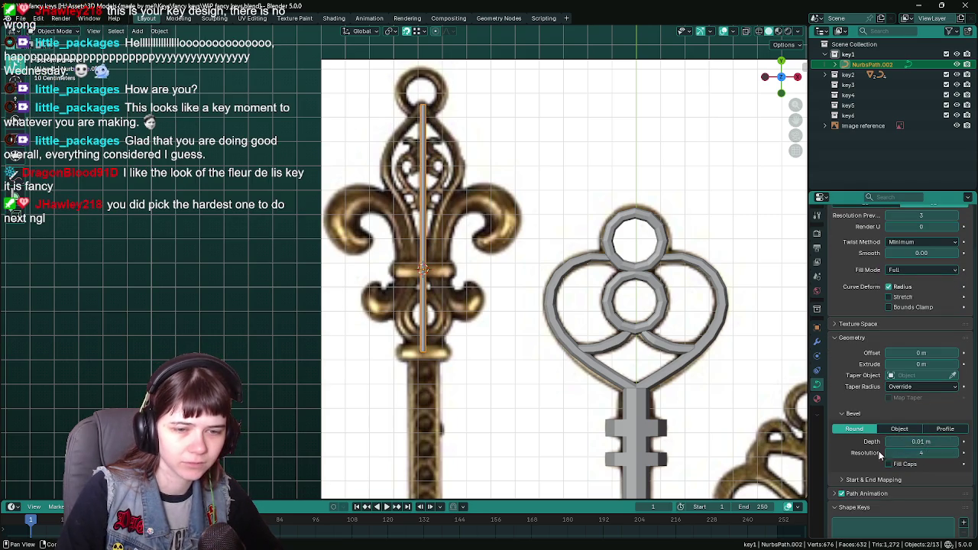
left_click(888, 455)
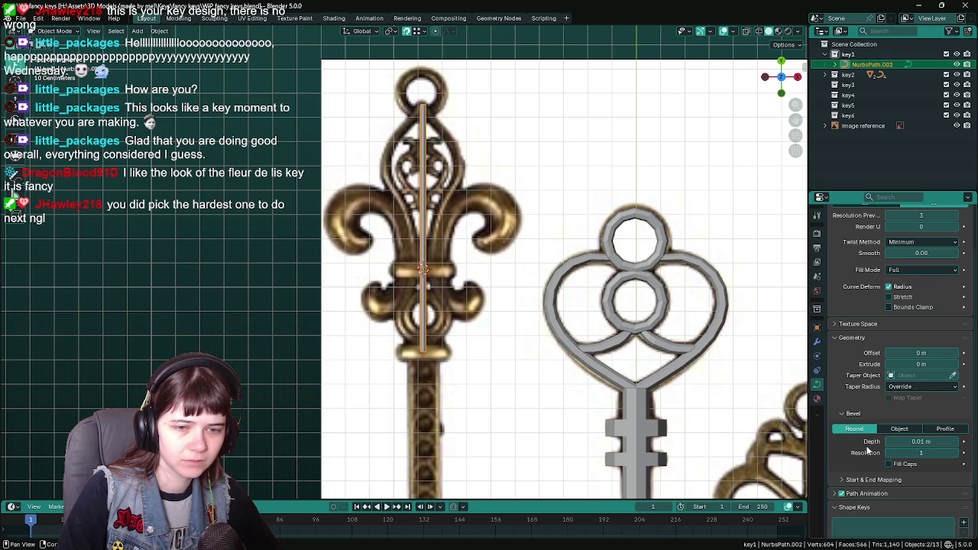
Step: Save the file with the thin rod along the key's centre
right_click(421, 305)
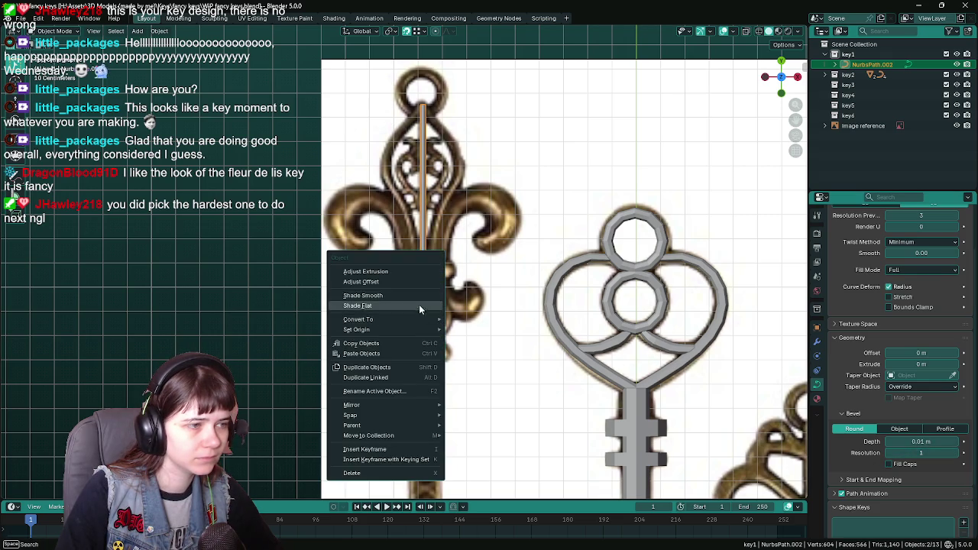
key("Escape")
scroll(455, 306, "up", 3)
mouse_move(528, 281)
middle_mouse_down("shift")
mouse_move(408, 273)
mouse_move(436, 280)
middle_mouse_up("shift")
scroll(389, 258, "down", 1)
key("ctrl+s")
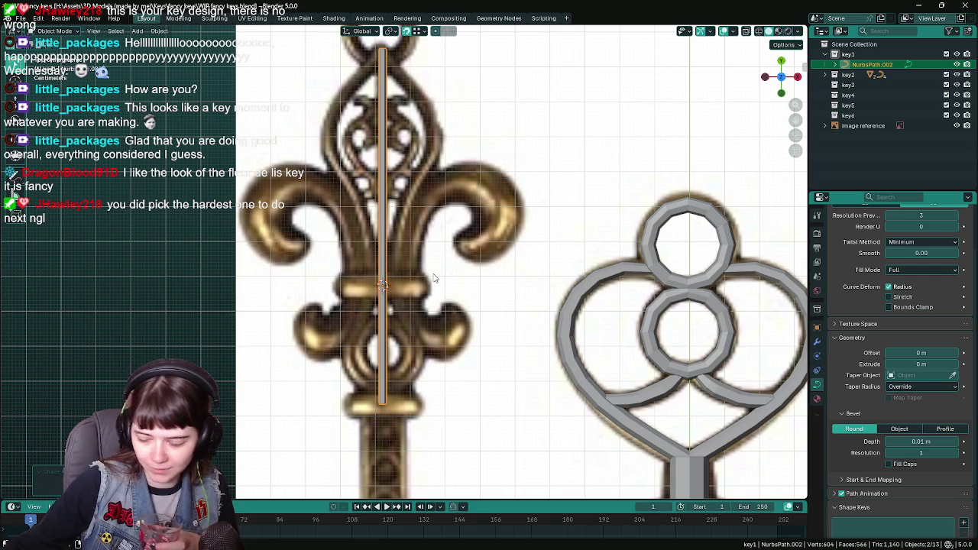
scroll(434, 279, "down", 5)
scroll(444, 281, "down", 2)
scroll(449, 284, "down", 1)
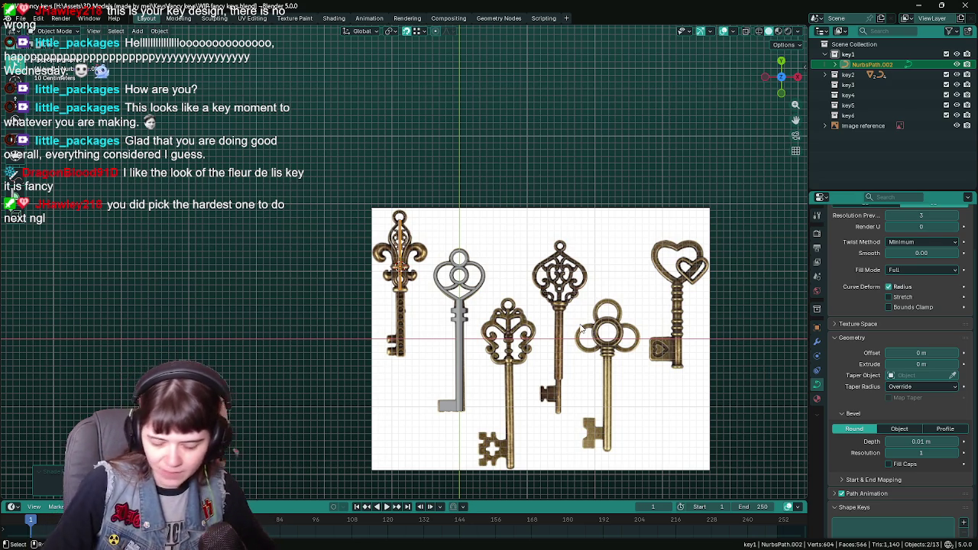
Step: Save, bring the clover key into view and select the key5 collection
scroll(570, 328, "up", 2)
key("ctrl+s")
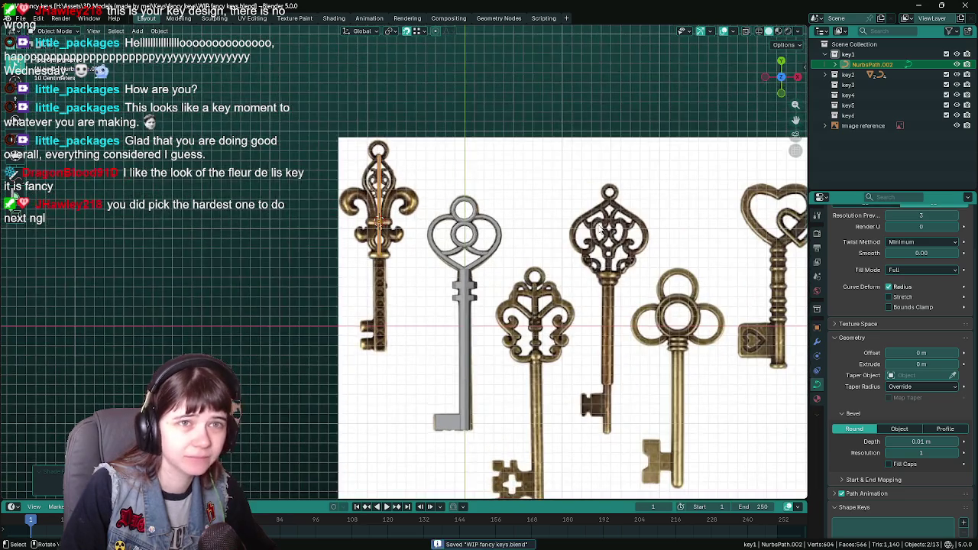
scroll(569, 329, "up", 2)
left_click(475, 94)
scroll(475, 94, "down", 1)
middle_click_drag(489, 191, 456, 198, "shift")
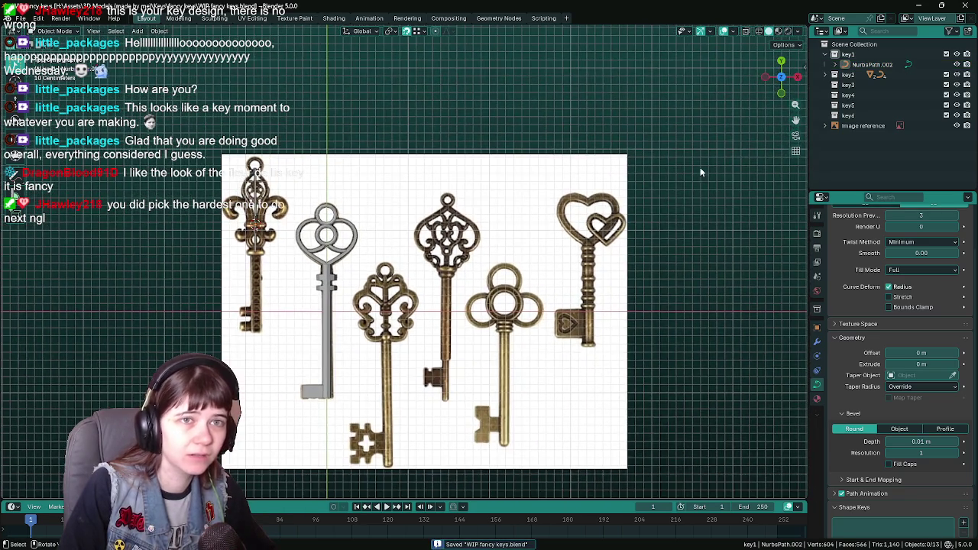
scroll(456, 198, "up", 1)
middle_click_drag(686, 235, 636, 207, "shift")
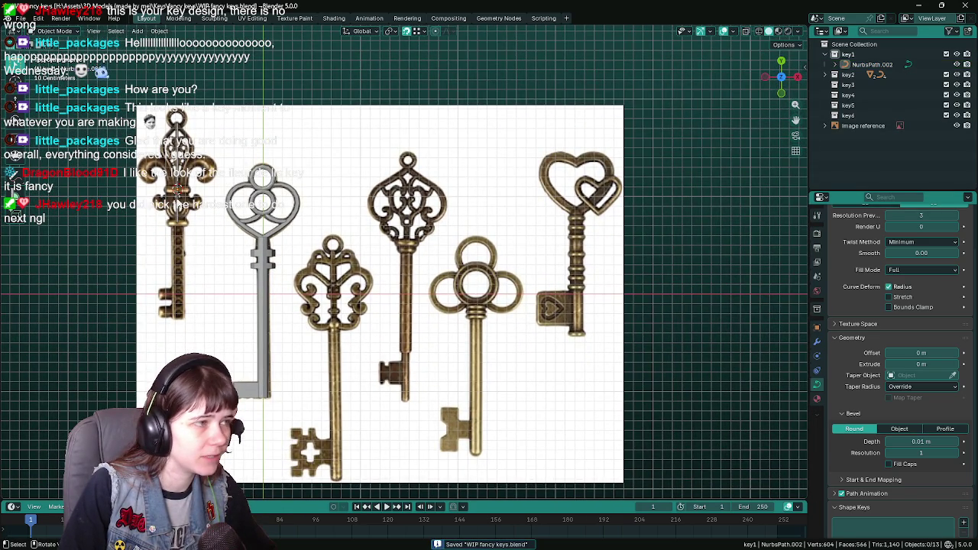
scroll(489, 327, "up", 3)
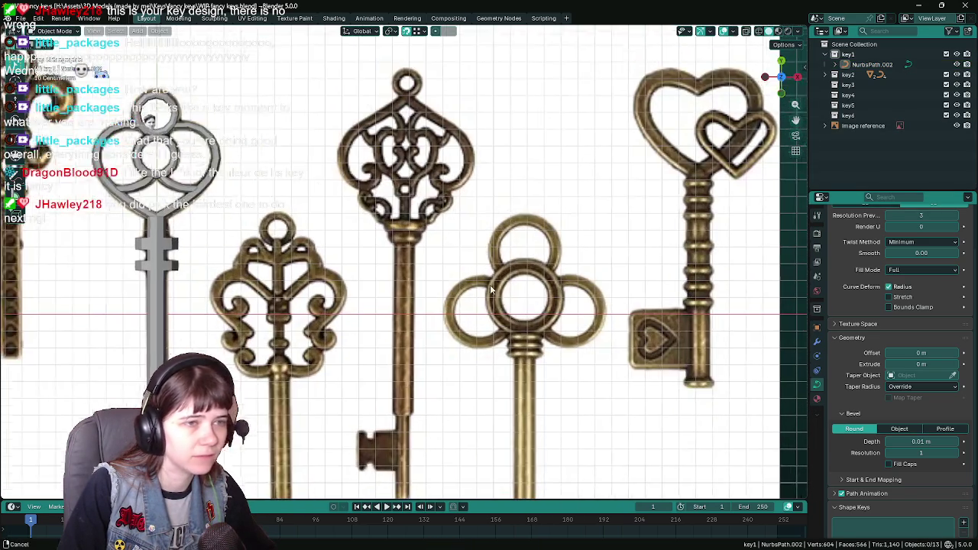
middle_click_drag(489, 328, 416, 278, "shift")
left_click(848, 104)
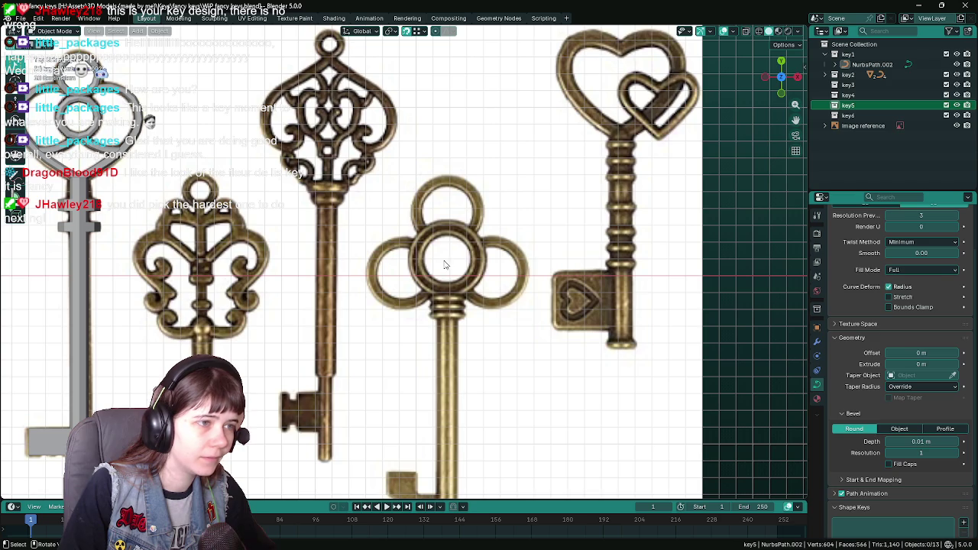
Step: Add a Bezier circle and fit it onto the clover key's centre ring
key("shift+a")
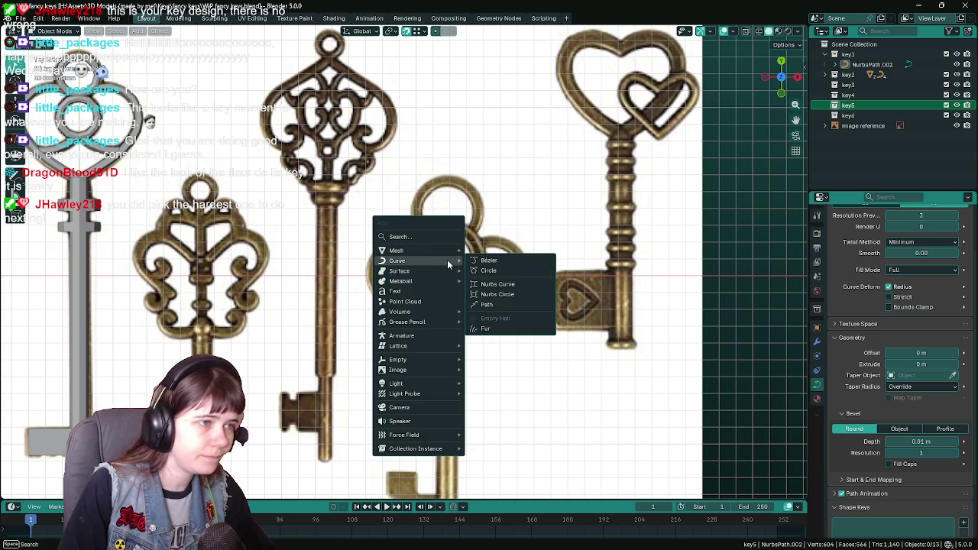
left_click(491, 265)
middle_click_drag(542, 287, 492, 283, "shift")
scroll(491, 283, "up", 2)
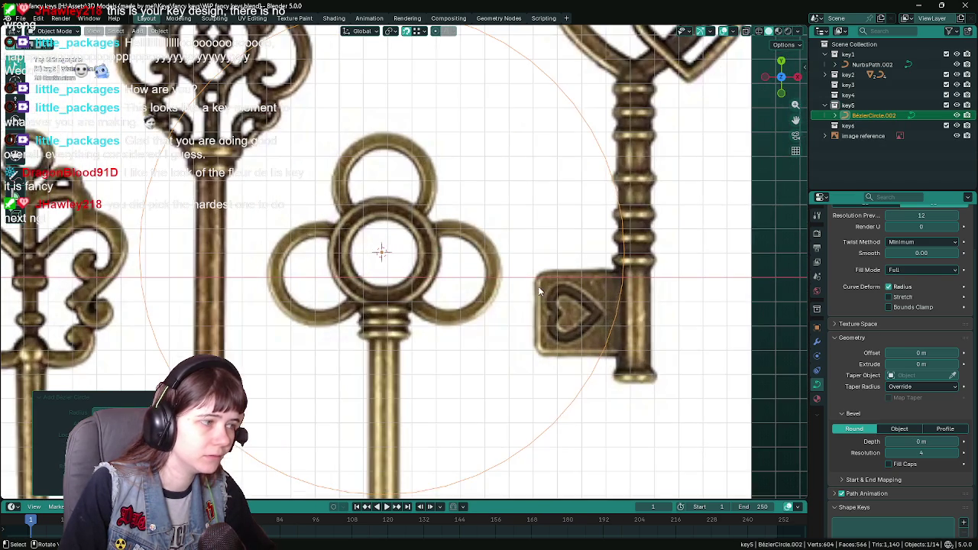
key("s")
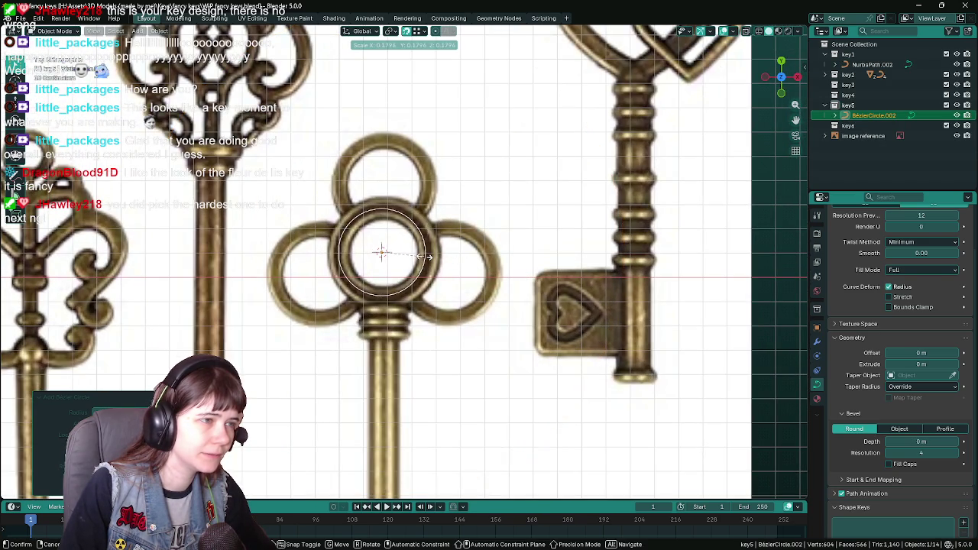
left_click(425, 256)
key("g")
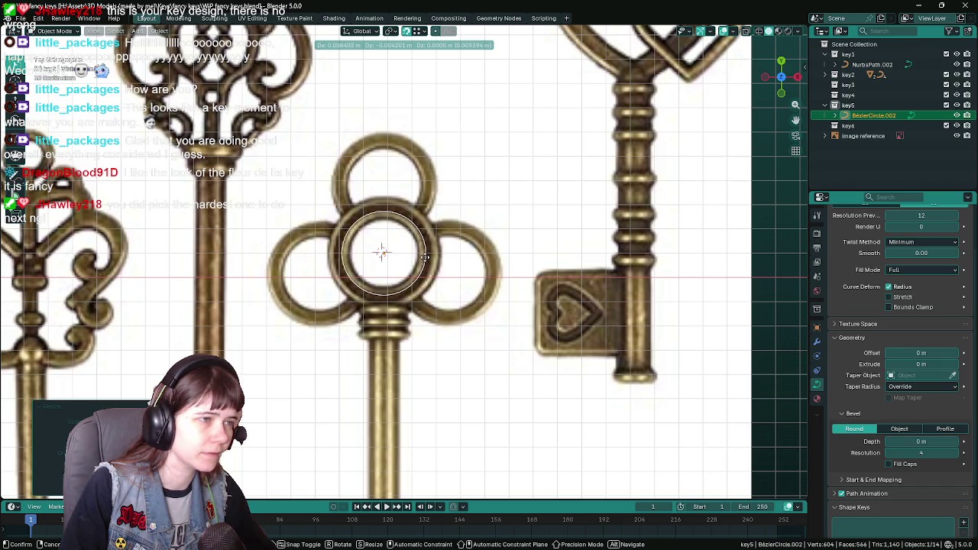
left_click(426, 261)
Step: Give the circle a 0.2 m bevel depth to form a thick tube
left_click(159, 30)
mouse_move(184, 93)
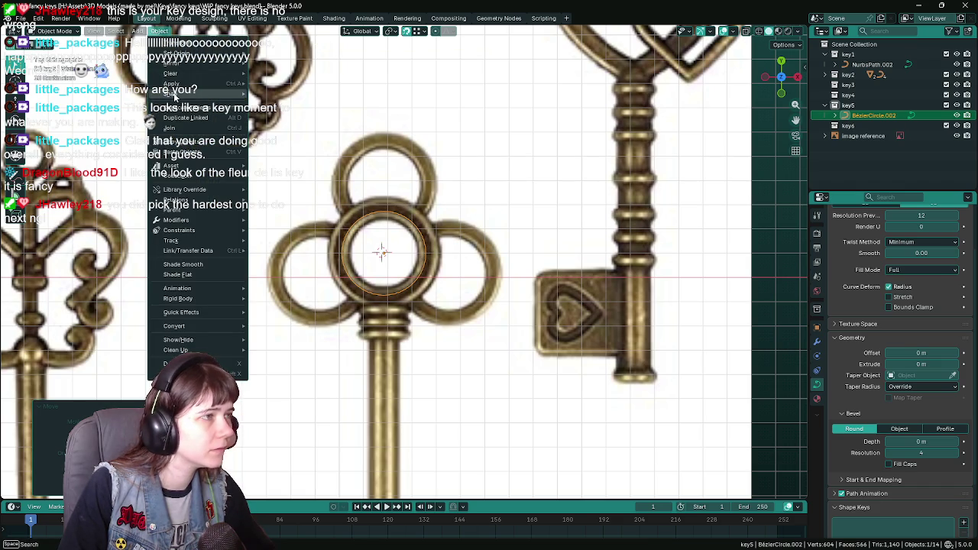
key("ctrl+s")
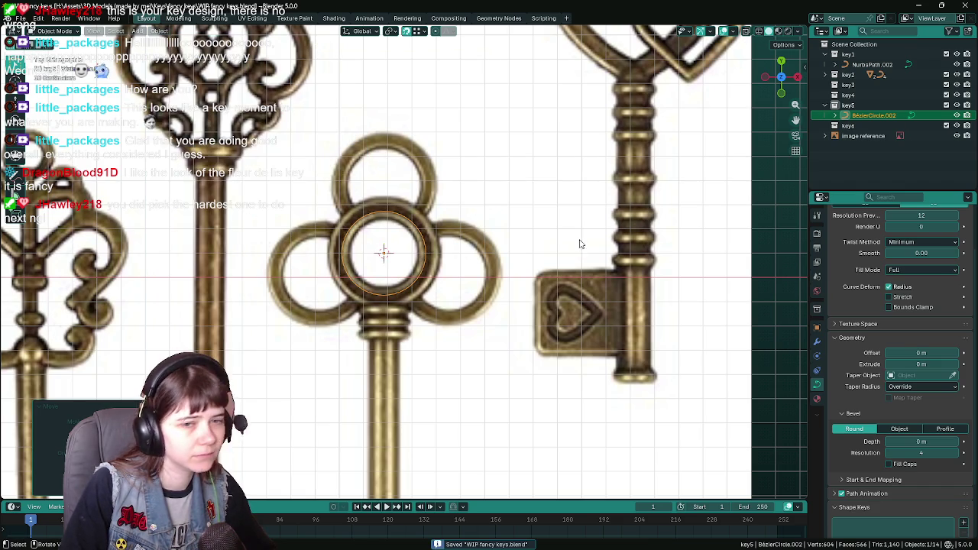
left_click_drag(917, 442, 917, 441)
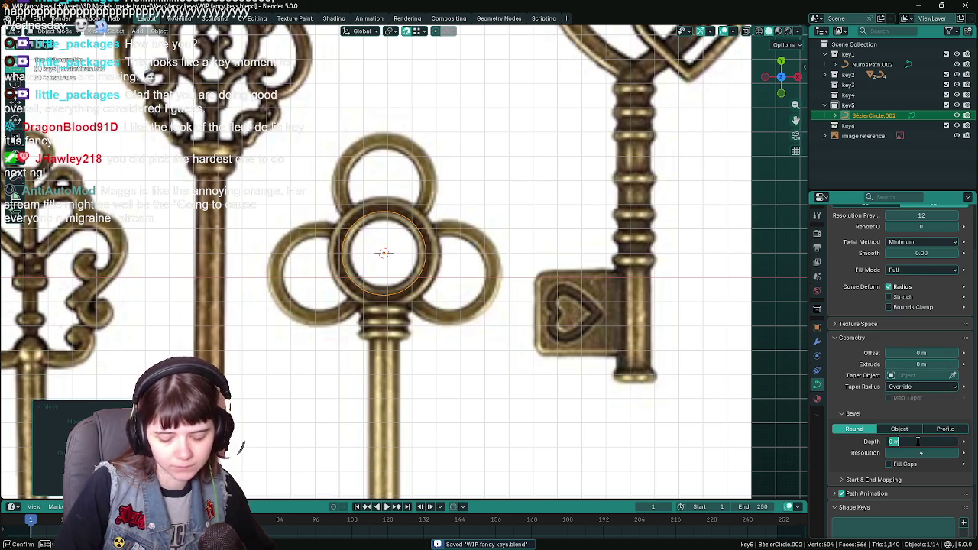
left_click(917, 442)
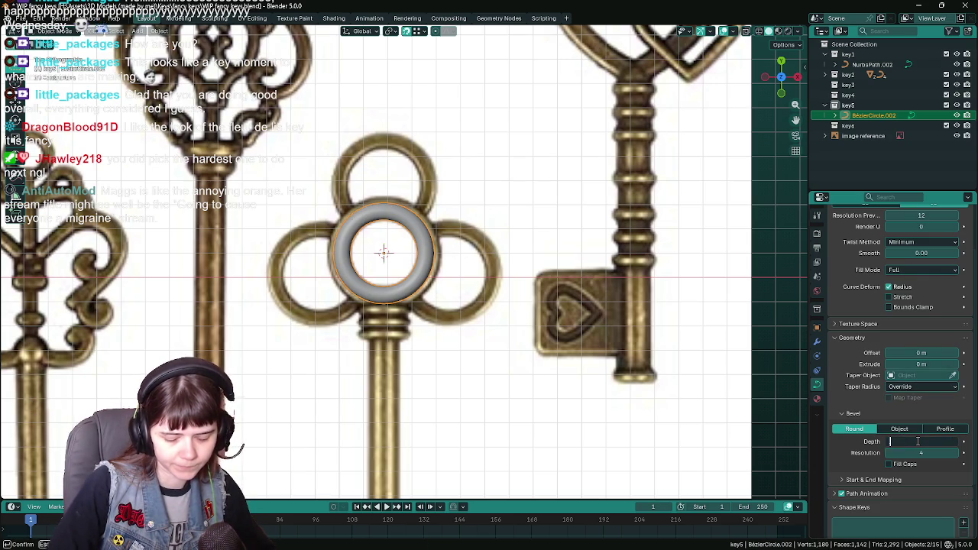
key("Escape")
Step: Keep the ring at full size and save the file
key("s")
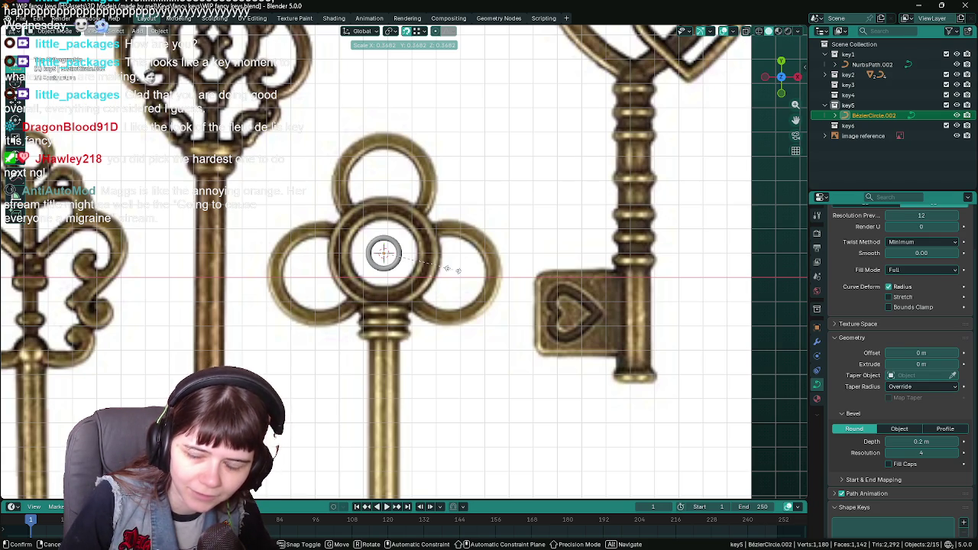
key("Escape")
scroll(496, 277, "up", 2)
key("ctrl+s")
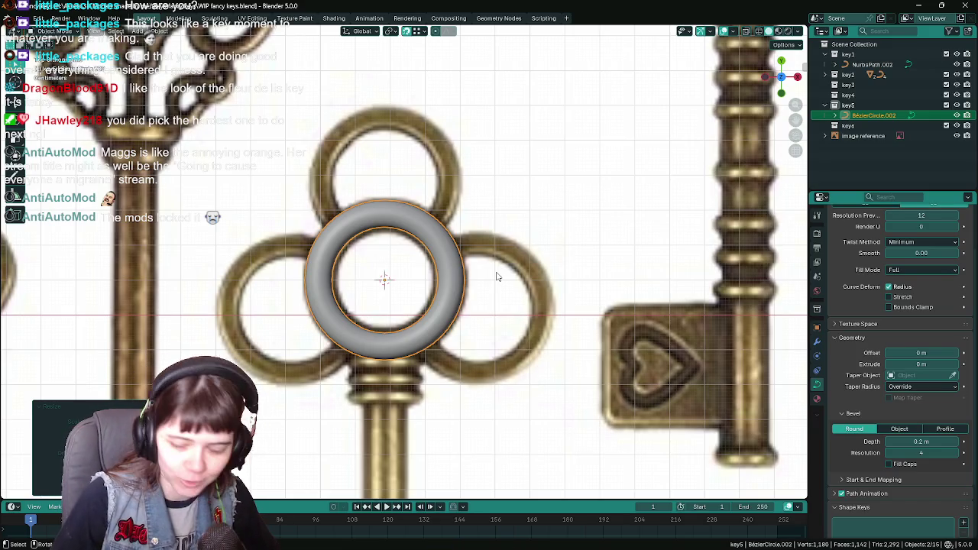
scroll(496, 276, "down", 1)
key("ctrl+s")
scroll(504, 276, "down", 1)
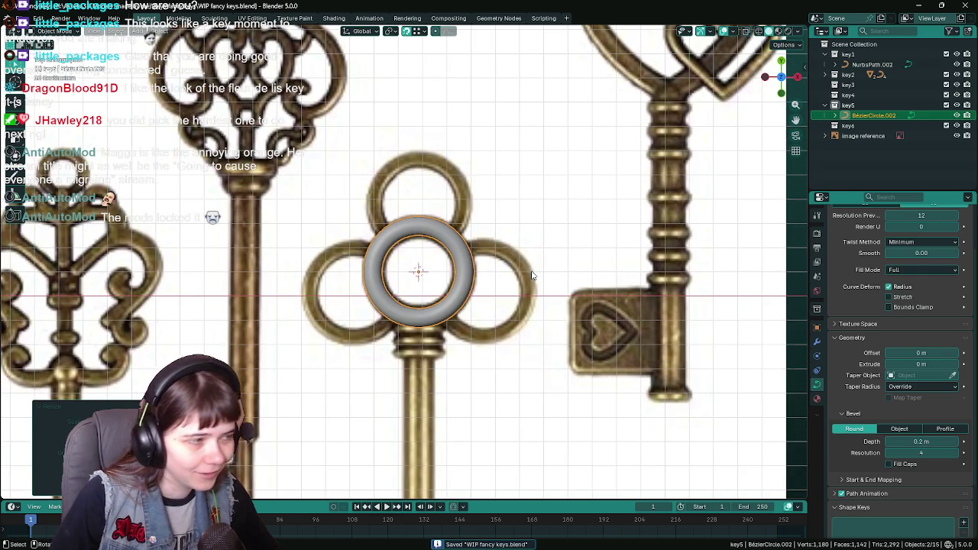
scroll(533, 275, "down", 1)
scroll(514, 273, "up", 1, "ctrl")
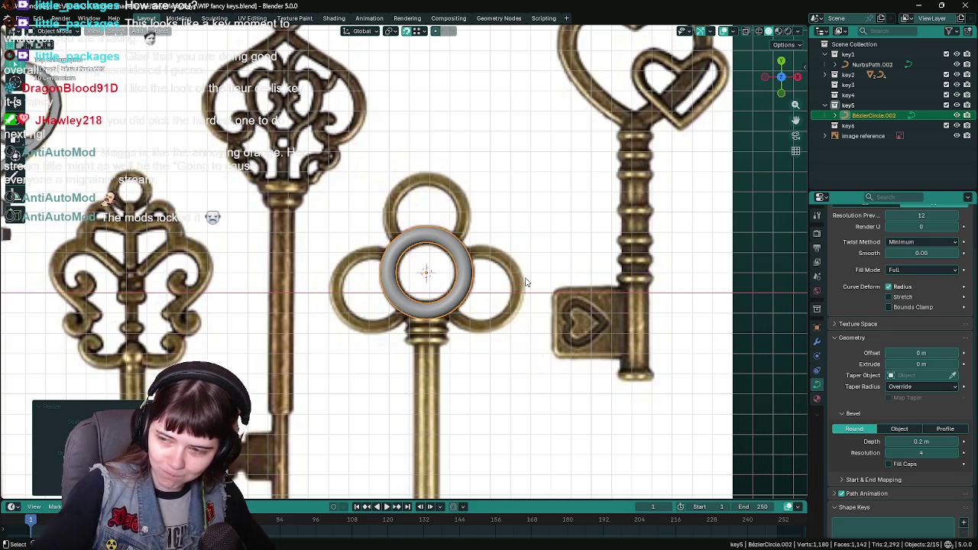
scroll(525, 282, "up", 2)
key("ctrl+s")
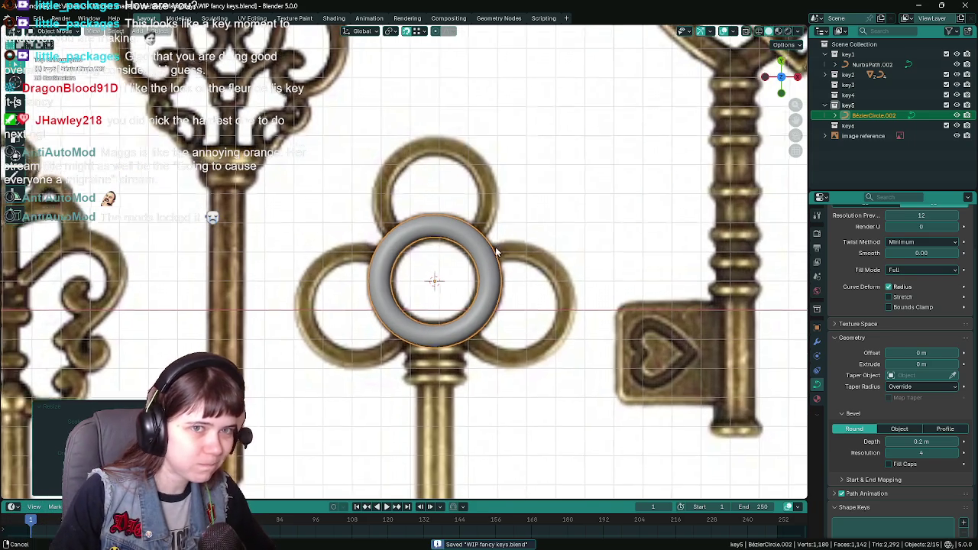
scroll(498, 241, "up", 1, "shift")
Step: Lower the ring's bevel resolution and make the ring flat-shaded
left_click(890, 453)
left_click(890, 453)
left_click(890, 453)
right_click(474, 330)
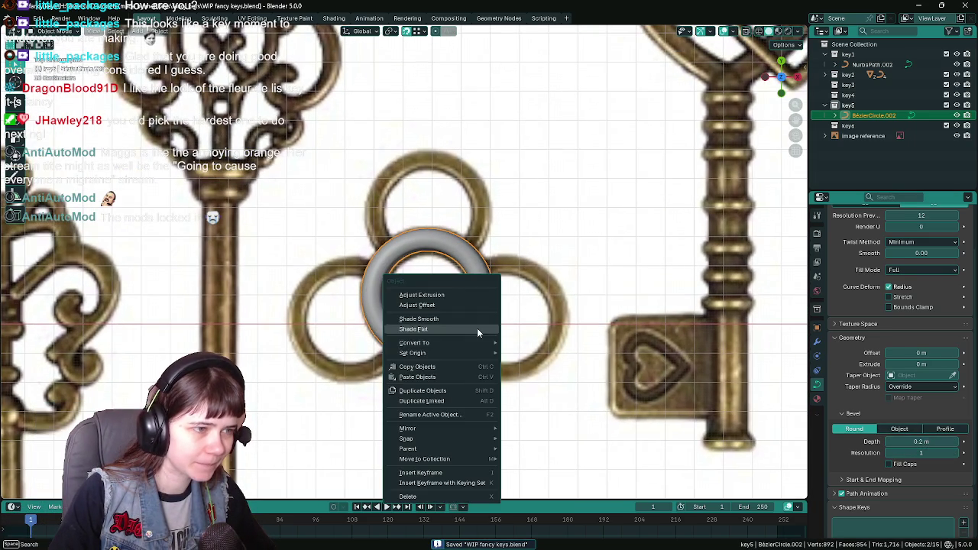
left_click(467, 329)
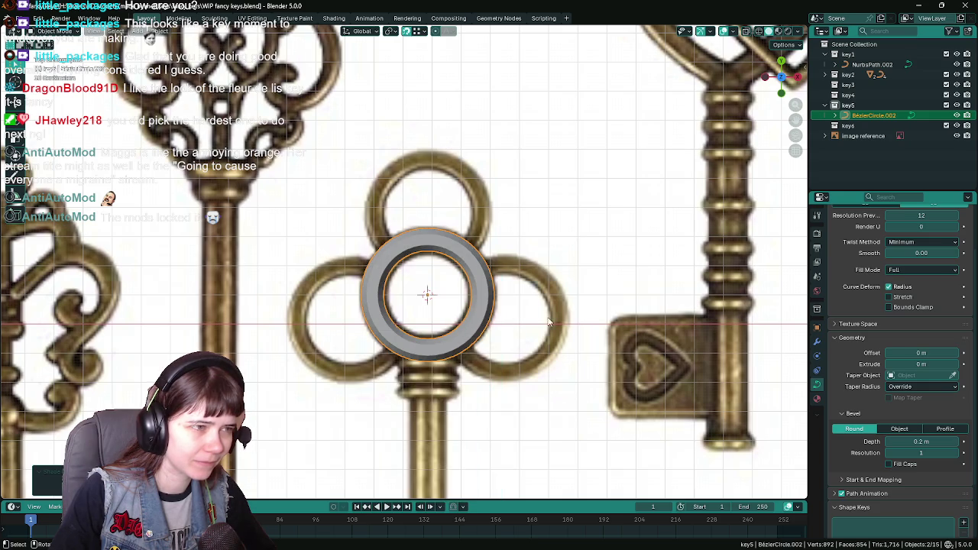
left_click(948, 452)
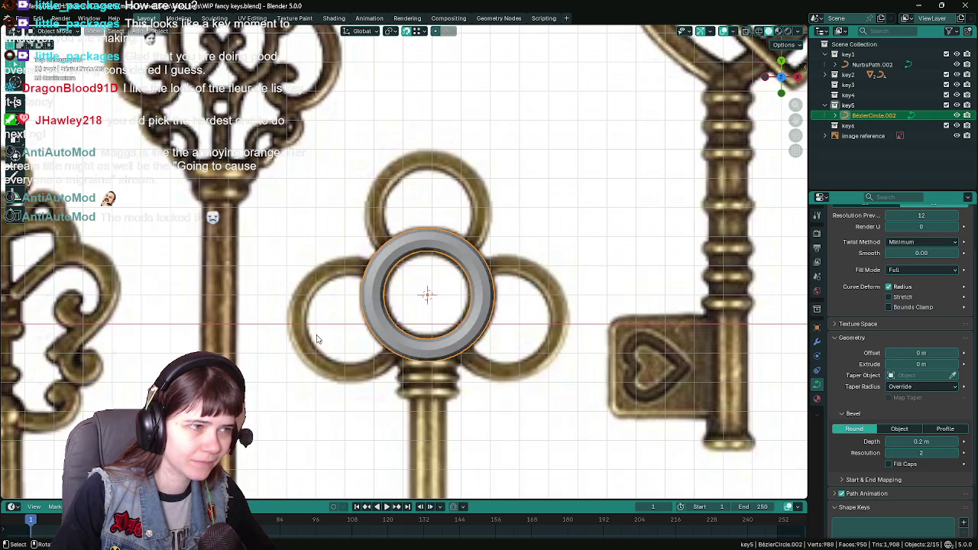
scroll(318, 339, "down", 3)
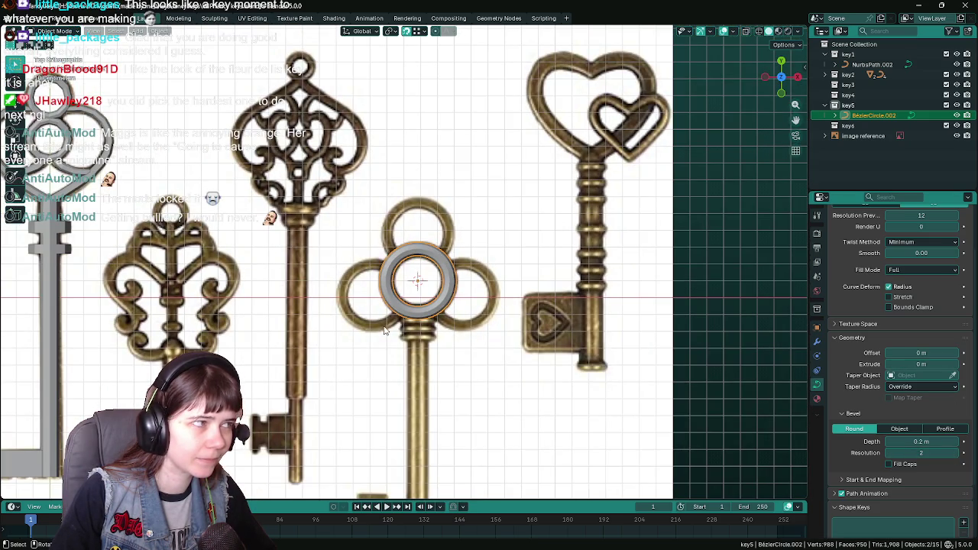
scroll(417, 326, "up", 3)
scroll(417, 326, "up", 2)
scroll(902, 321, "up", 2)
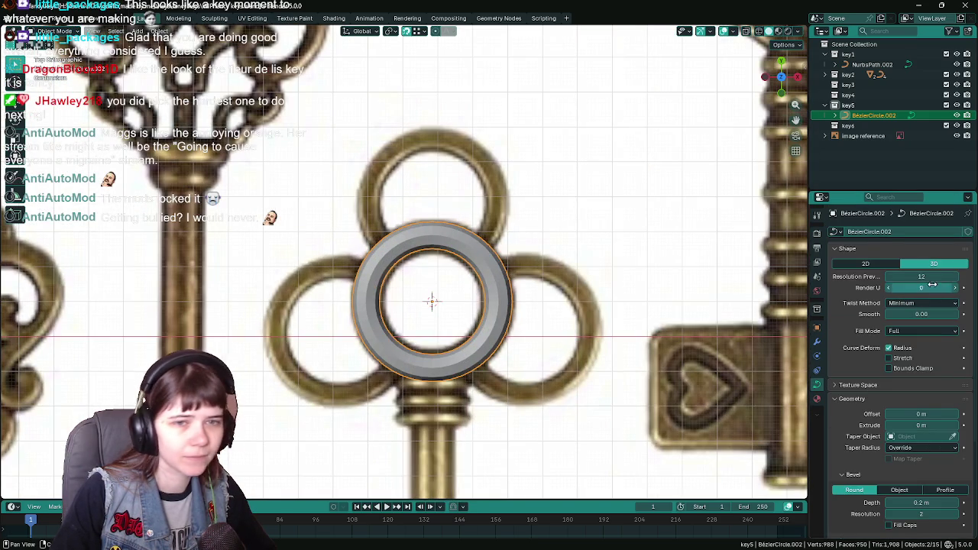
Step: Set the ring's preview resolution to 3 and bevel resolution to 1
left_click(929, 278)
type("3")
key("Return")
scroll(258, 214, "down", 4)
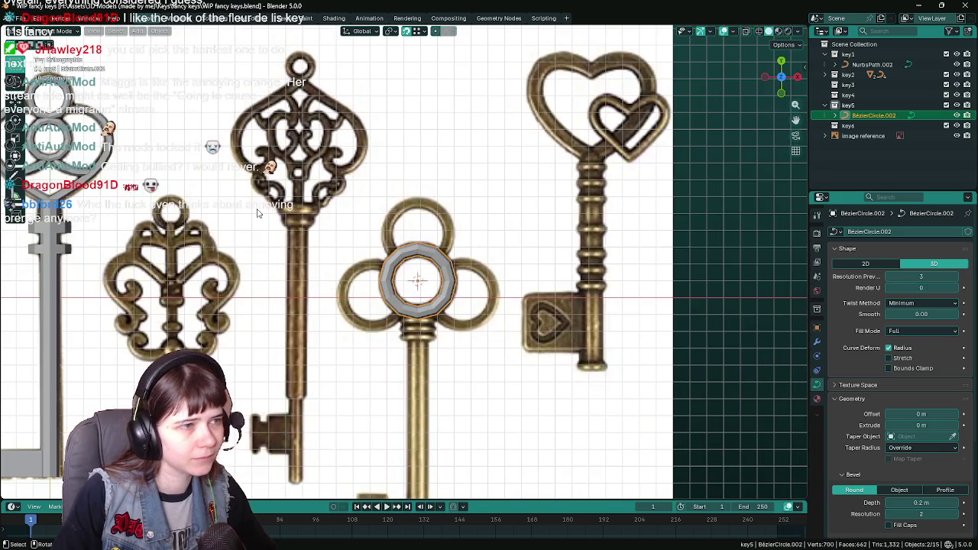
left_click(890, 513)
Step: Inspect the ring in 3D, compare it with other keys' rings, and save
scroll(440, 308, "up", 5)
mouse_move(440, 308)
middle_mouse_down()
mouse_move(470, 301)
mouse_move(459, 278)
mouse_move(397, 298)
mouse_move(481, 311)
middle_mouse_up()
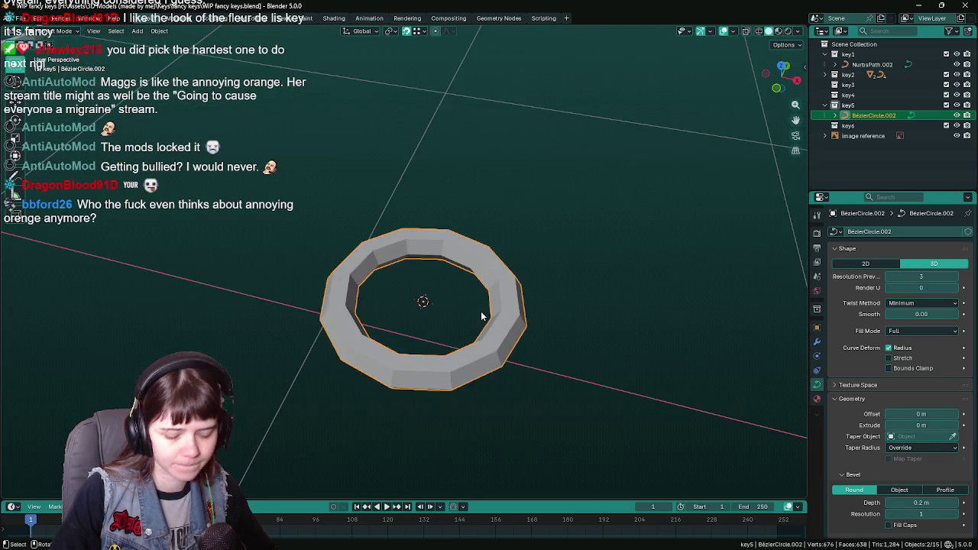
key("KP_1")
scroll(310, 267, "down", 3)
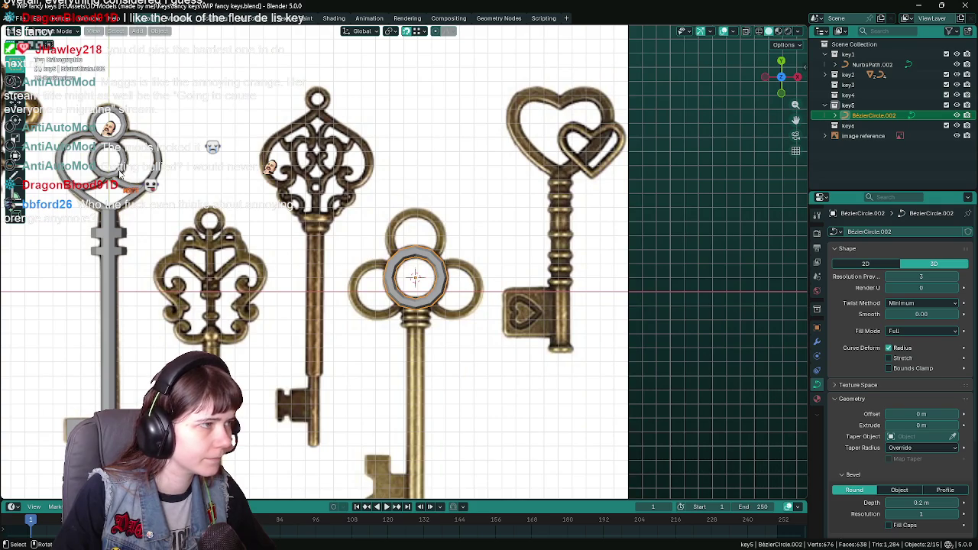
left_click(120, 175)
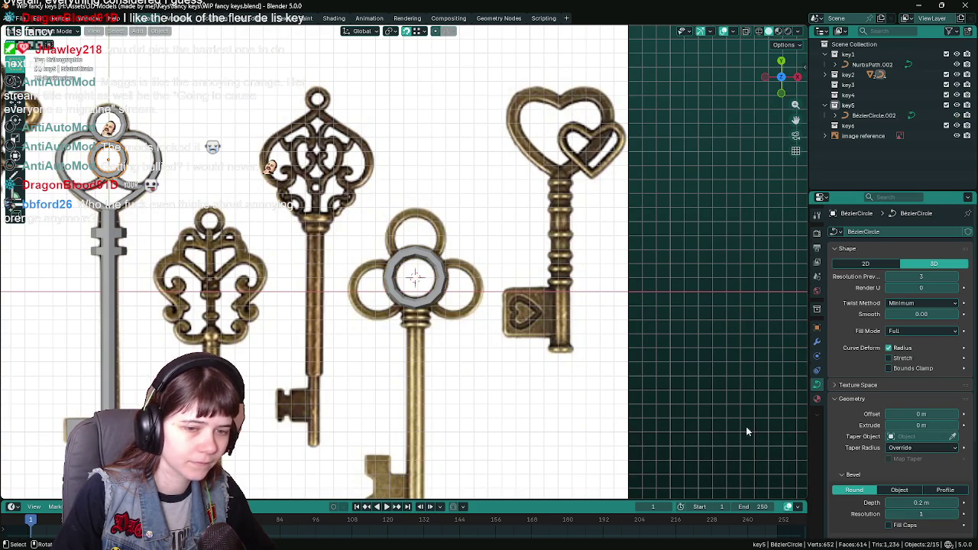
left_click(405, 281)
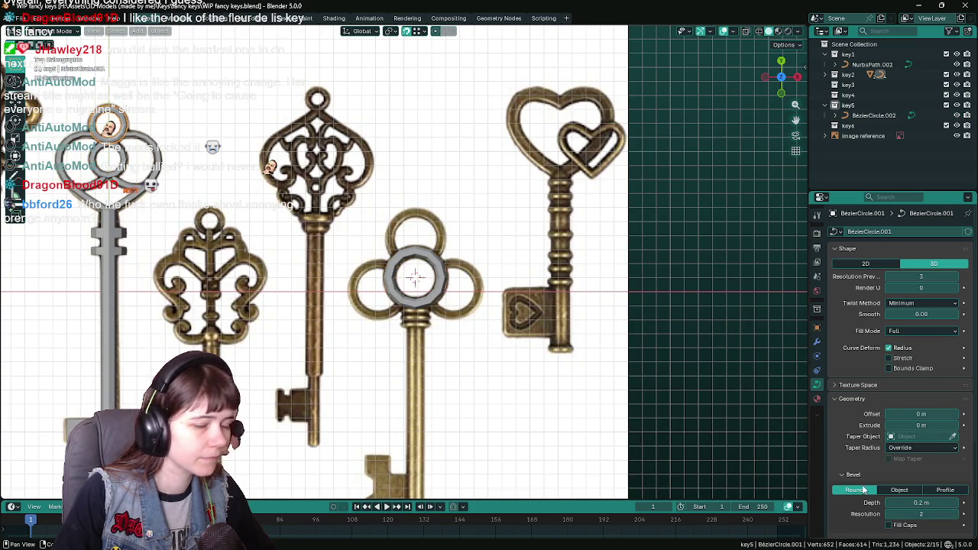
left_click(447, 295)
key("ctrl+s")
middle_click_drag(526, 290, 531, 297, "ctrl")
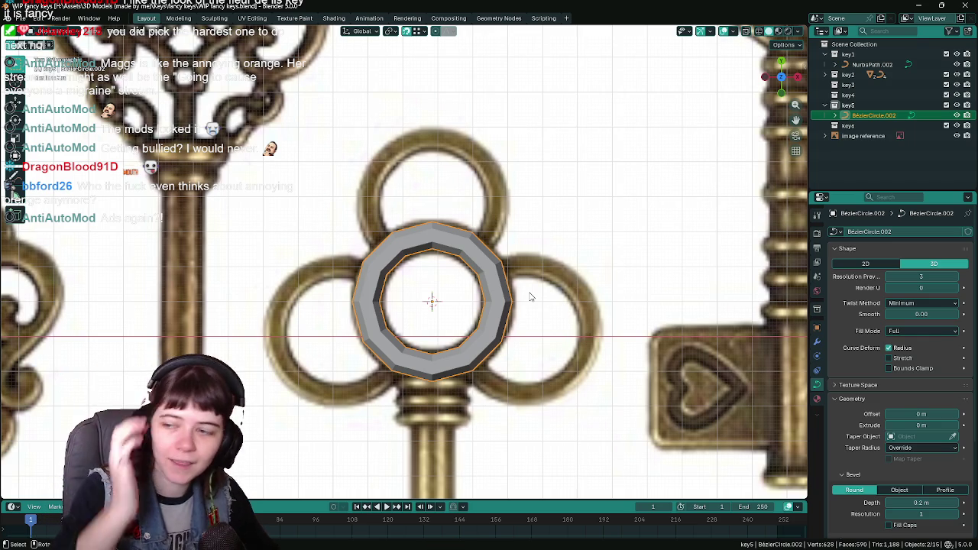
key("ctrl+s")
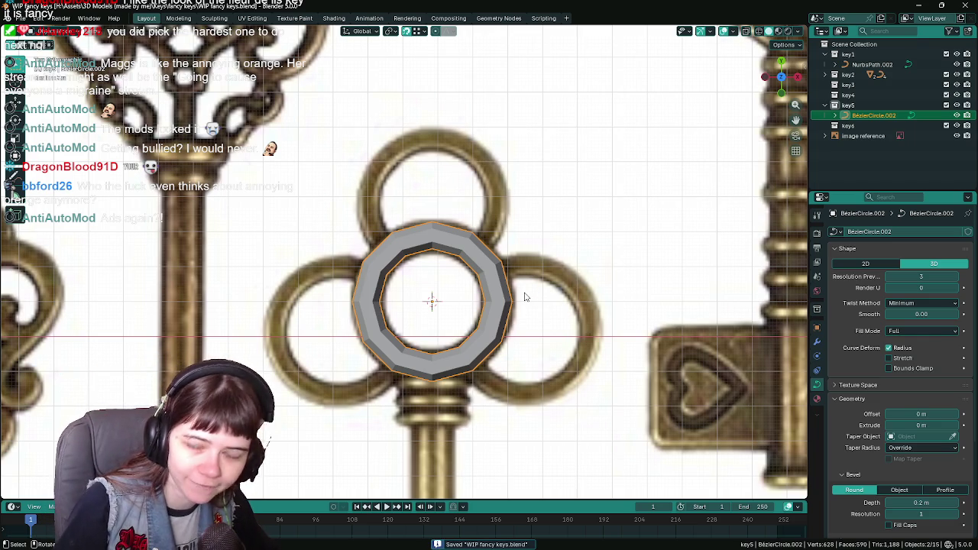
scroll(526, 299, "down", 1)
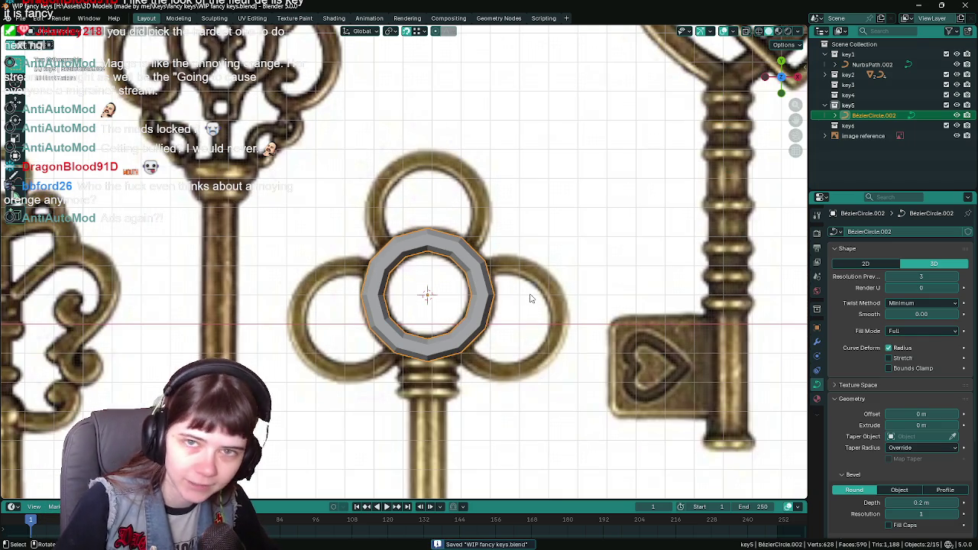
scroll(535, 297, "up", 1)
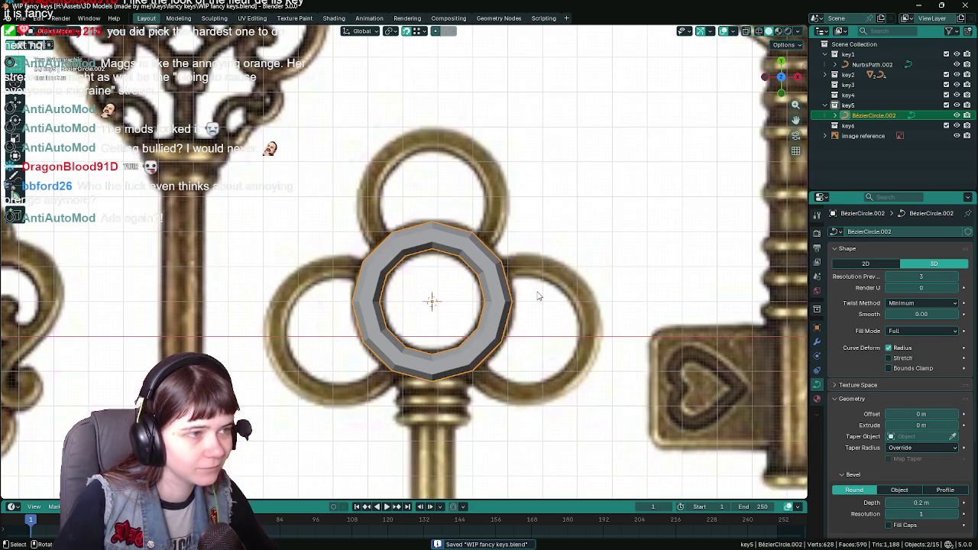
left_click(817, 327)
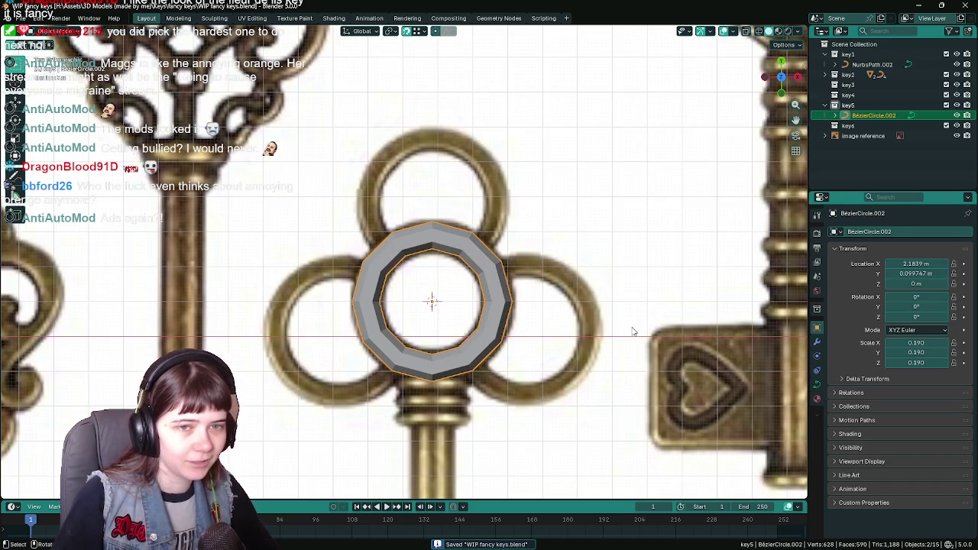
scroll(633, 331, "down", 5)
scroll(572, 315, "up", 4)
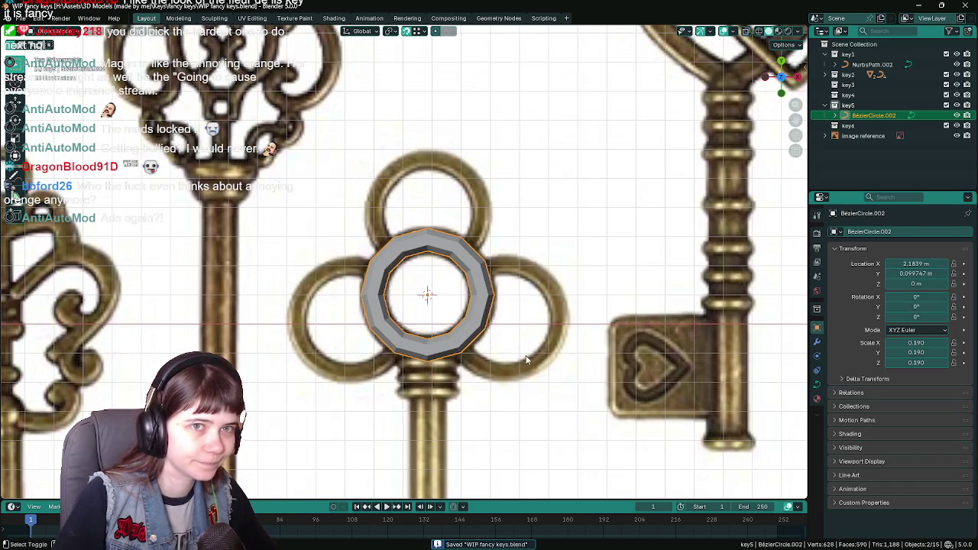
key("shift+d")
key("Escape")
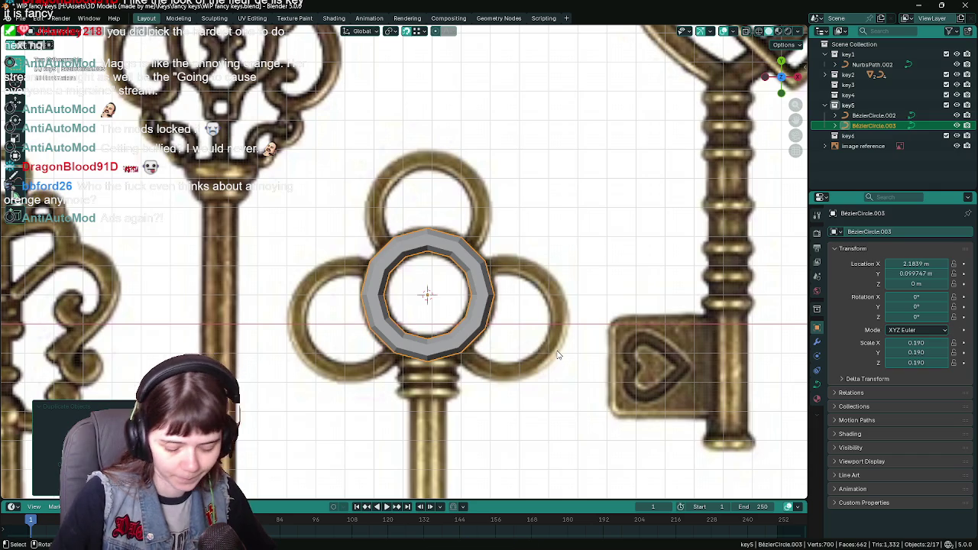
key("Delete")
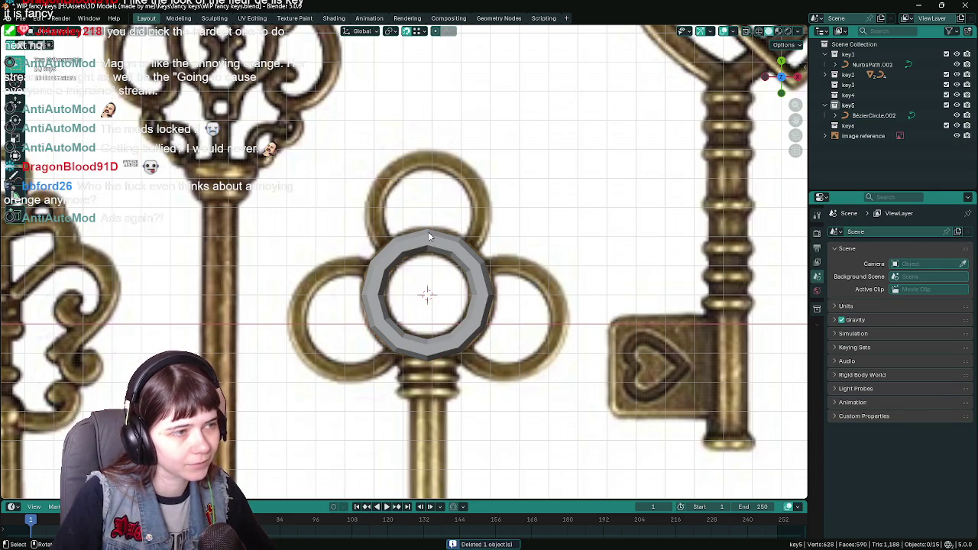
left_click(429, 234)
key("ctrl+s")
key("shift+a")
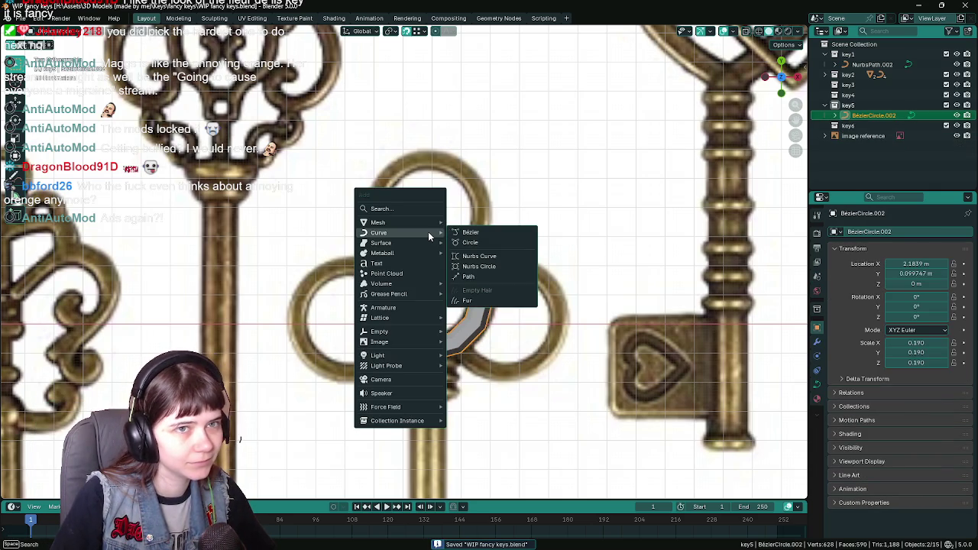
Step: Add a new path curve to key5 and move it into position
left_click(502, 276)
scroll(514, 274, "down", 5)
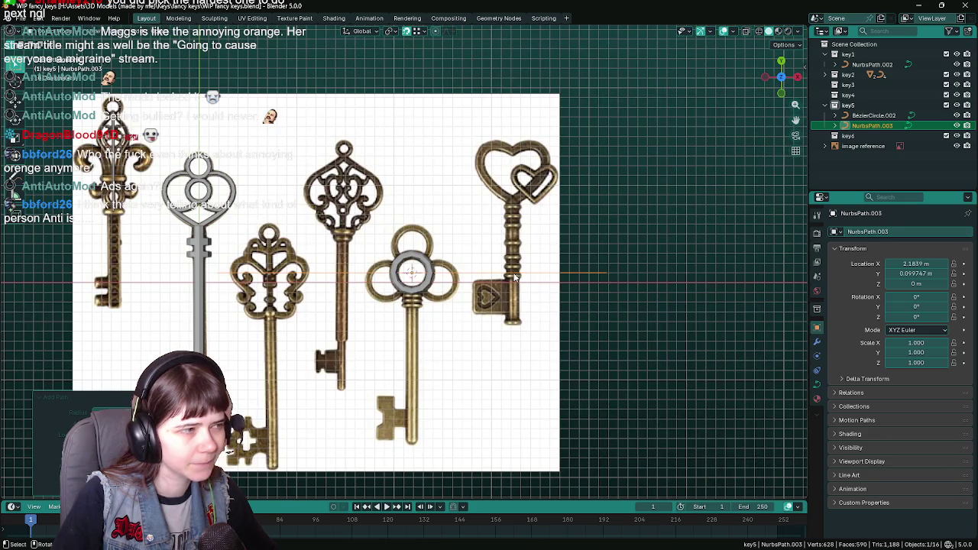
scroll(230, 267, "up", 2)
key("g")
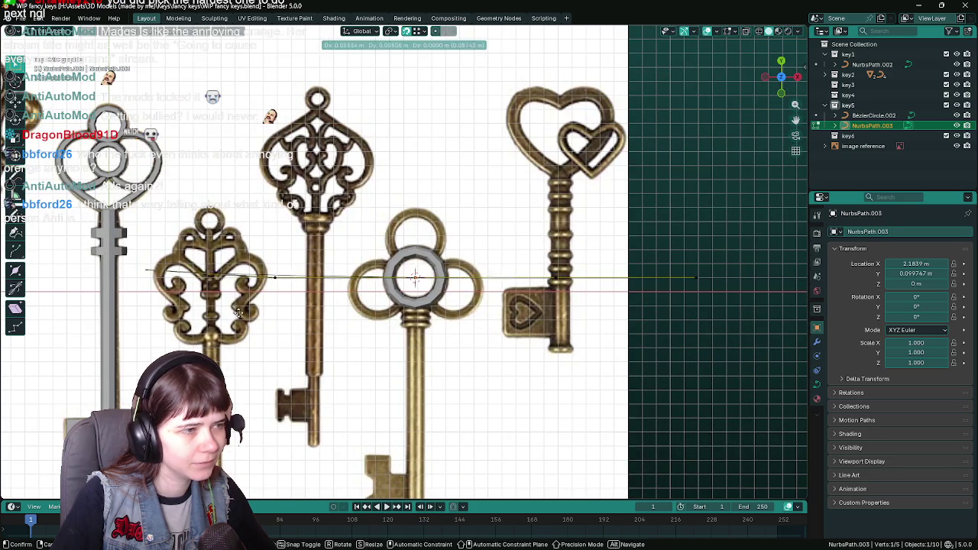
left_click(389, 254)
Step: Give the path bevel resolution 1, preview resolution 3 and a 0.02 m bevel depth
scroll(425, 253, "up", 4)
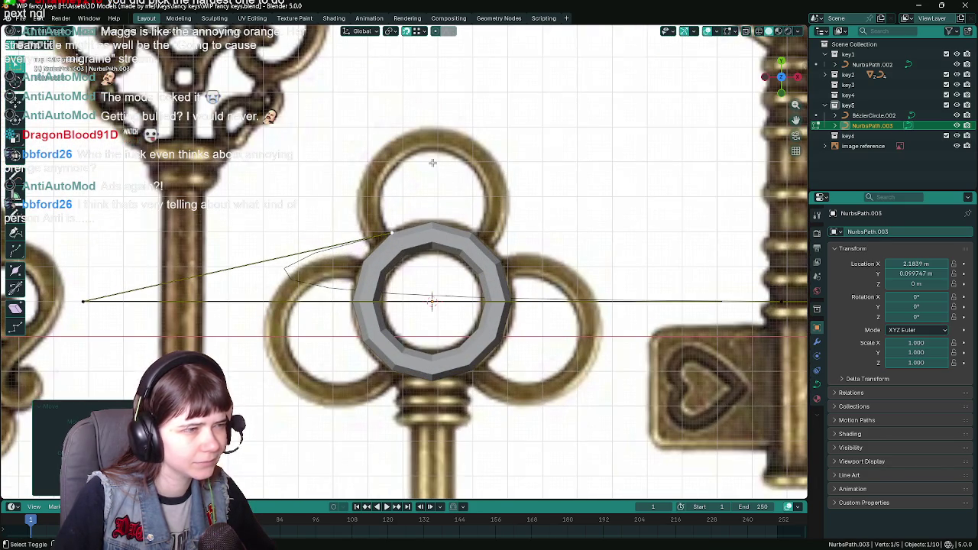
scroll(432, 162, "down", 1)
scroll(433, 163, "down", 1)
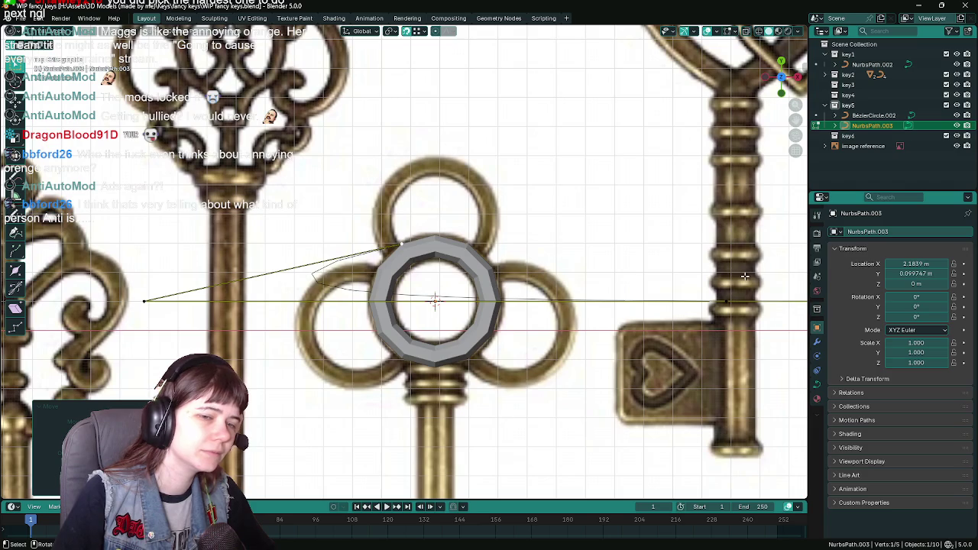
left_click(817, 385)
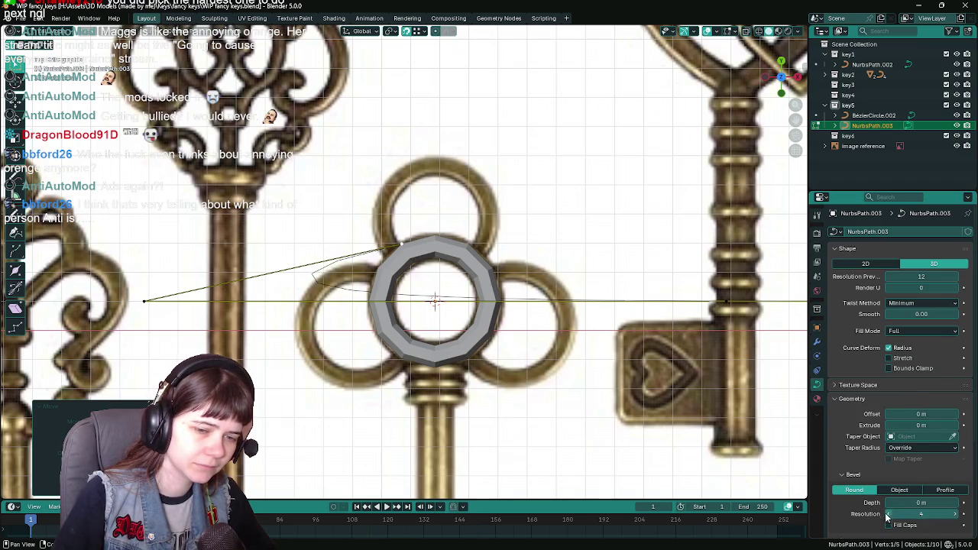
left_click(917, 514)
type("1")
key("Return")
left_click(934, 278)
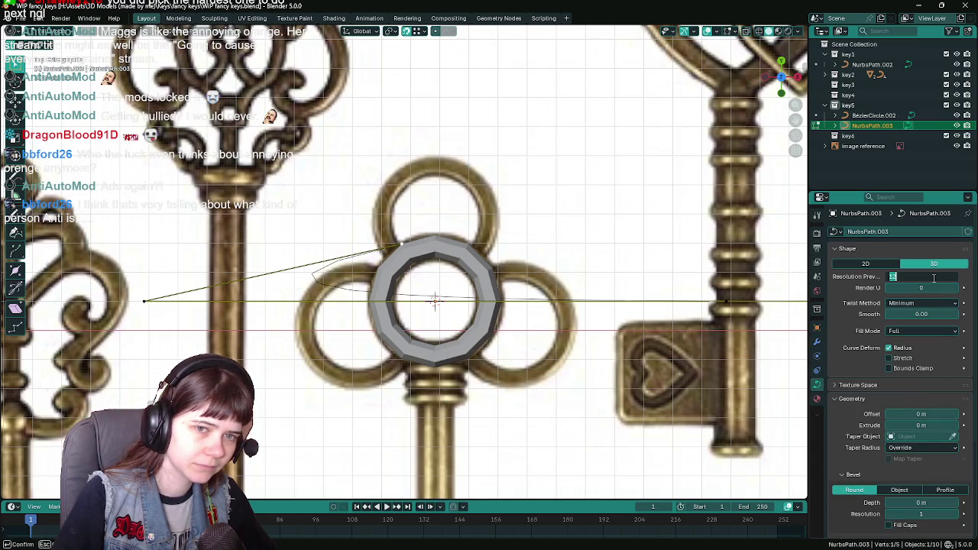
type("3")
key("Return")
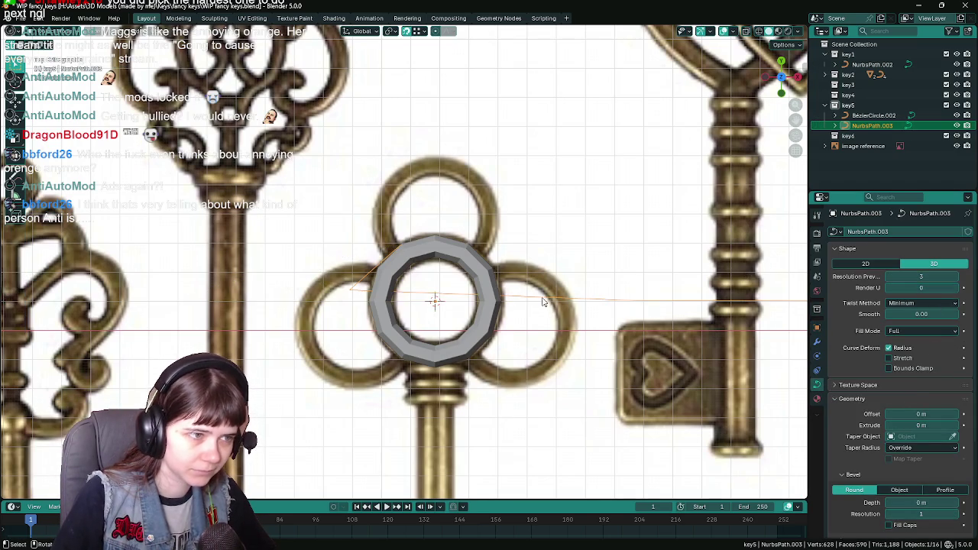
right_click(543, 302)
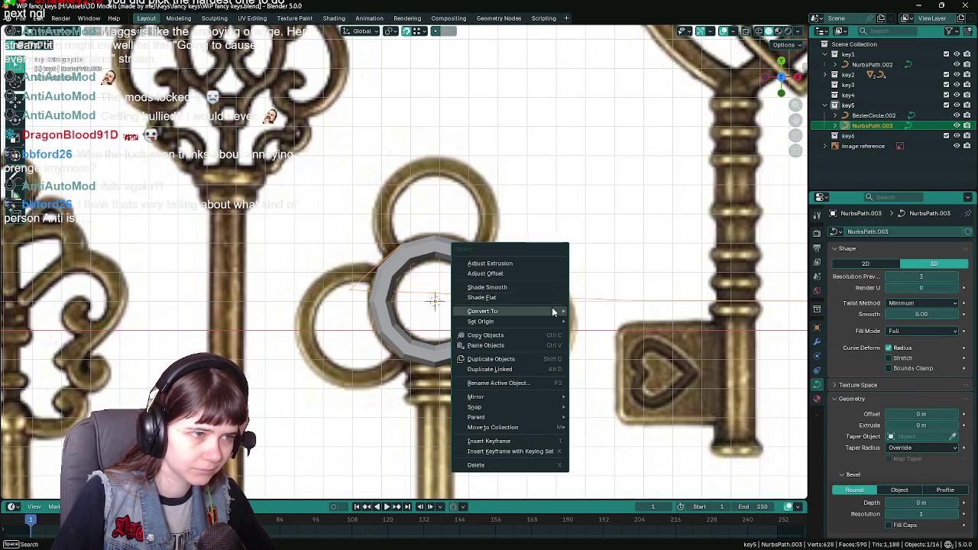
left_click(921, 503)
type("0.02")
key("Return")
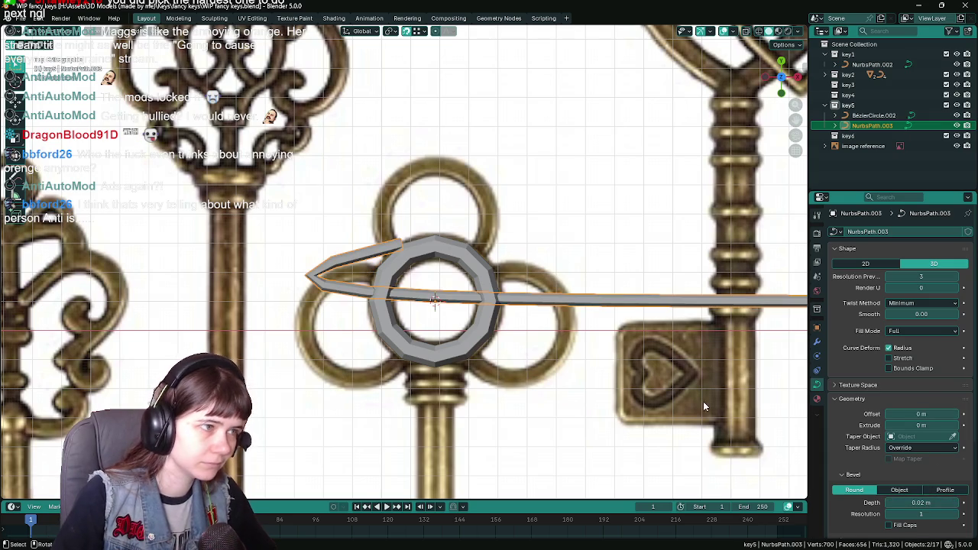
key("Tab")
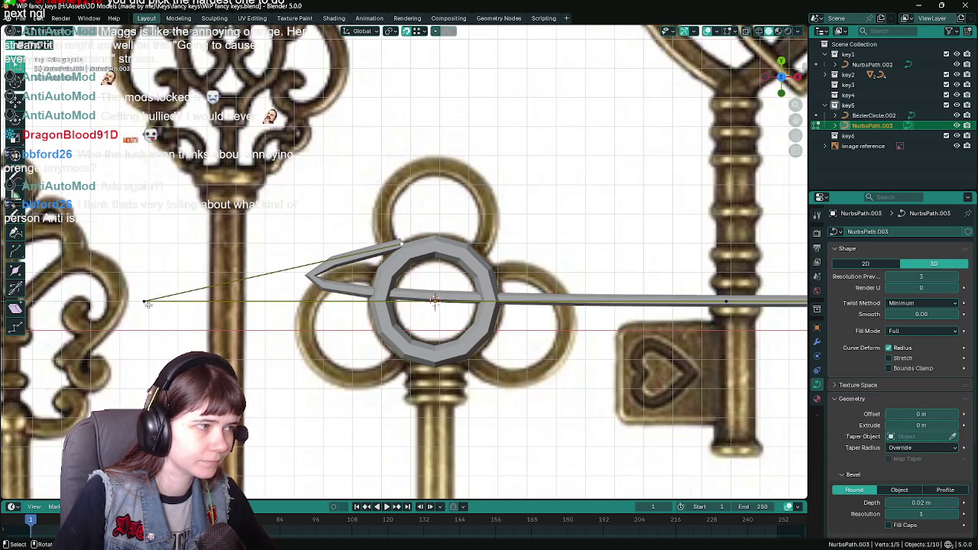
Step: Move the path's end point onto the ring's upper-left edge, changing the snap target
left_click_drag(153, 303, 439, 212)
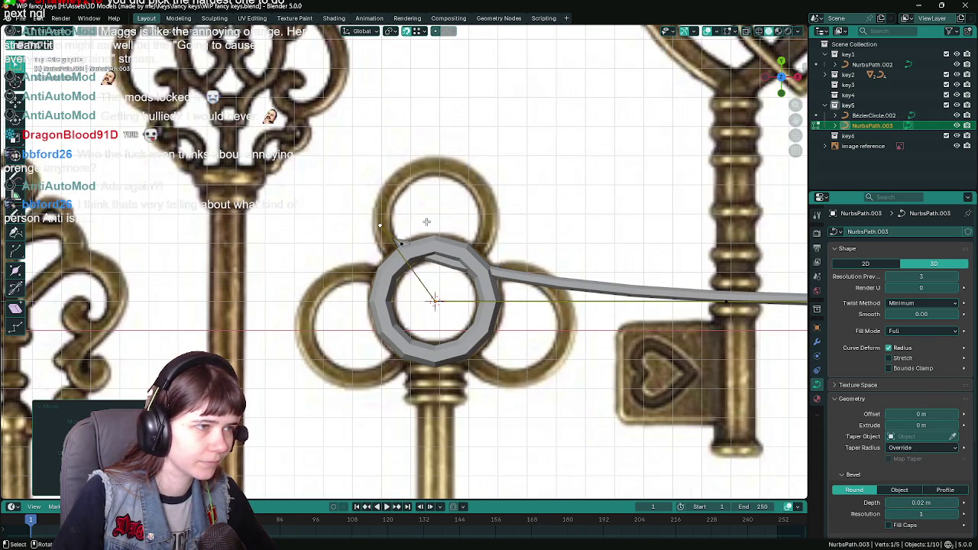
left_click(425, 31)
left_click(418, 144)
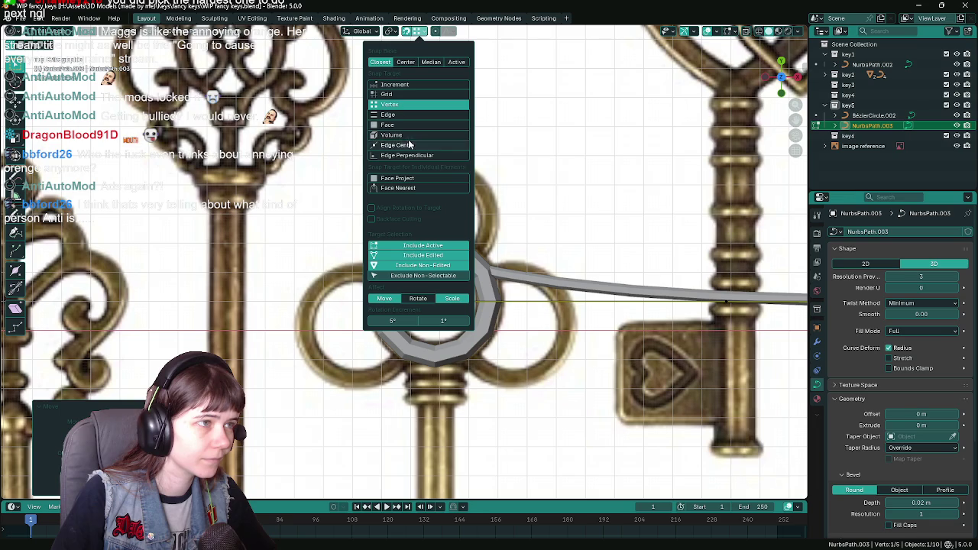
scroll(496, 239, "up", 1)
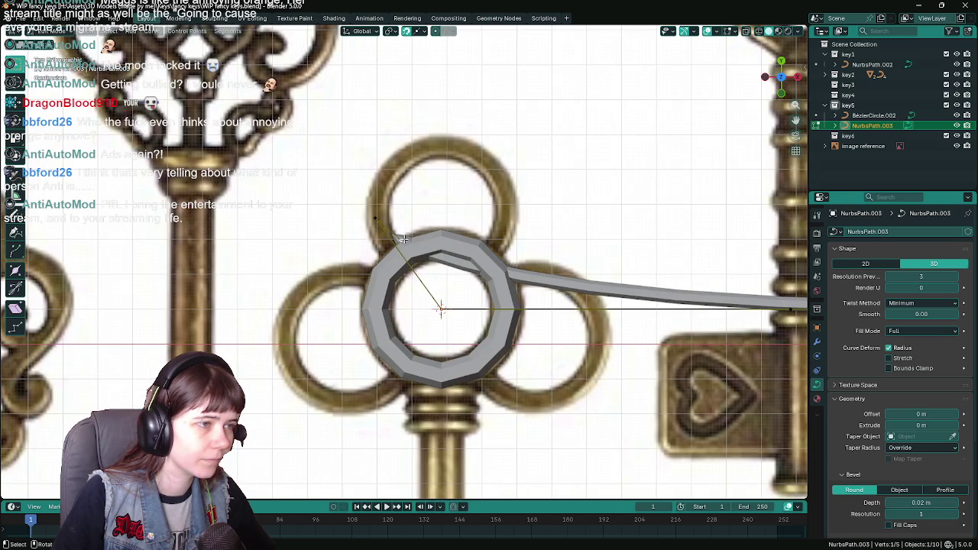
key("g")
left_click(389, 251)
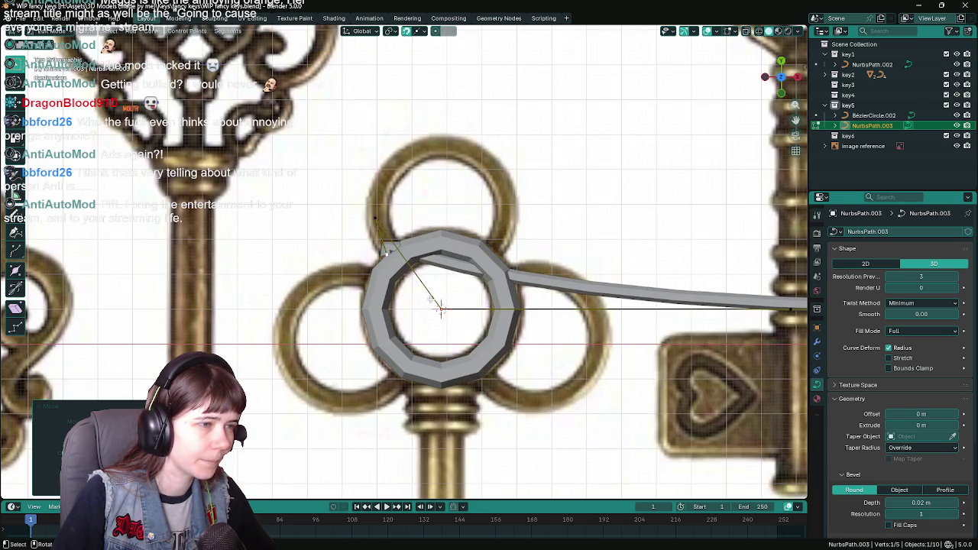
Step: Reposition control points so the curve arcs higher, then save
key("g")
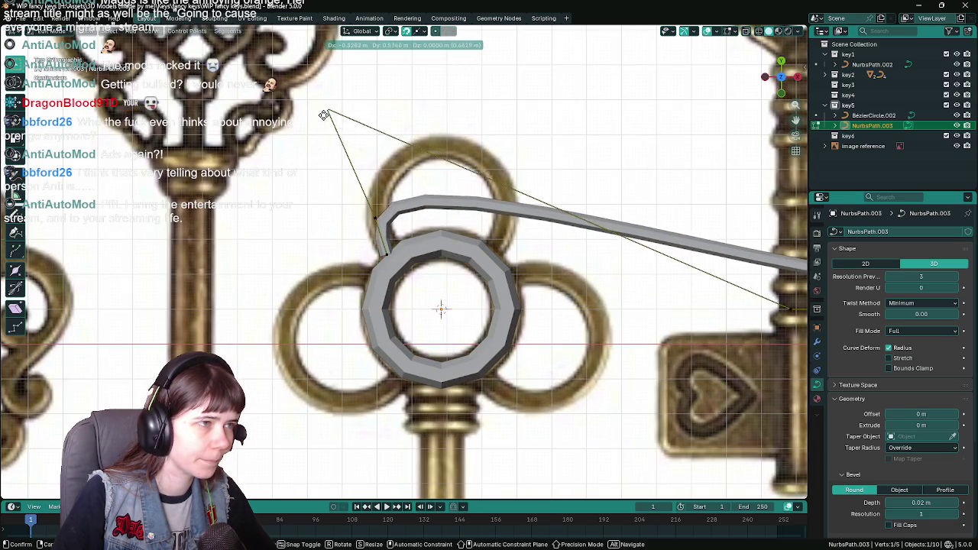
left_click(324, 111)
scroll(324, 111, "down", 2)
scroll(650, 273, "down", 3)
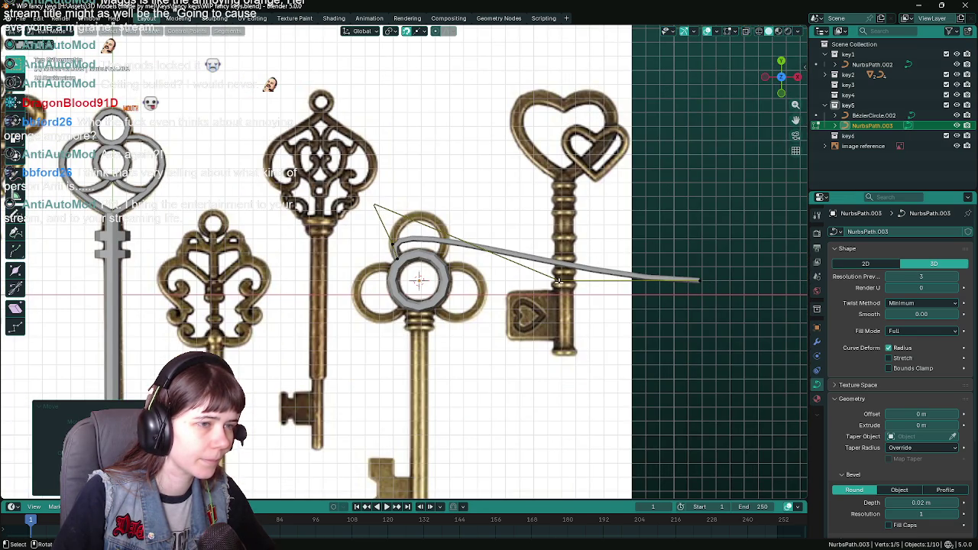
left_click_drag(558, 282, 696, 278)
key("g")
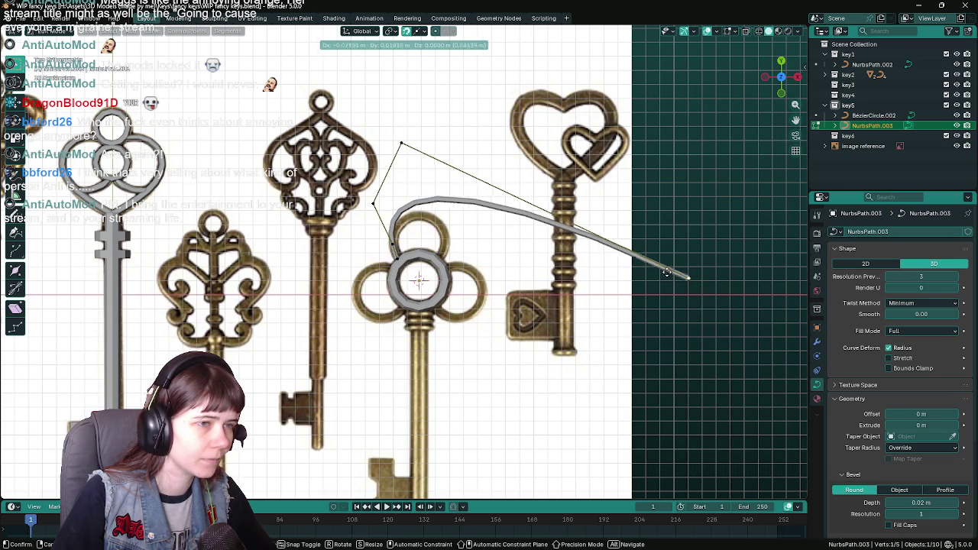
left_click(442, 254)
scroll(442, 254, "up", 3)
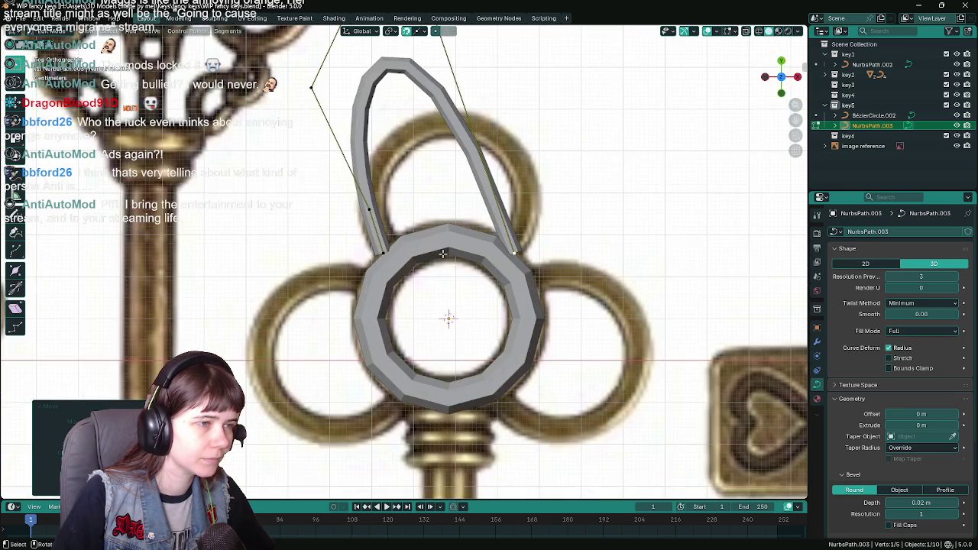
scroll(442, 253, "down", 1)
key("ctrl+s")
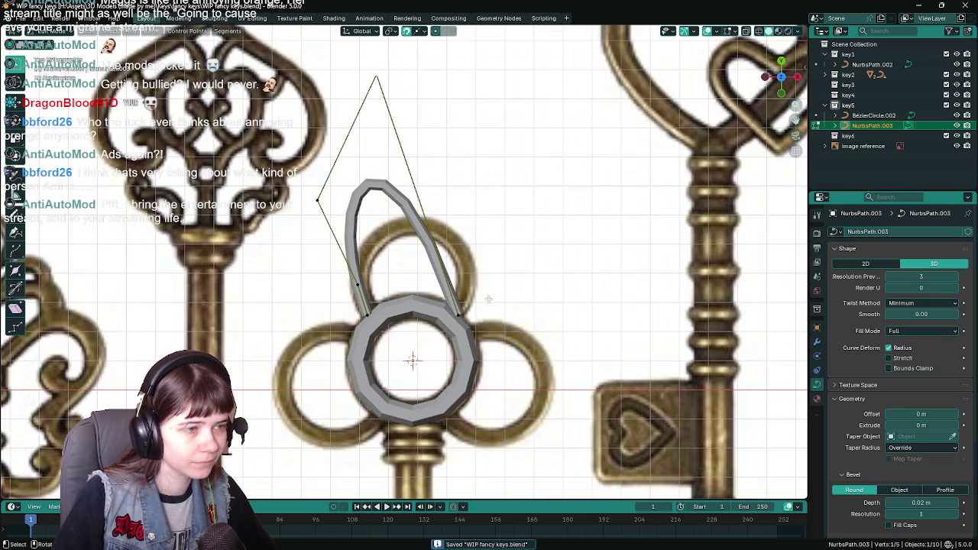
Step: Move the top and top-left control points into new positions
key("g")
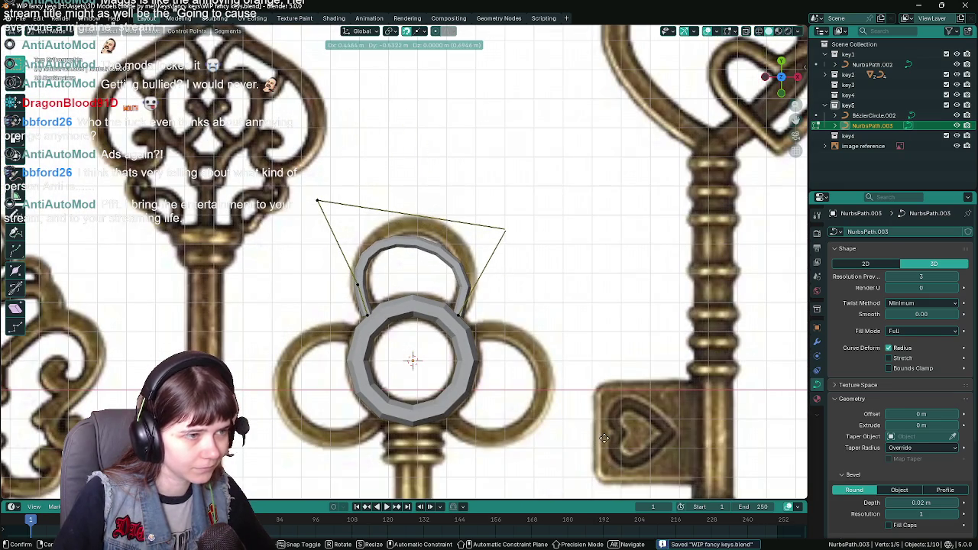
left_click(603, 438)
scroll(476, 296, "up", 2)
left_click(281, 175)
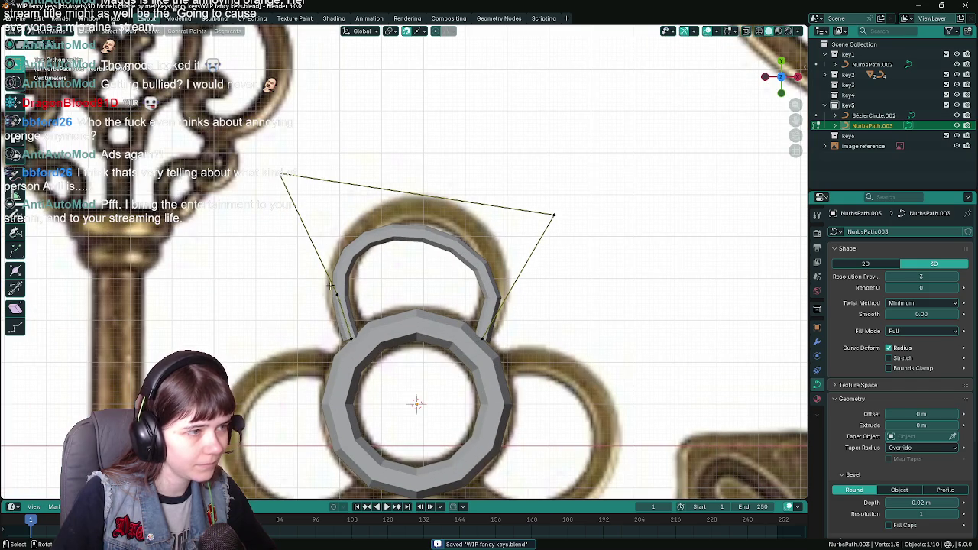
key("g")
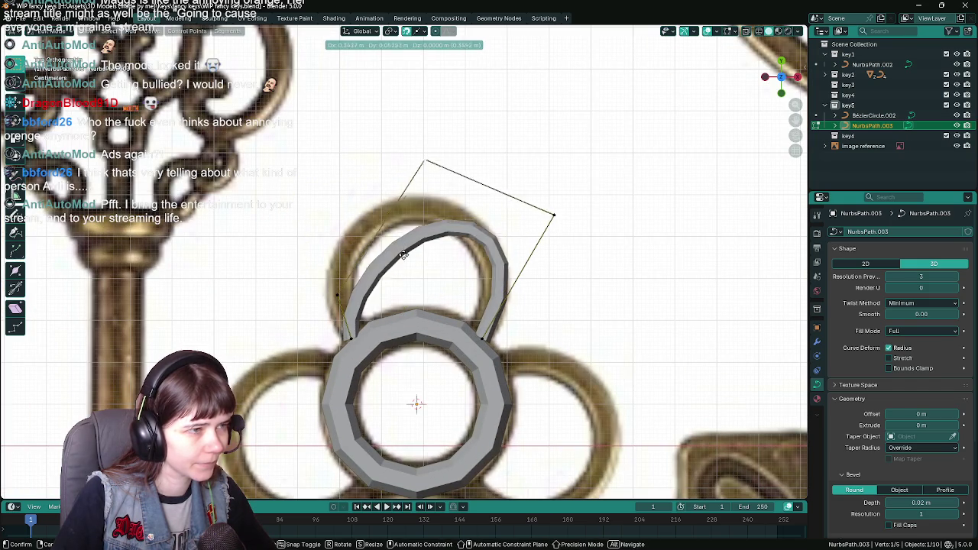
key("Escape")
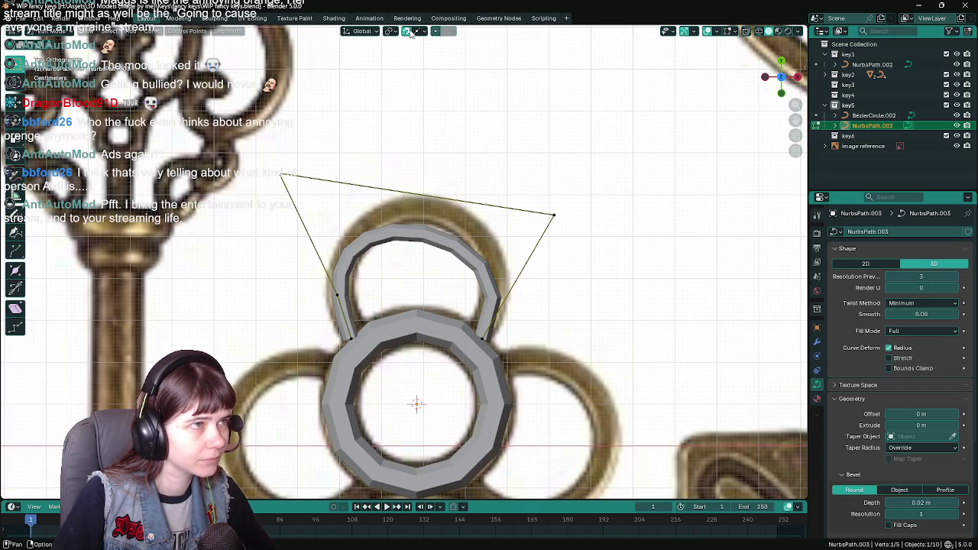
key("g")
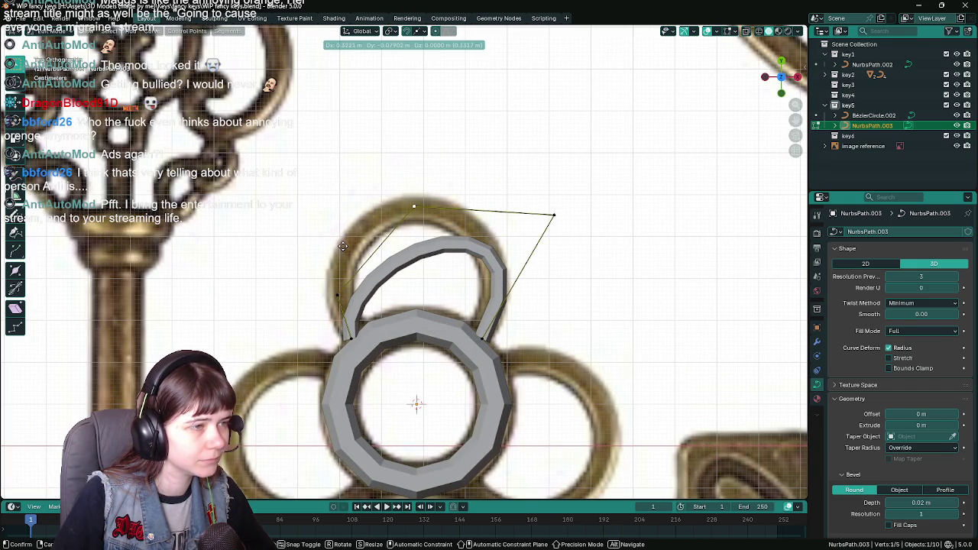
left_click(343, 246)
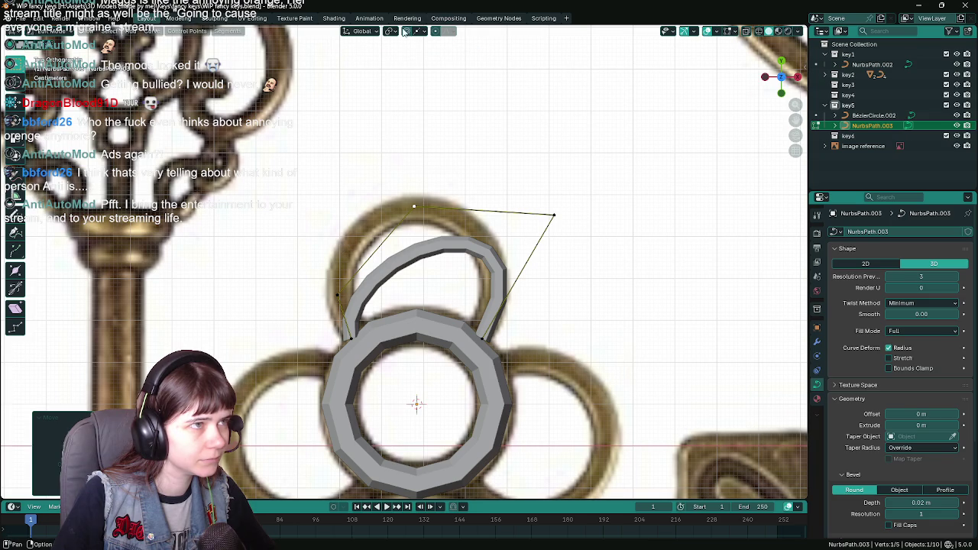
Step: Switch snapping to Edge, then Vertex, and snap the top control point into place
left_click(420, 31)
left_click(407, 115)
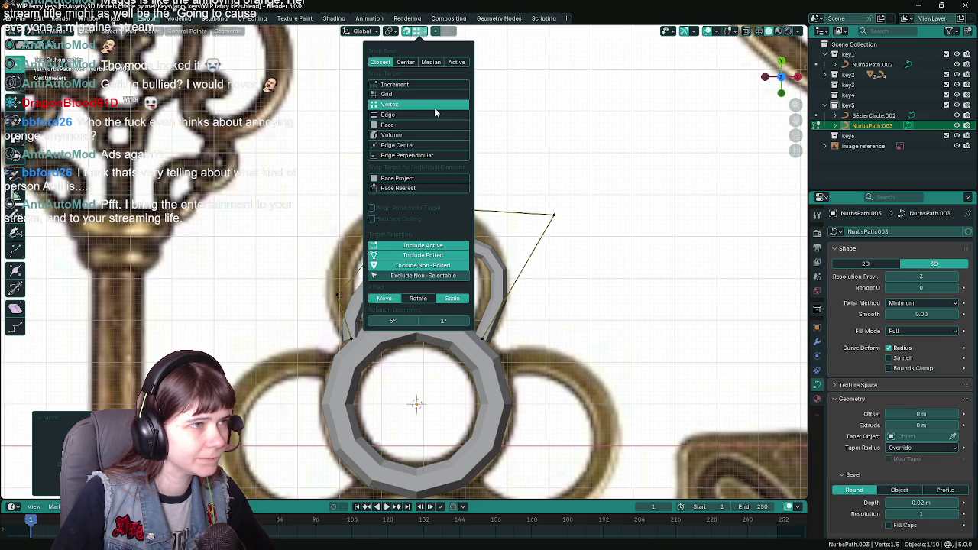
key("g")
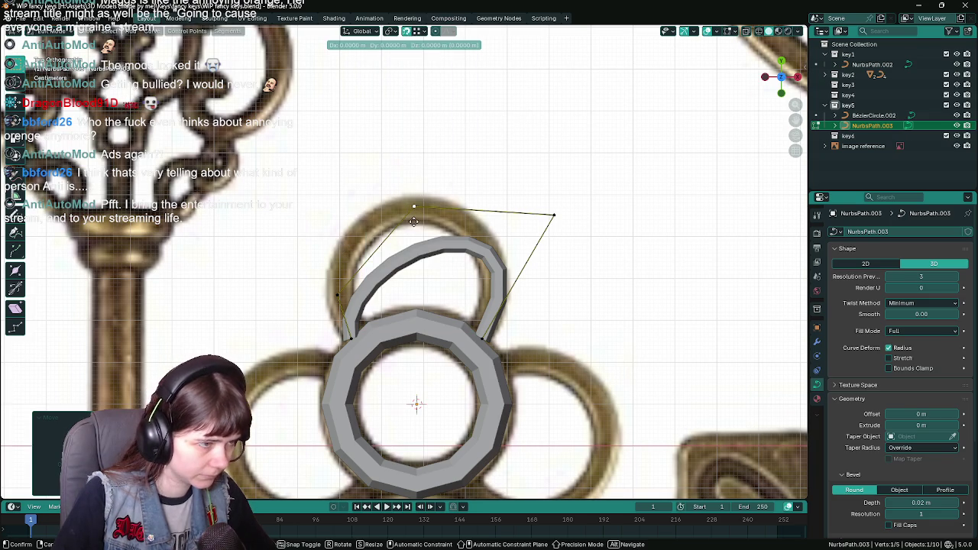
left_click(421, 304)
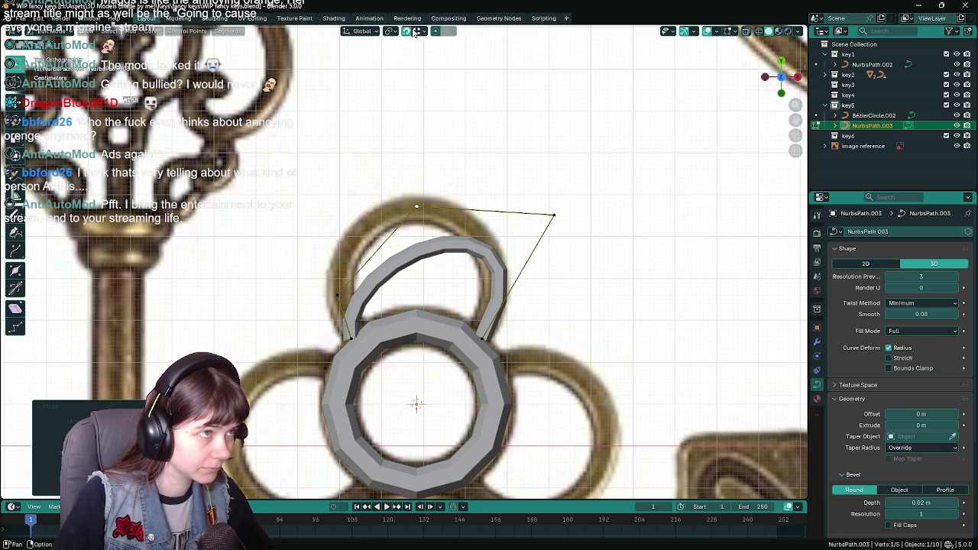
left_click(418, 32)
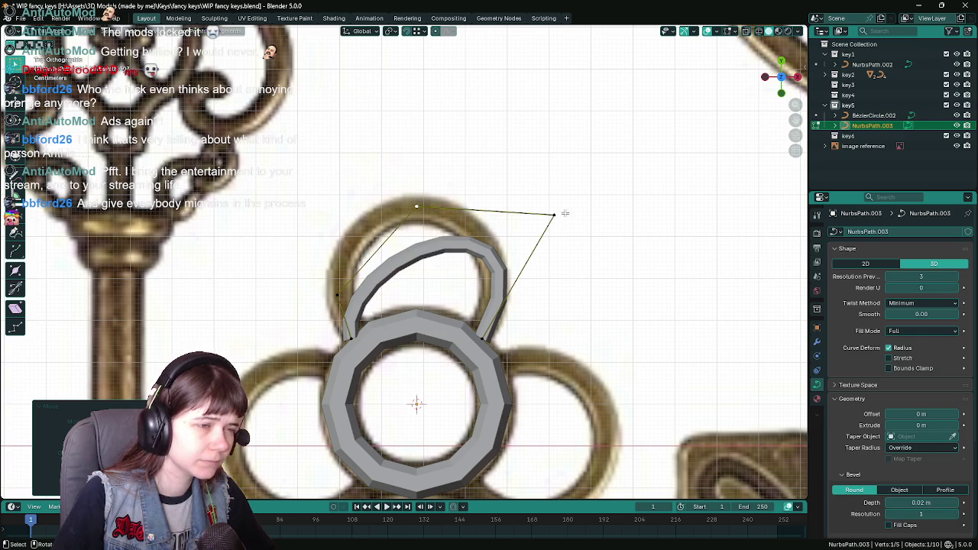
key("g")
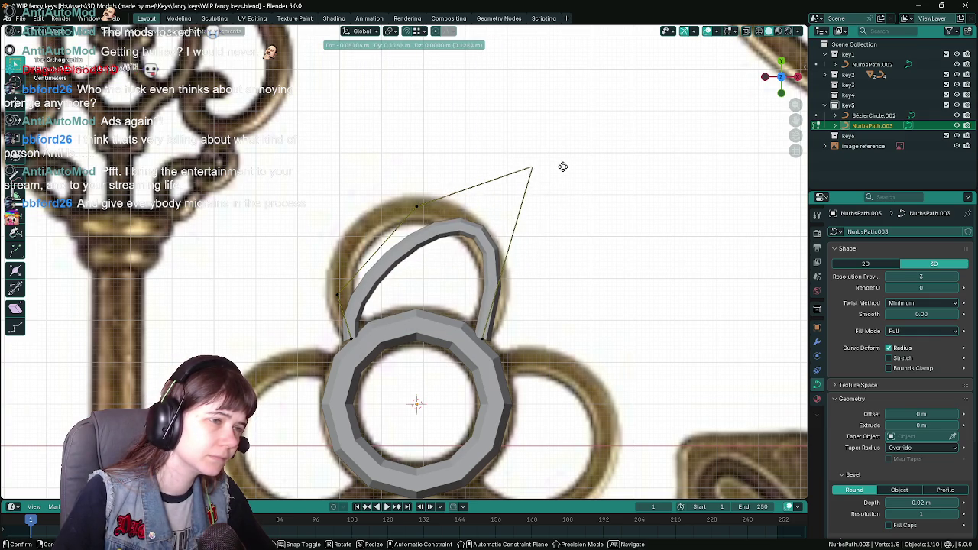
left_click(573, 181)
key("g")
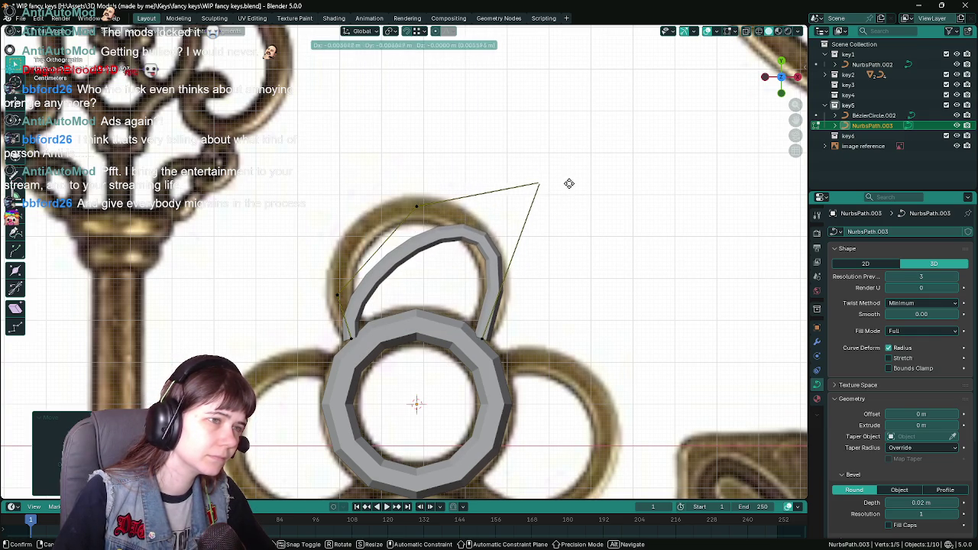
left_click(568, 188)
Step: Place the left and right control points up and around the ring
left_click_drag(416, 205, 312, 213)
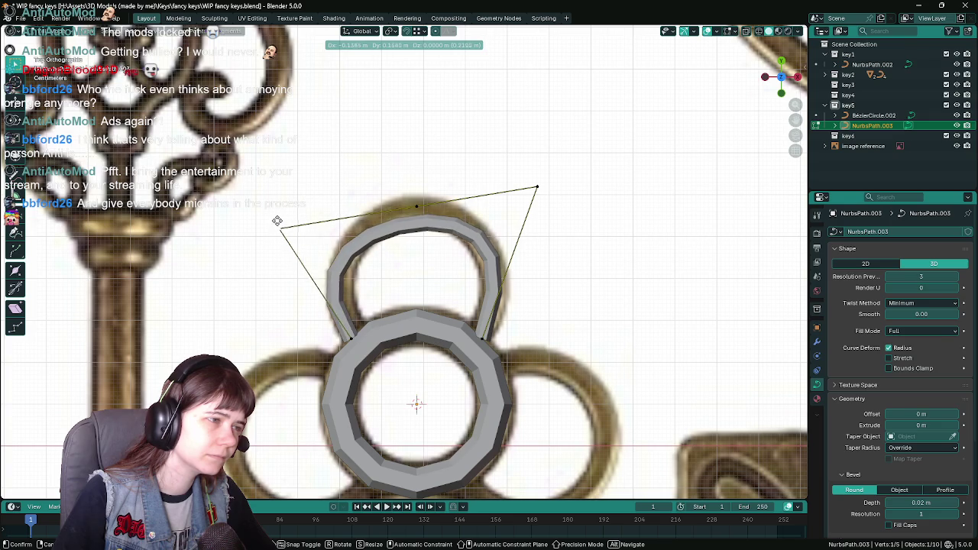
left_click_drag(312, 213, 337, 295)
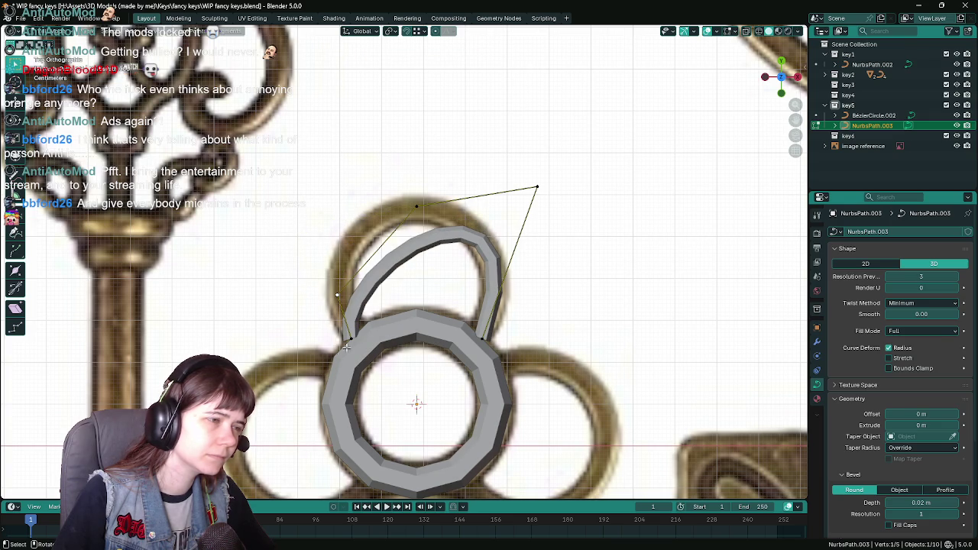
key("g")
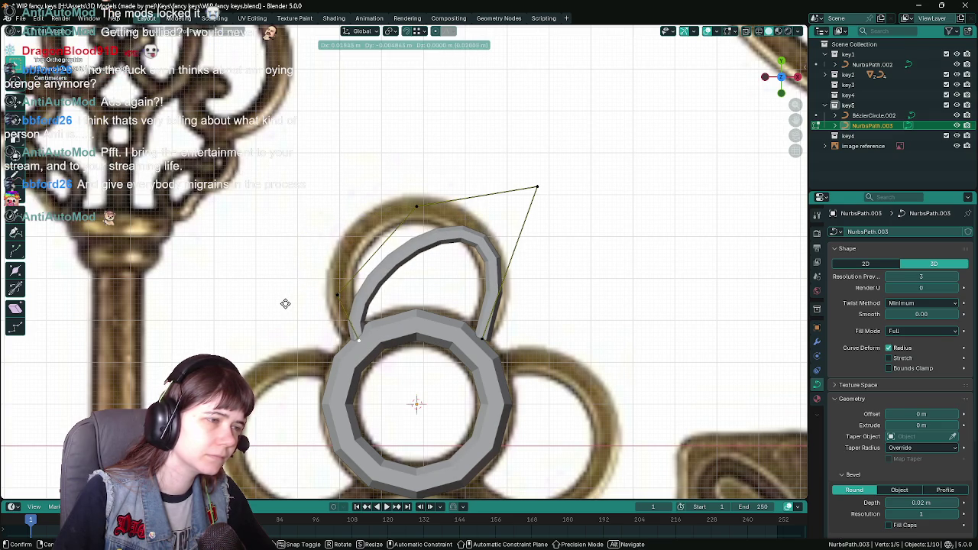
left_click(285, 304)
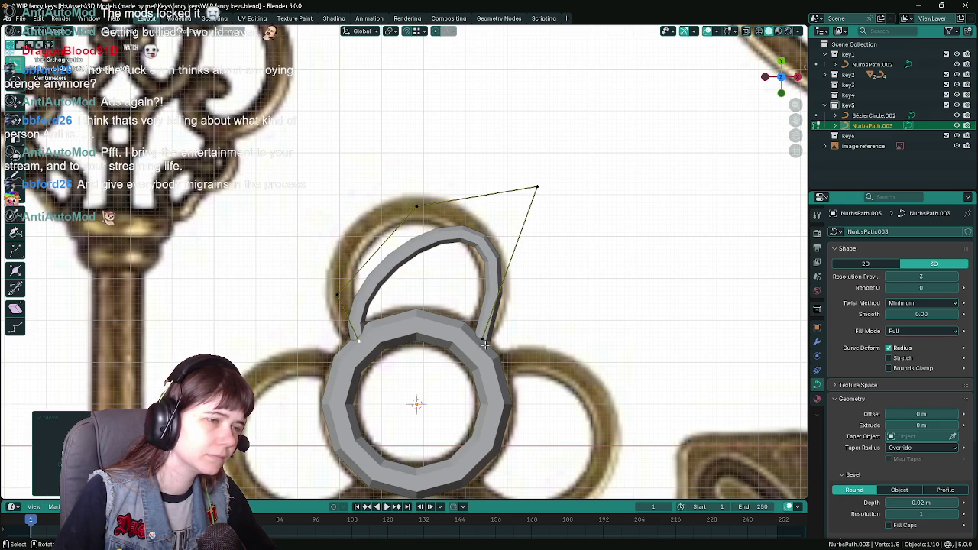
key("g")
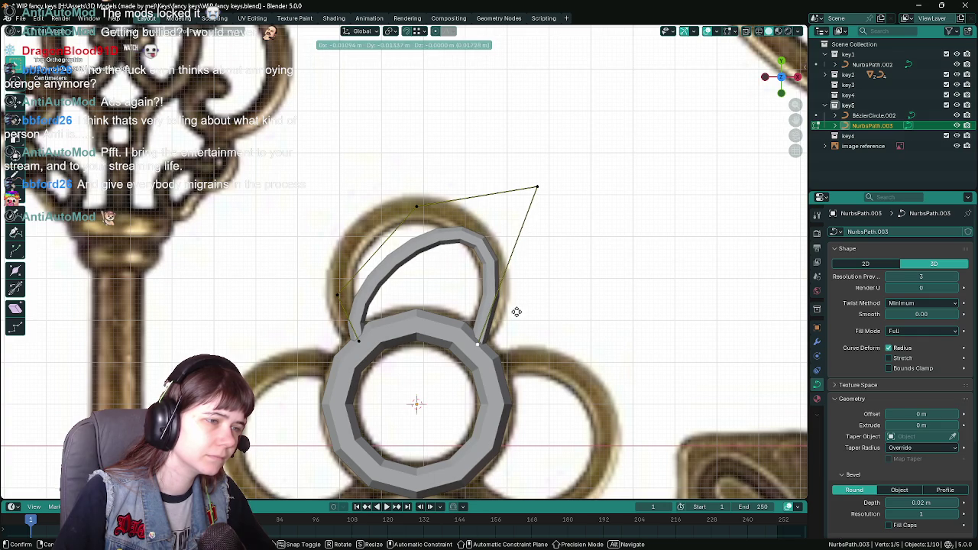
left_click(517, 312)
key("g")
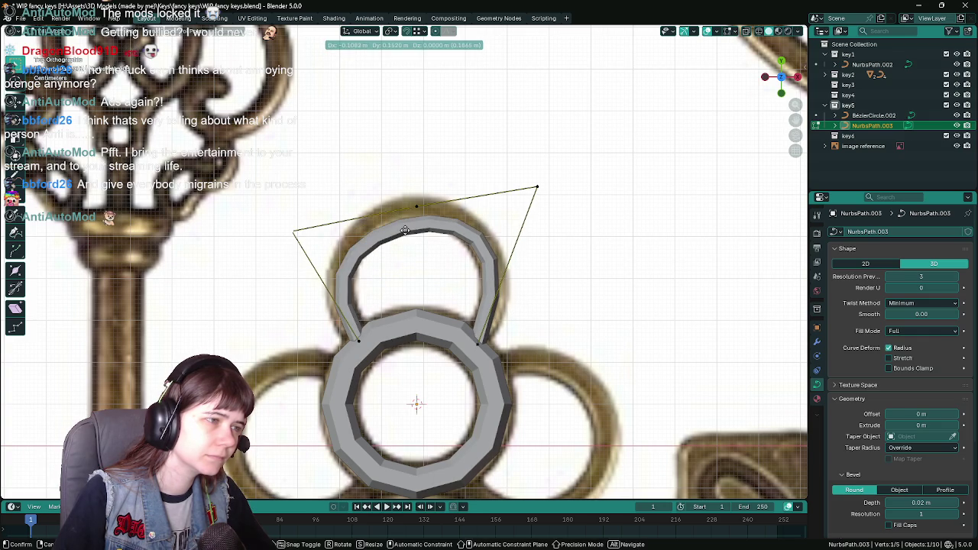
left_click(400, 225)
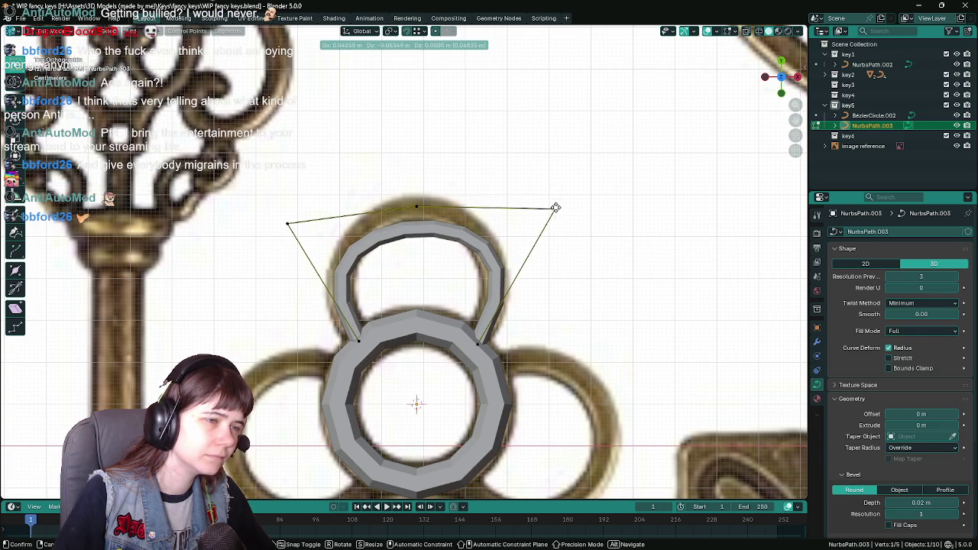
left_click(554, 208)
Step: Lift the top-middle control point upward
left_click(417, 206)
key("g")
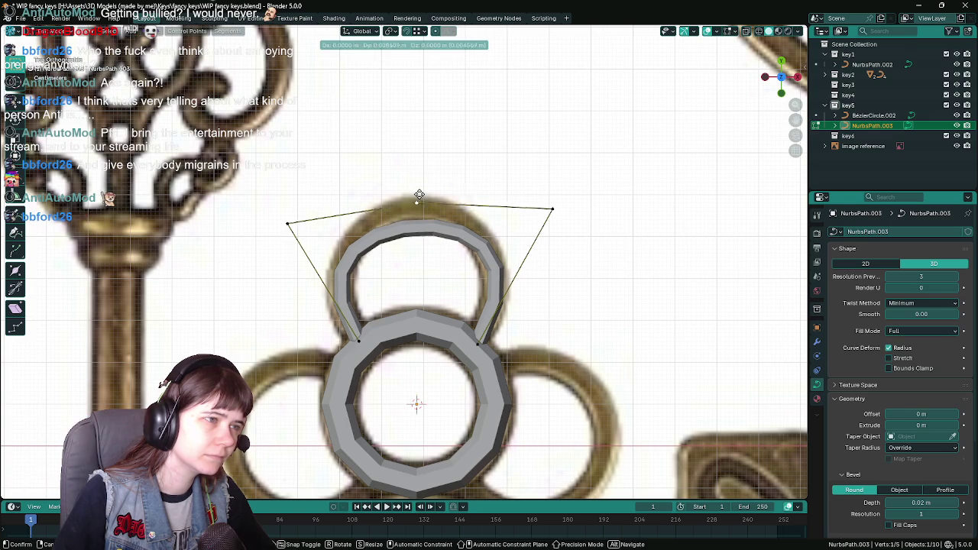
left_click(418, 147)
scroll(518, 186, "down", 2)
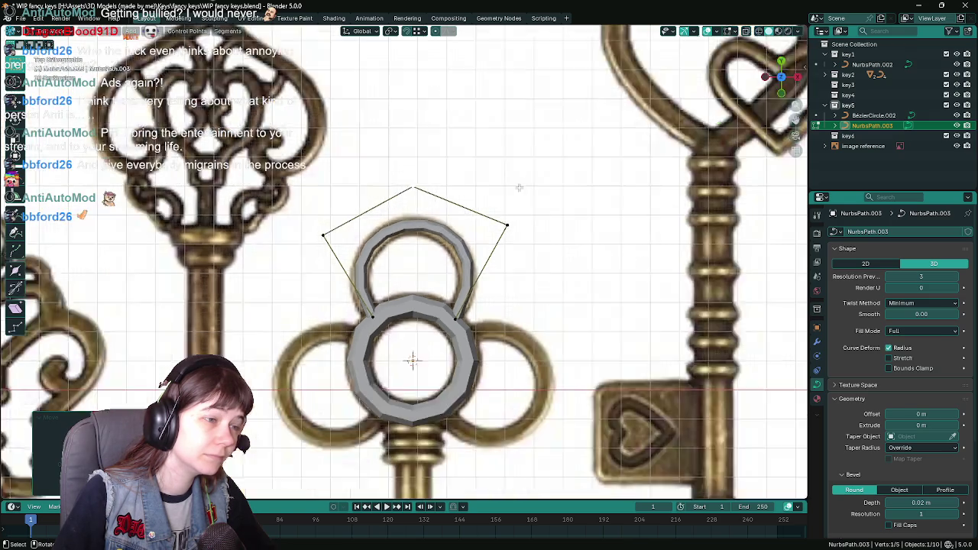
scroll(523, 188, "down", 2)
scroll(517, 230, "up", 1)
Step: Fine-tune the right and left control points and leave Edit Mode
key("g")
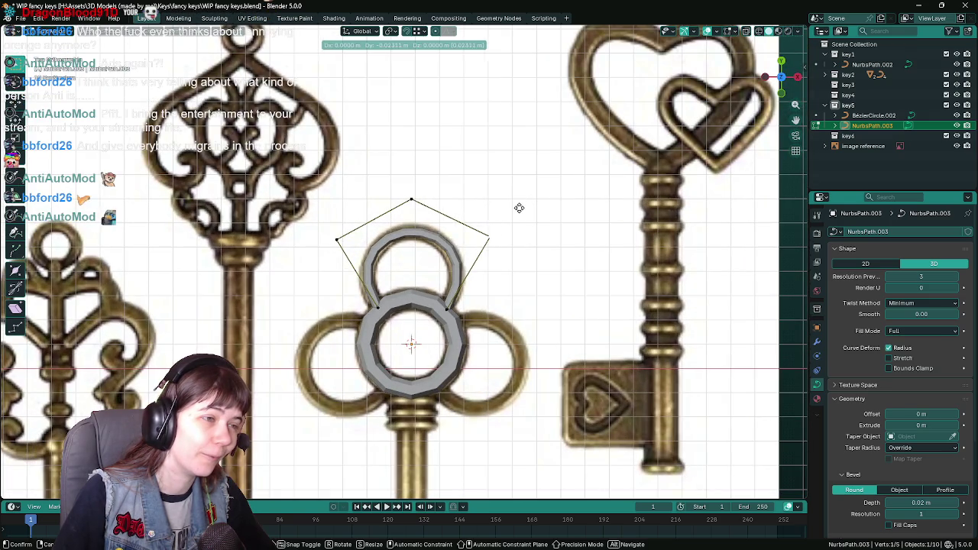
left_click(519, 211)
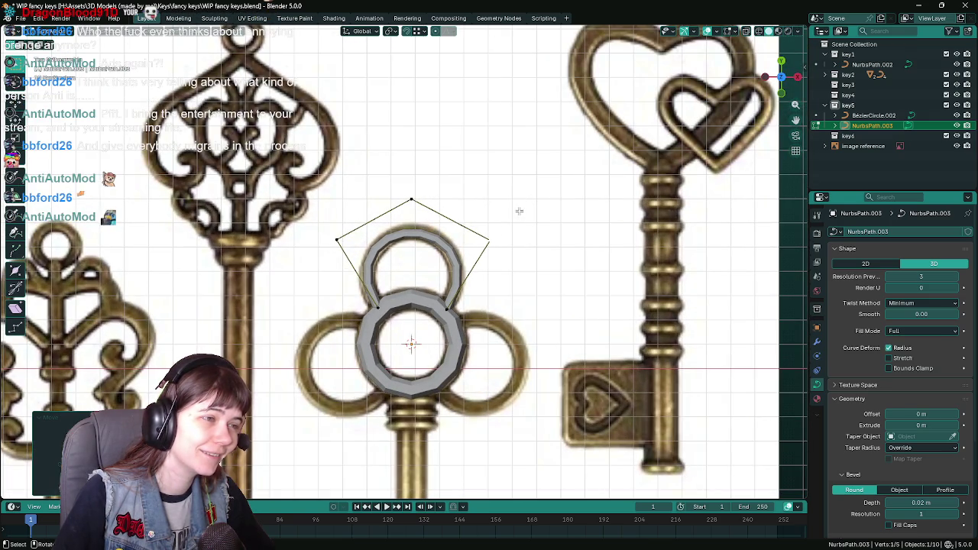
left_click(334, 239)
key("g")
left_click(338, 240)
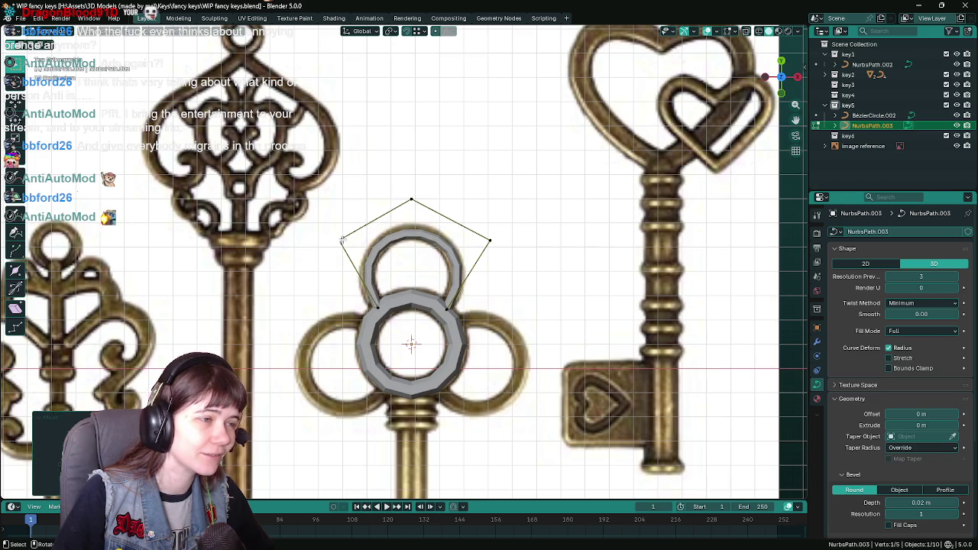
scroll(338, 240, "up", 3)
key("Tab")
Step: Select key5's upper loop curve and delete one of its control points
scroll(501, 252, "down", 3)
scroll(517, 250, "down", 5)
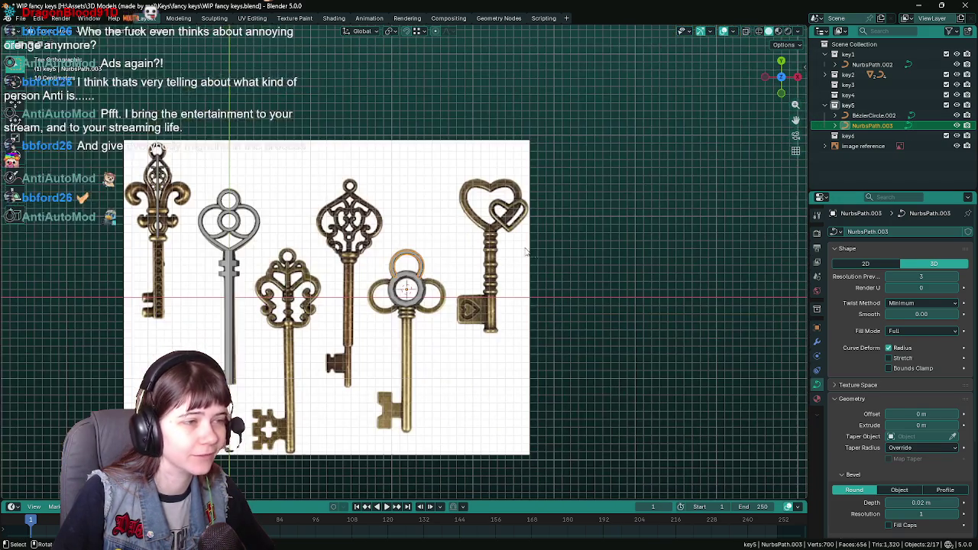
left_click(537, 252)
scroll(536, 252, "up", 5)
scroll(466, 251, "up", 3)
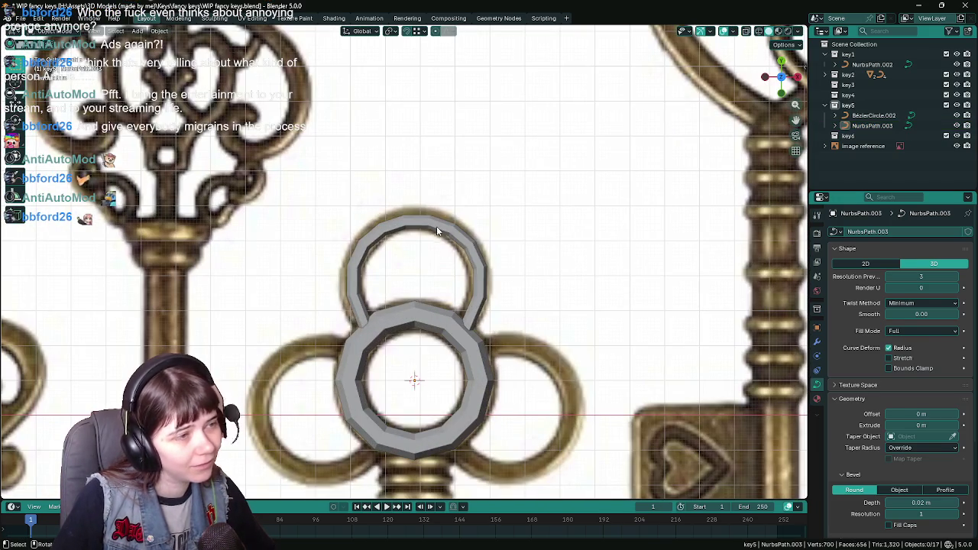
left_click(443, 230)
key("Tab")
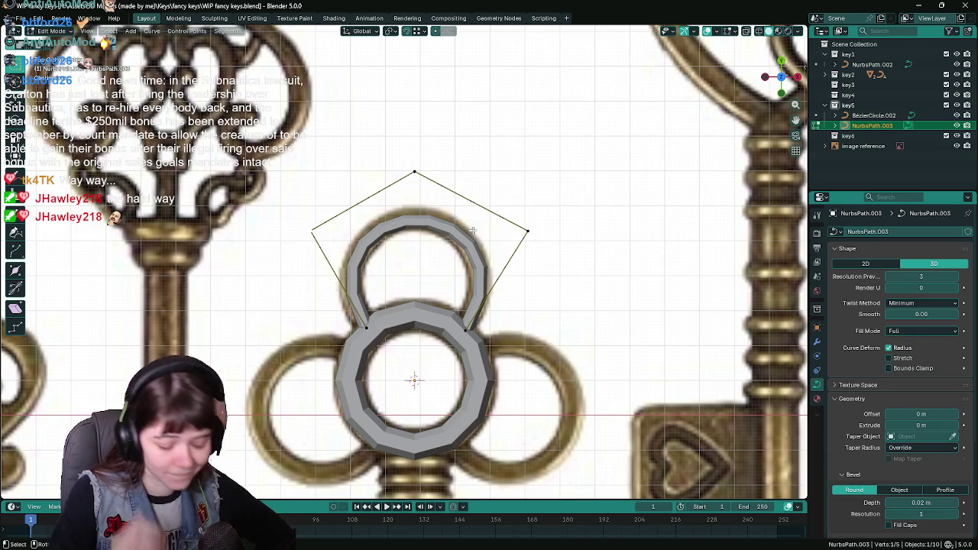
key("Delete")
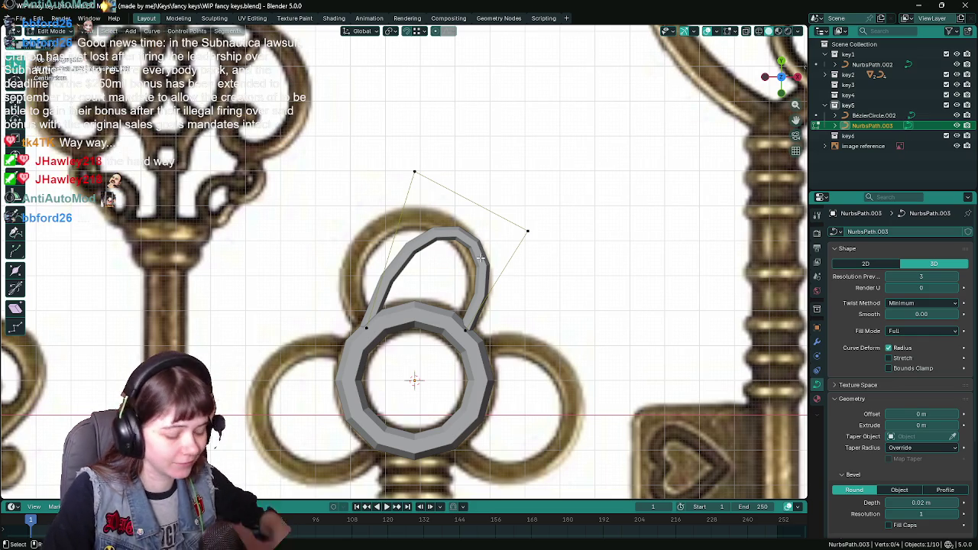
Step: Extrude a new control point from the loop, save, and return to Object Mode
right_click(310, 230, "ctrl")
scroll(459, 257, "down", 1)
scroll(443, 260, "down", 3)
scroll(421, 261, "up", 1)
scroll(392, 264, "up", 3)
left_click(392, 264)
key("ctrl+s")
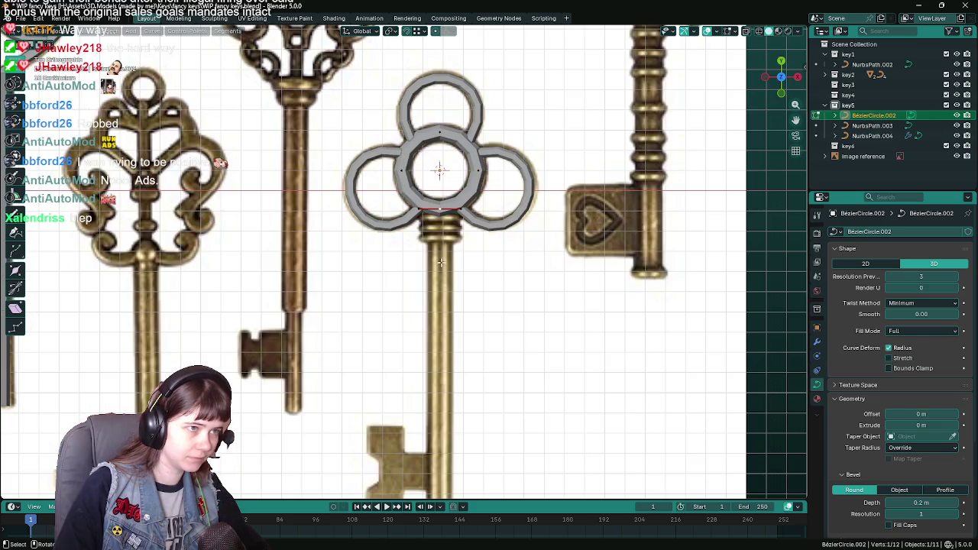
scroll(334, 276, "up", 1)
key("ctrl+s")
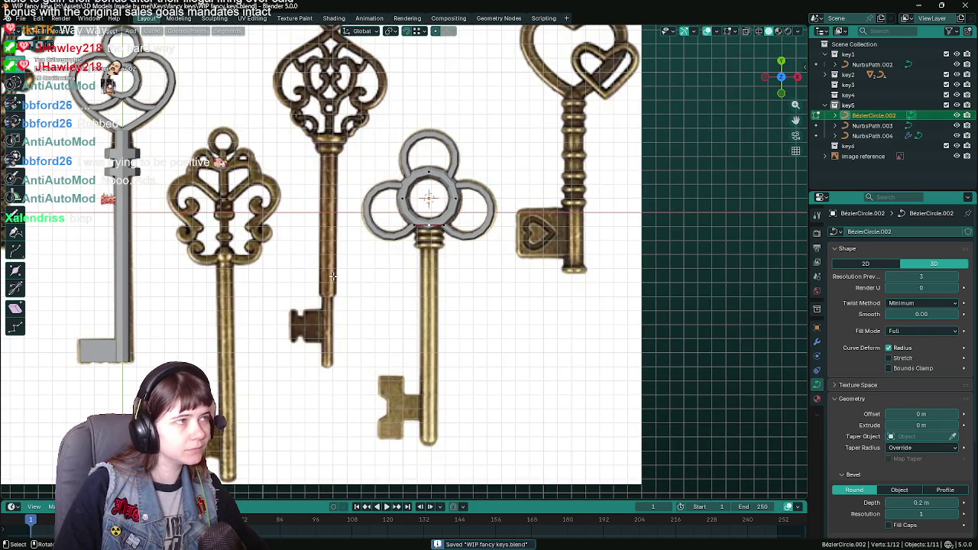
key("shift+a")
key("Escape")
key("Tab")
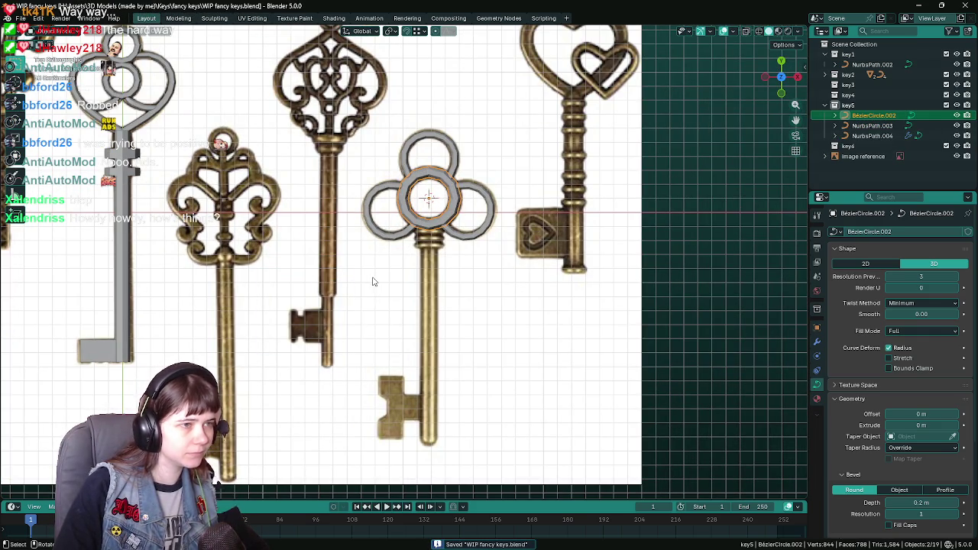
key("shift+a")
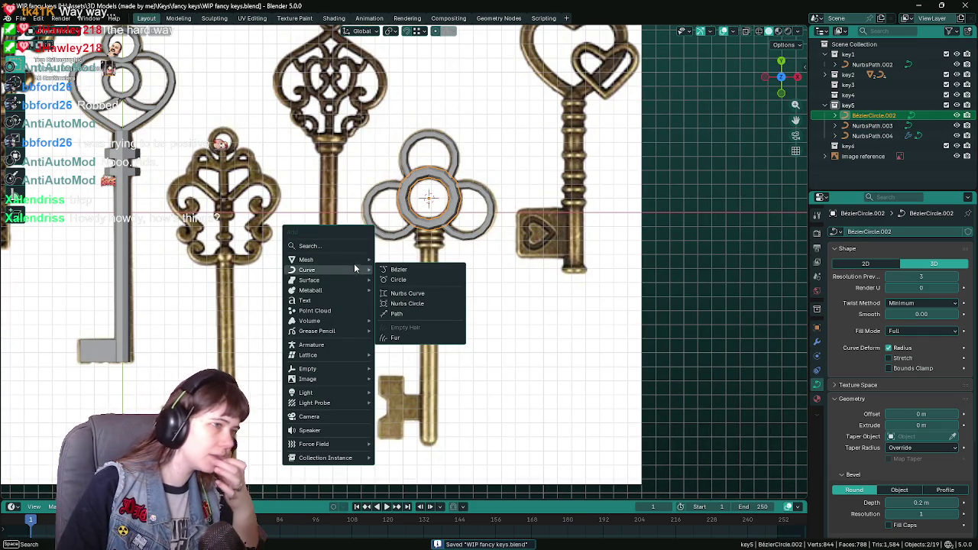
Step: Add a cylinder at the clover centre and rotate it 90° about X
mouse_move(306, 260)
left_click(422, 310)
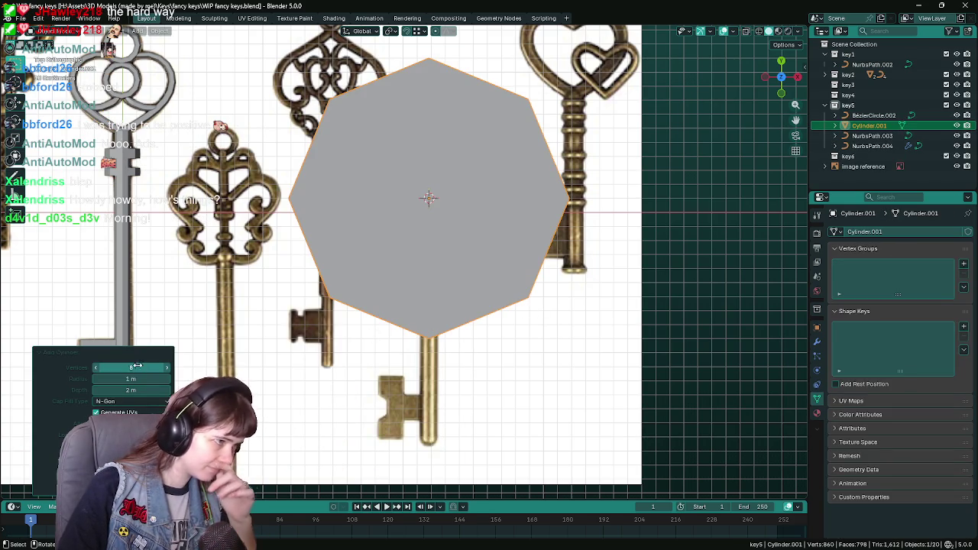
key("r")
type("x")
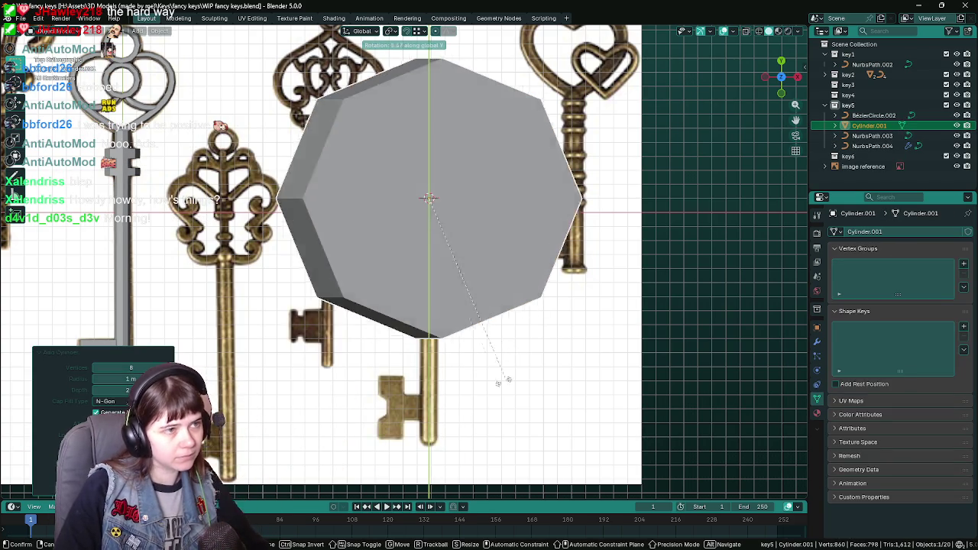
type("90")
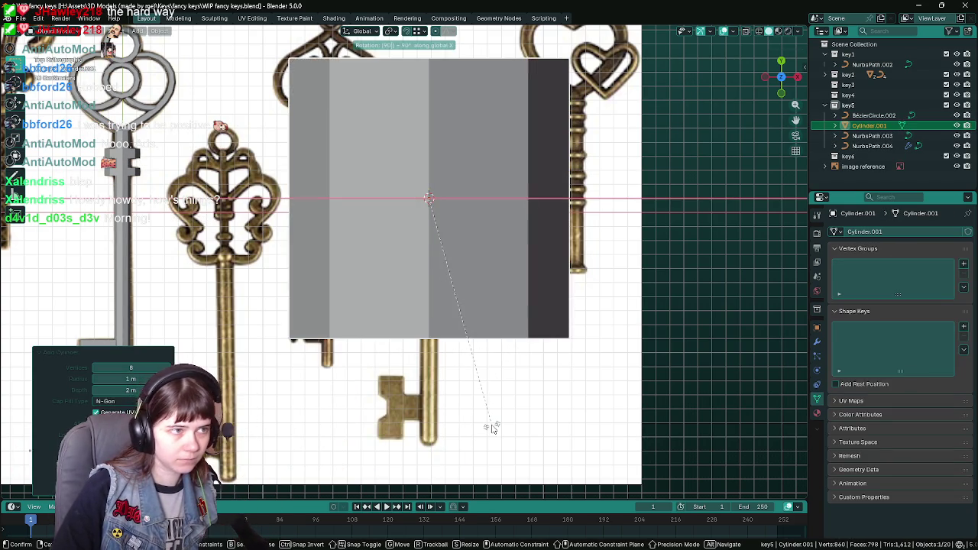
key("Return")
Step: Scale the cylinder to 0.1, save, and apply all transforms
left_click(817, 327)
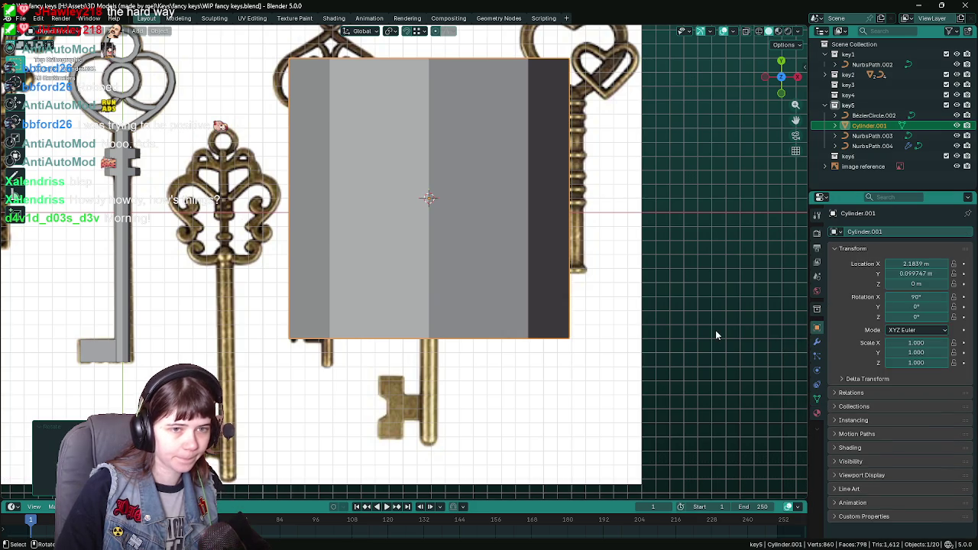
type("s.1")
key("Return")
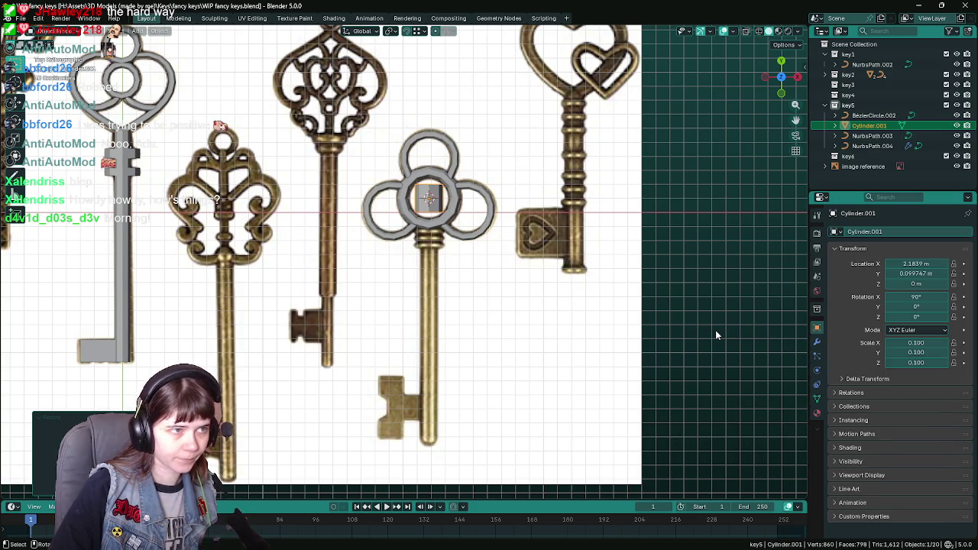
key("ctrl+s")
key("ctrl+a")
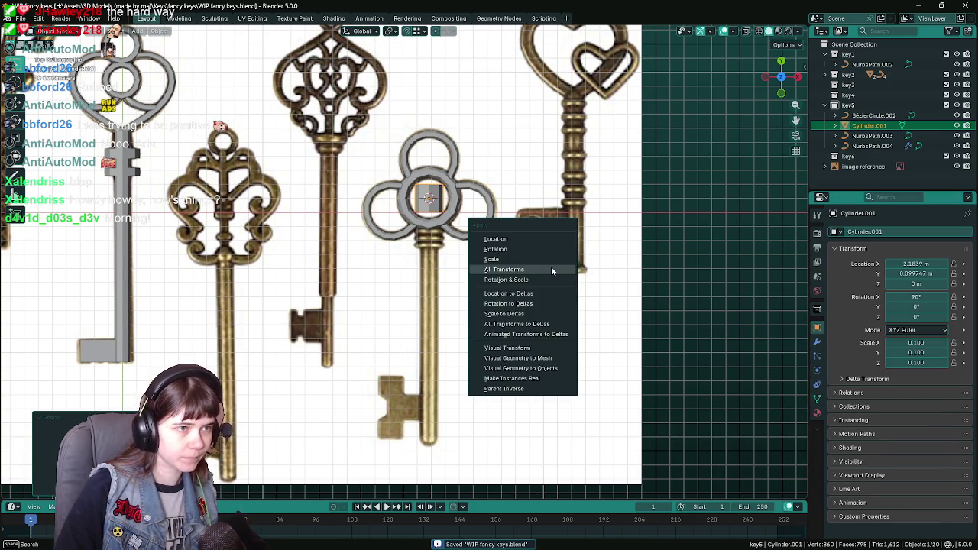
left_click(551, 266)
scroll(477, 261, "up", 1)
scroll(478, 261, "up", 1)
Step: Move the cylinder along Y to −0.25 m and save
key("g")
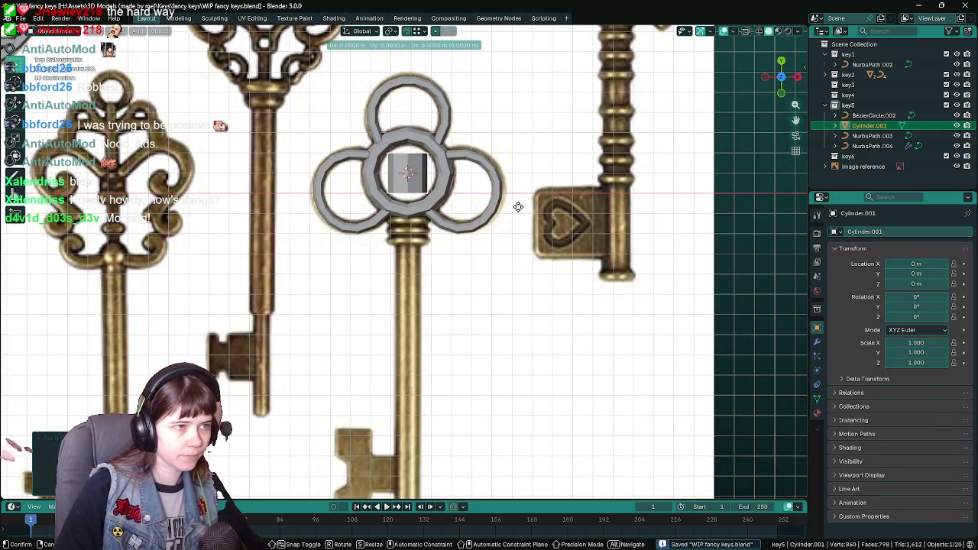
key("y")
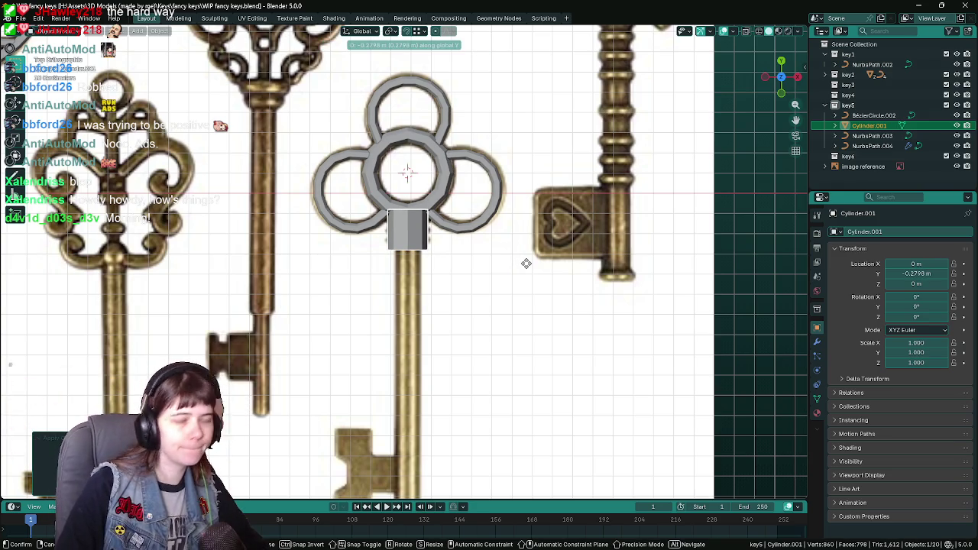
type("-.25")
key("Return")
key("ctrl+s")
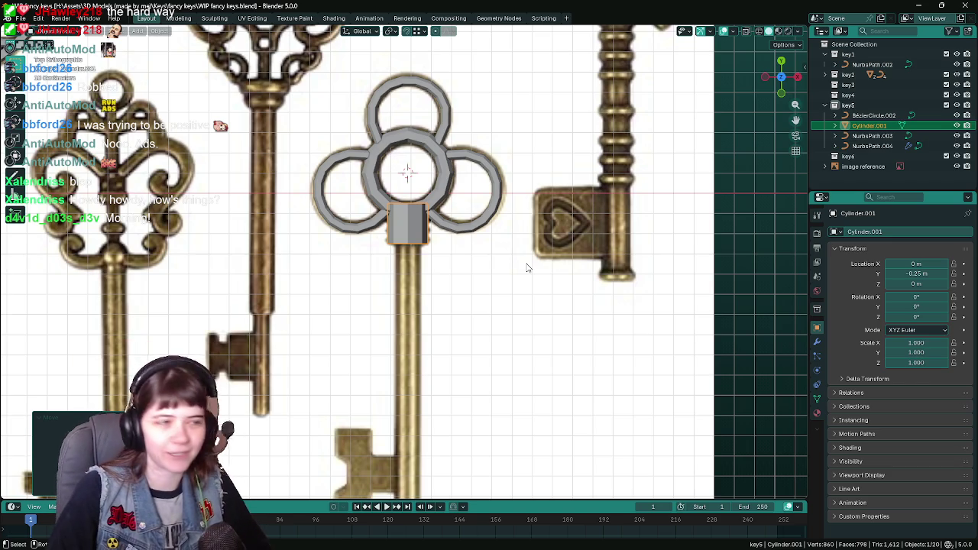
Step: Pan the view up along the key and briefly toggle the cylinder's Edit Mode
scroll(527, 268, "up", 1)
middle_click_drag(493, 293, 484, 229, "shift")
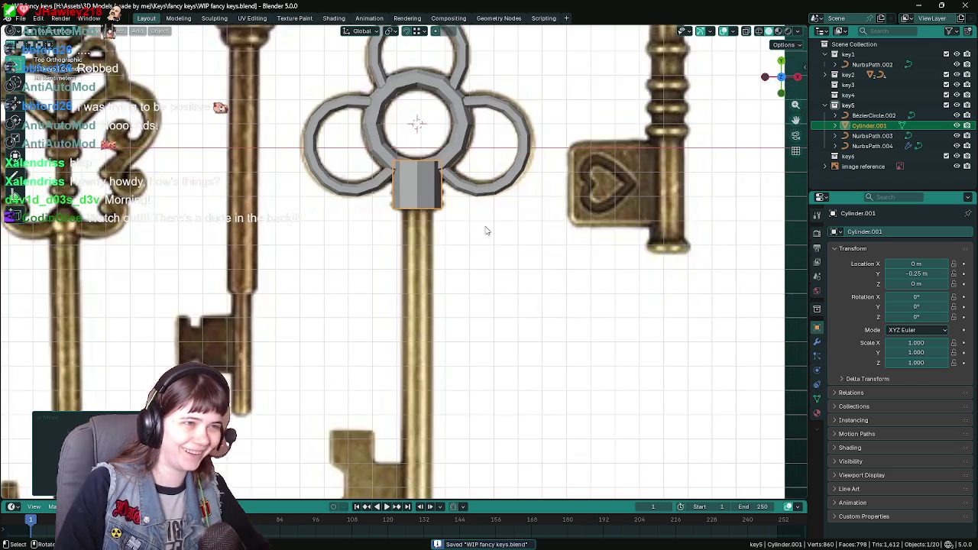
scroll(499, 275, "down", 1)
scroll(489, 214, "up", 1)
scroll(480, 210, "down", 1)
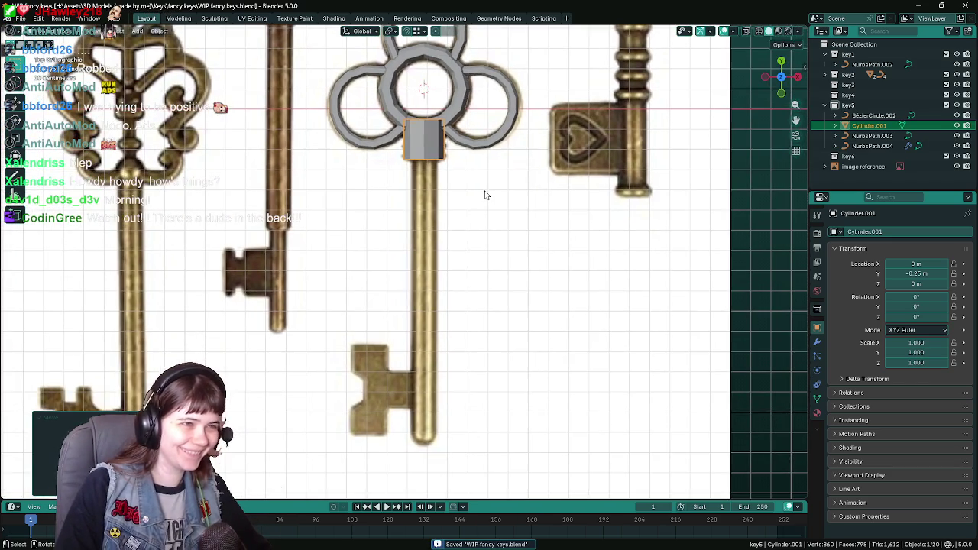
key("Tab")
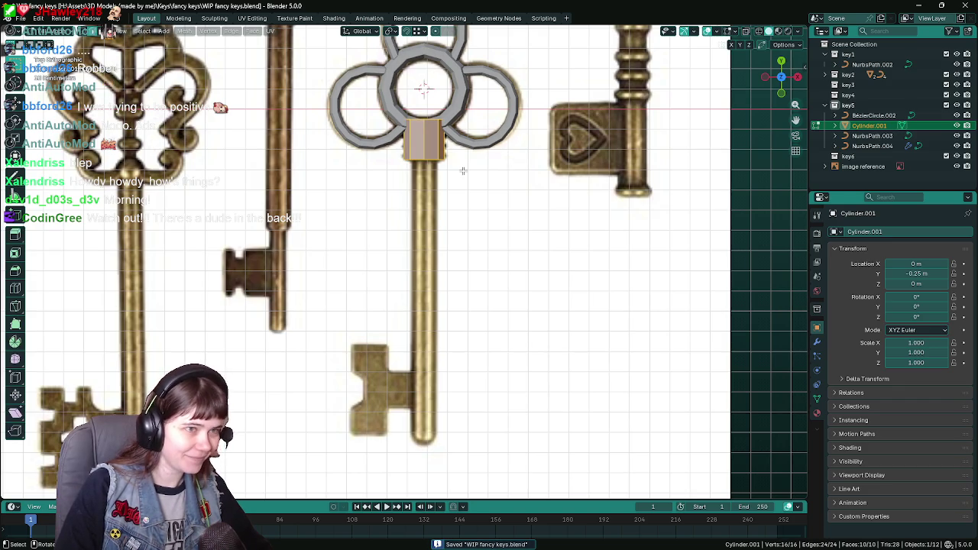
key("Tab")
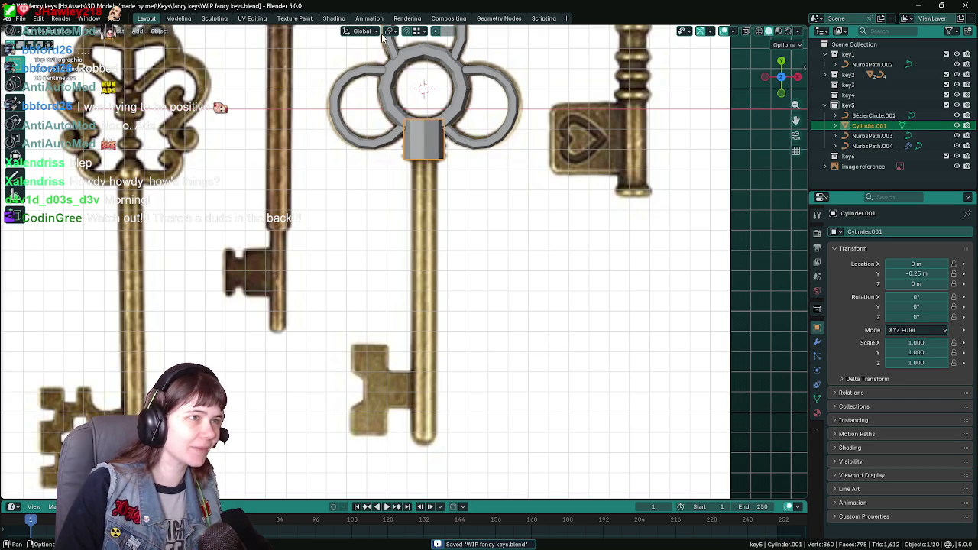
Step: Change the transform pivot point, try a Y-axis scale and cancel it, then save
left_click(386, 32)
left_click(415, 69)
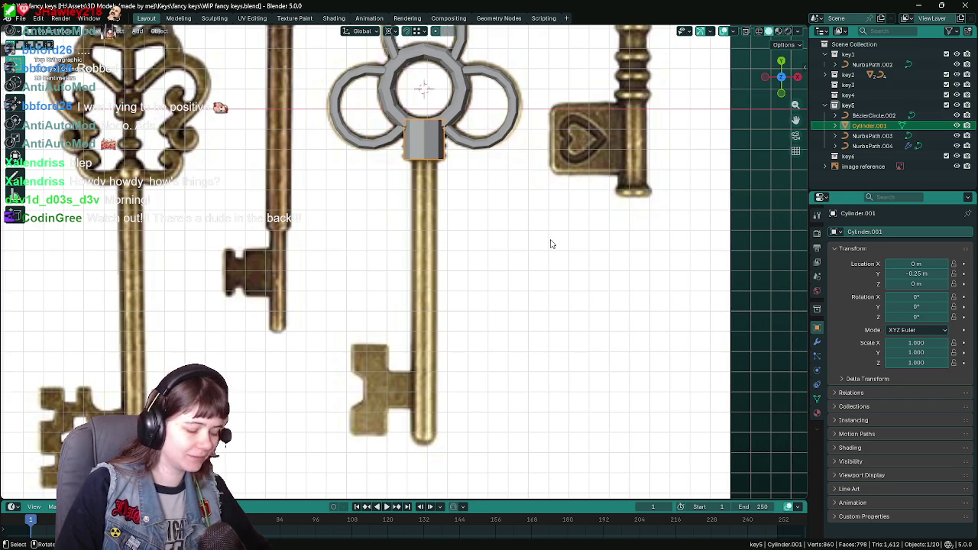
key("s")
key("y")
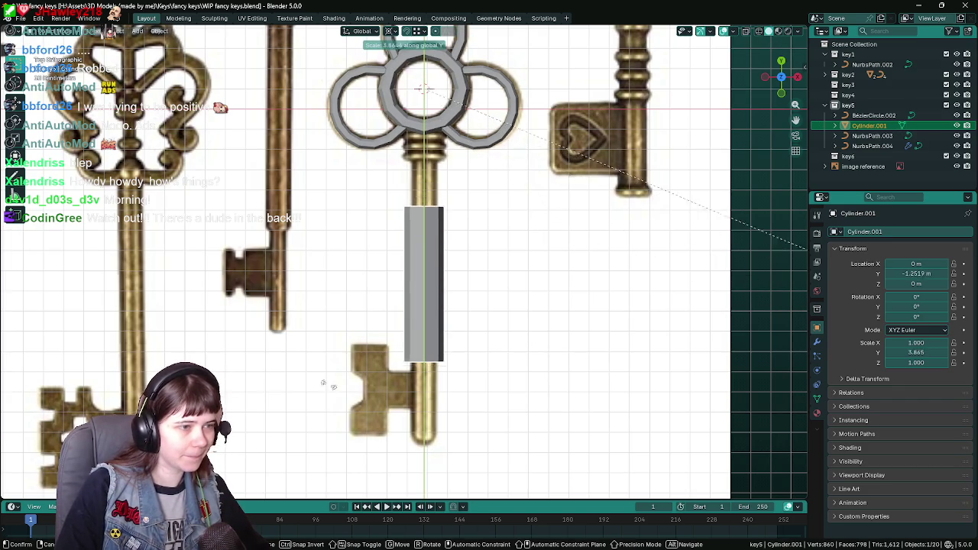
key("Escape")
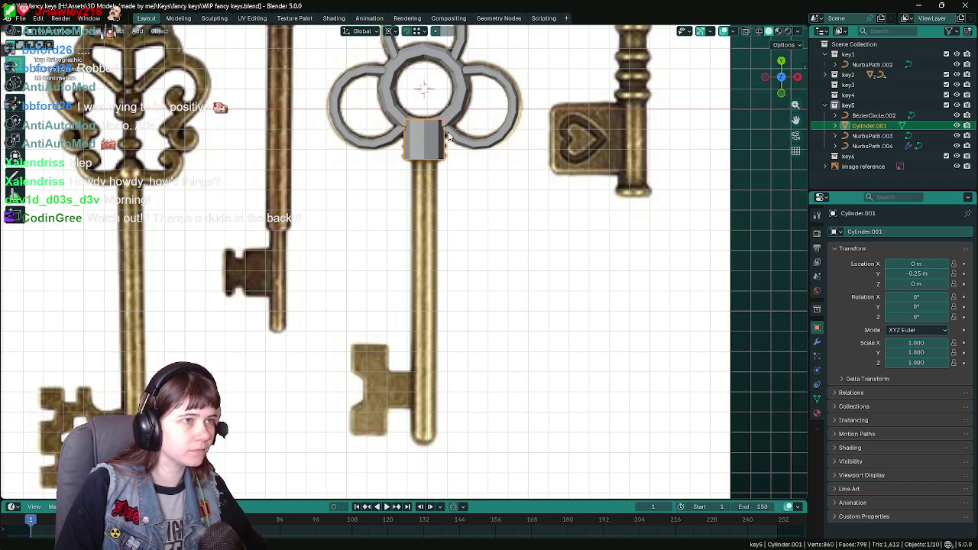
left_click(394, 36)
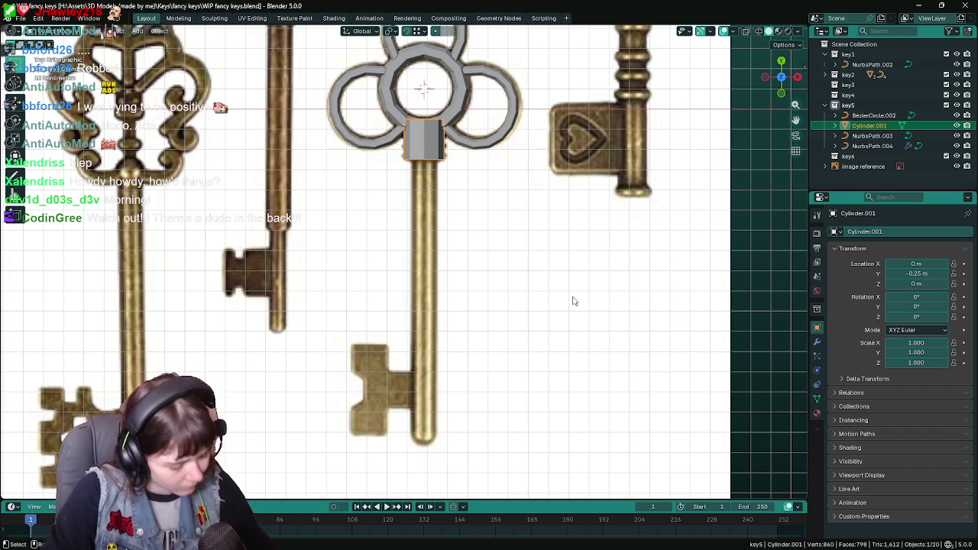
key("ctrl+s")
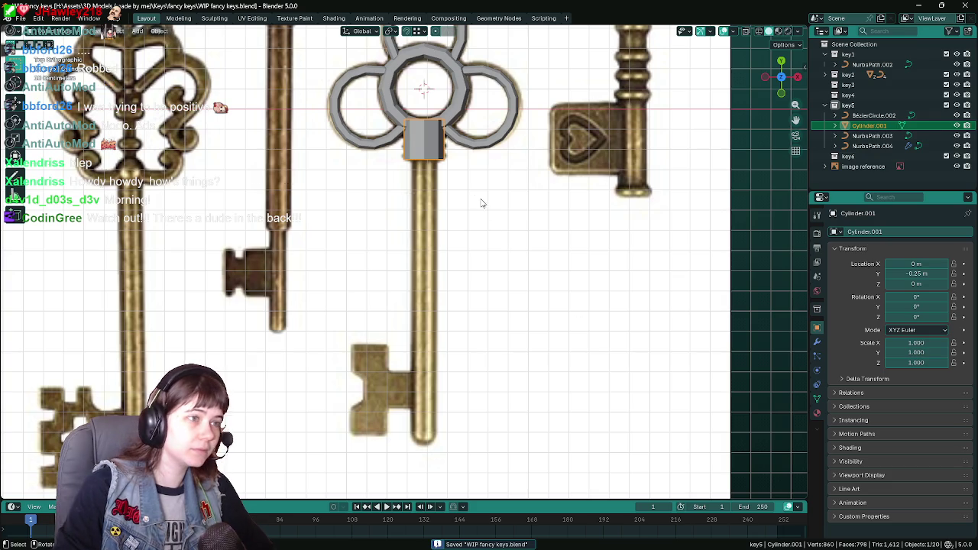
Step: Try scaling along Z, cancel it, and bring up the Set Origin options
key("s")
key("z")
key("Escape")
scroll(535, 212, "down", 4)
scroll(327, 212, "down", 1)
scroll(373, 218, "up", 4)
scroll(373, 218, "down", 1)
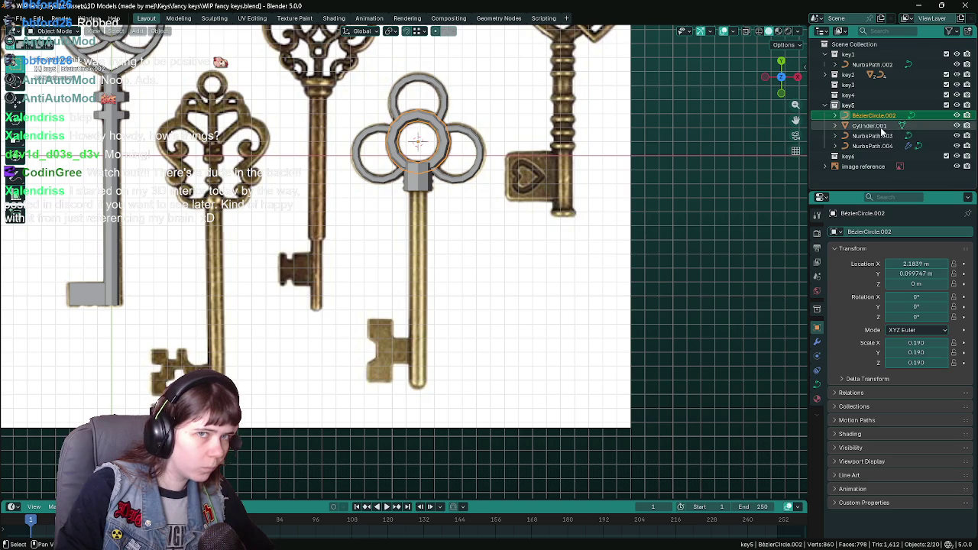
scroll(467, 199, "up", 1)
scroll(428, 197, "up", 1)
scroll(396, 196, "up", 1)
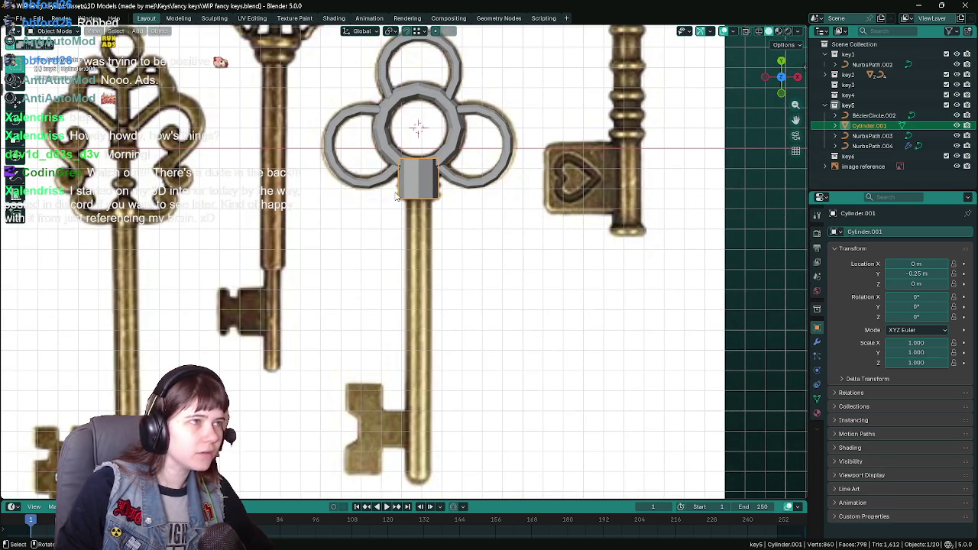
left_click(159, 32)
mouse_move(177, 52)
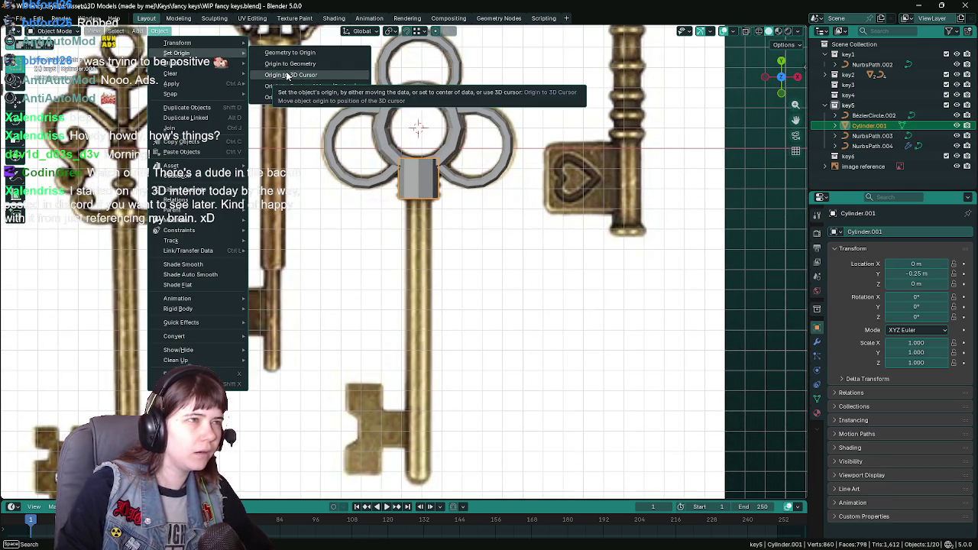
Step: Adjust the pivot point setting and raise the cylinder along Y to the ring centre
left_click(288, 75)
scroll(344, 61, "down", 2)
left_click(386, 32)
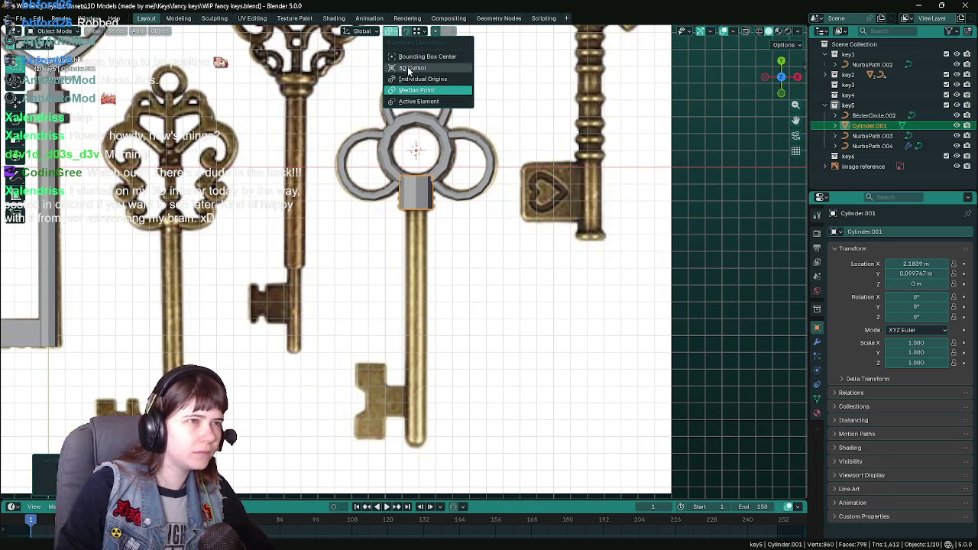
scroll(445, 221, "up", 3)
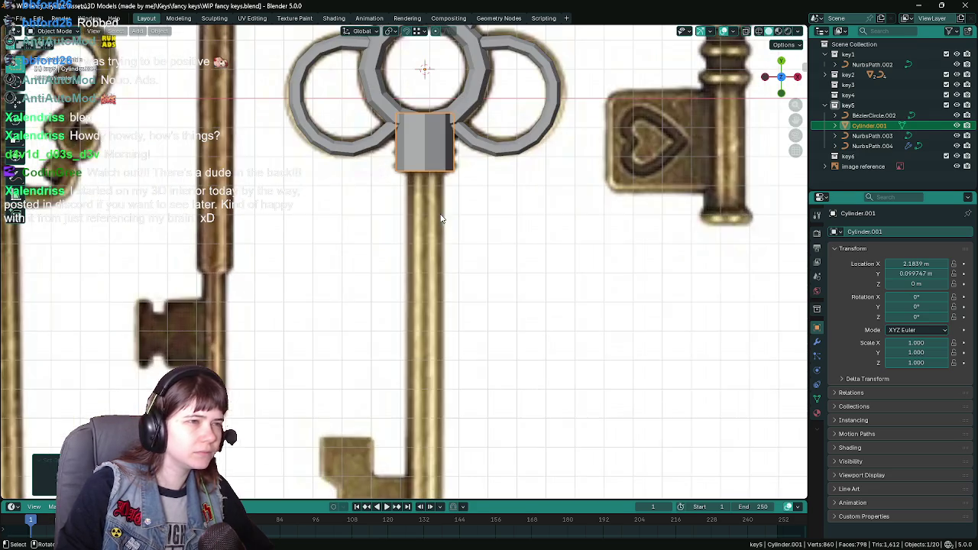
key("g")
key("y")
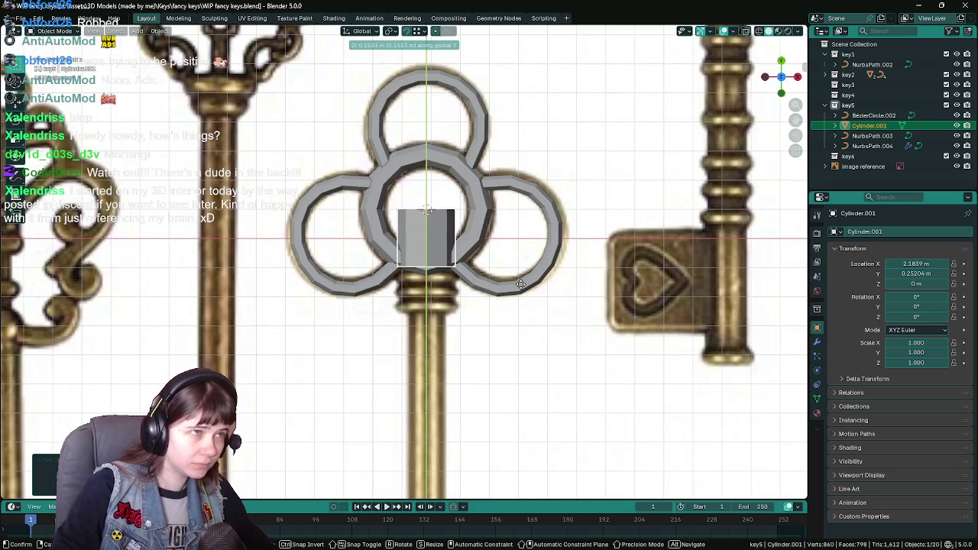
left_click(521, 288)
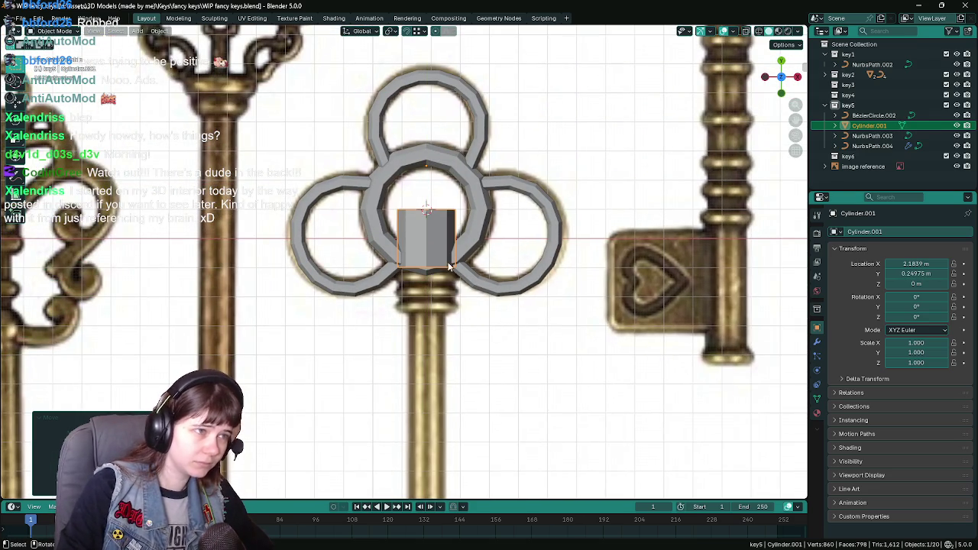
Step: Set the cylinder's origin to the 3D cursor at the ring centre and save
left_click(159, 31)
mouse_move(178, 53)
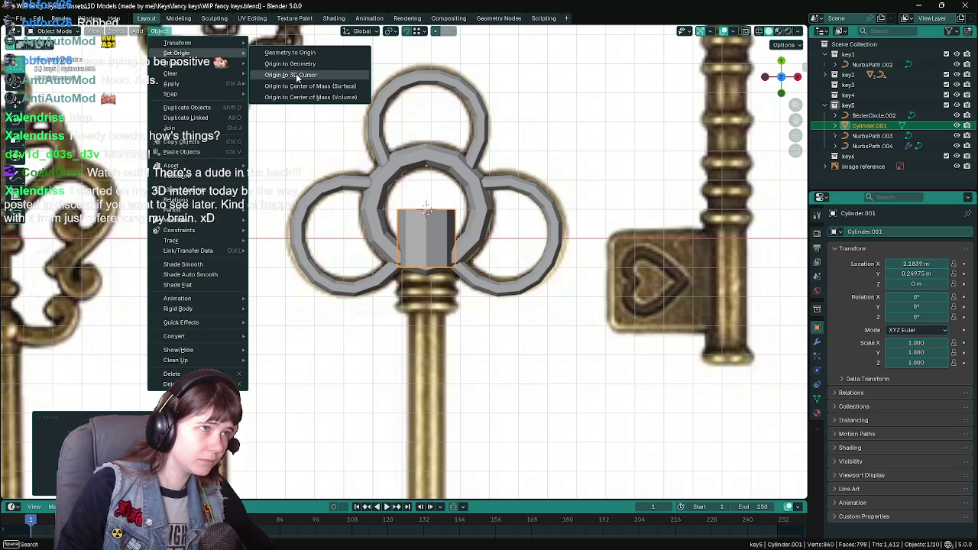
left_click(296, 77)
scroll(520, 344, "down", 2)
key("ctrl+s")
scroll(504, 285, "up", 1)
Step: Lower the cylinder along Y to sit at the top of key5's shaft, then save
middle_click_drag(504, 286, 509, 260, "shift")
key("g")
key("y")
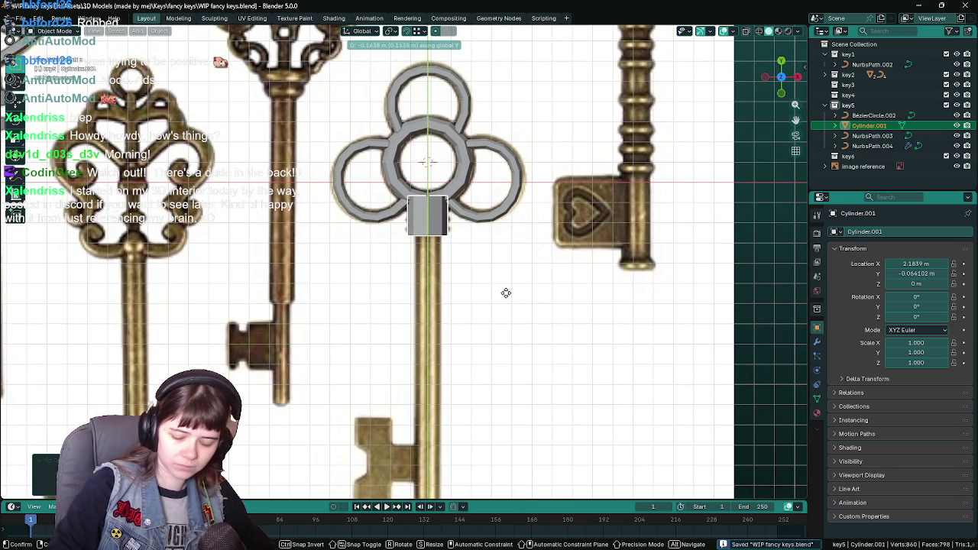
left_click(506, 296)
key("ctrl+s")
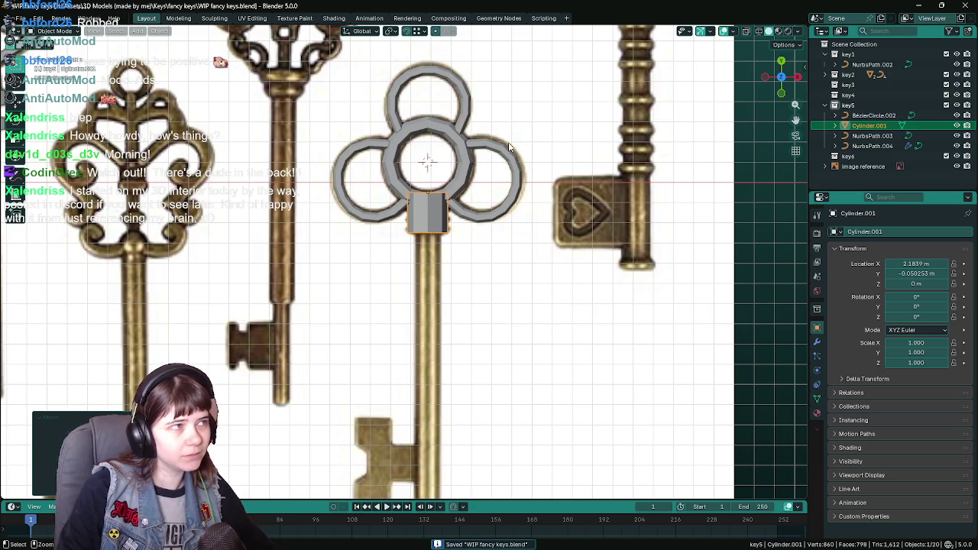
scroll(547, 148, "up", 2)
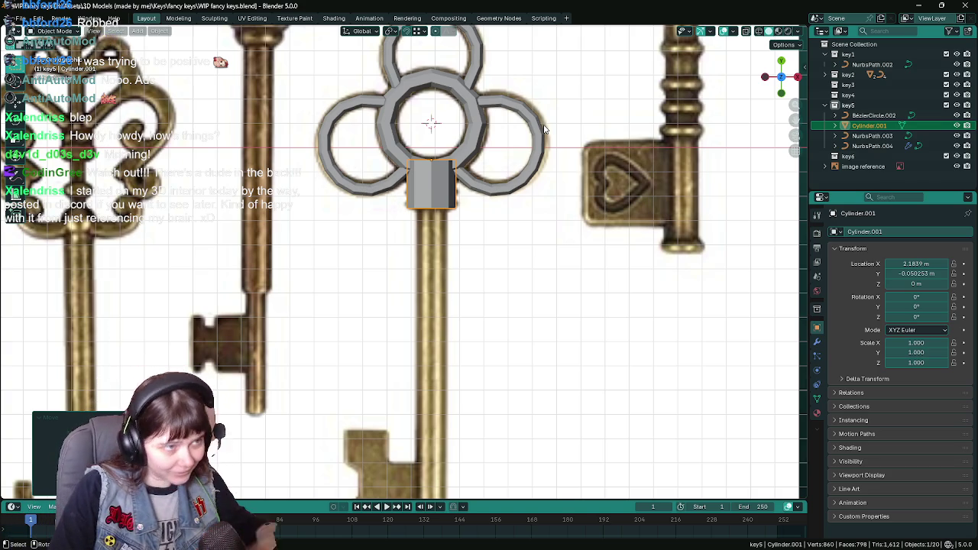
Step: Save, then stretch the cylinder along Y by exactly 8
key("super")
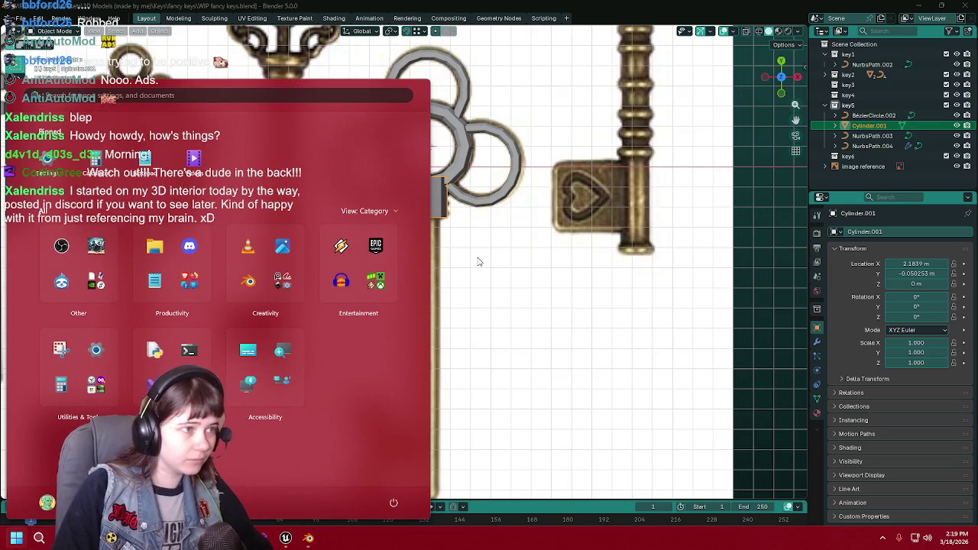
left_click(616, 6)
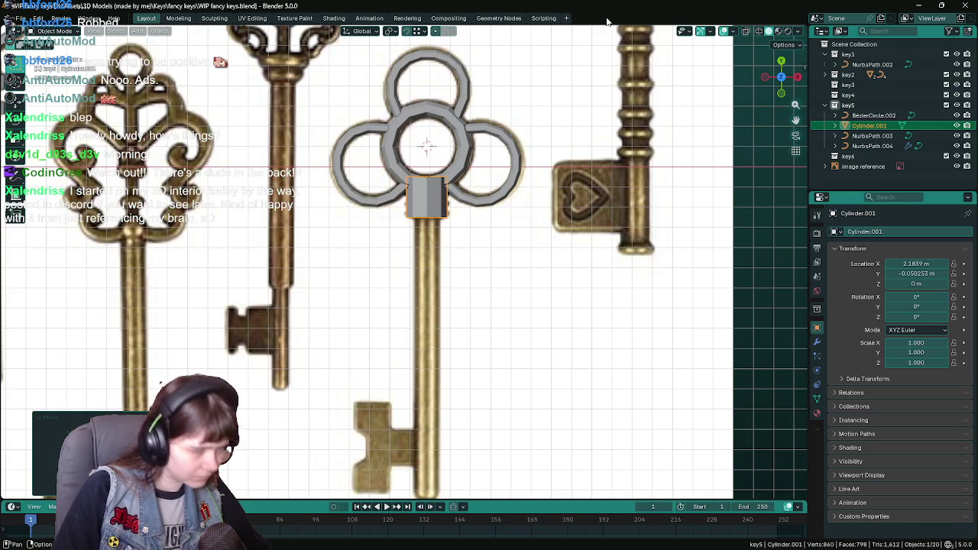
key("ctrl+s")
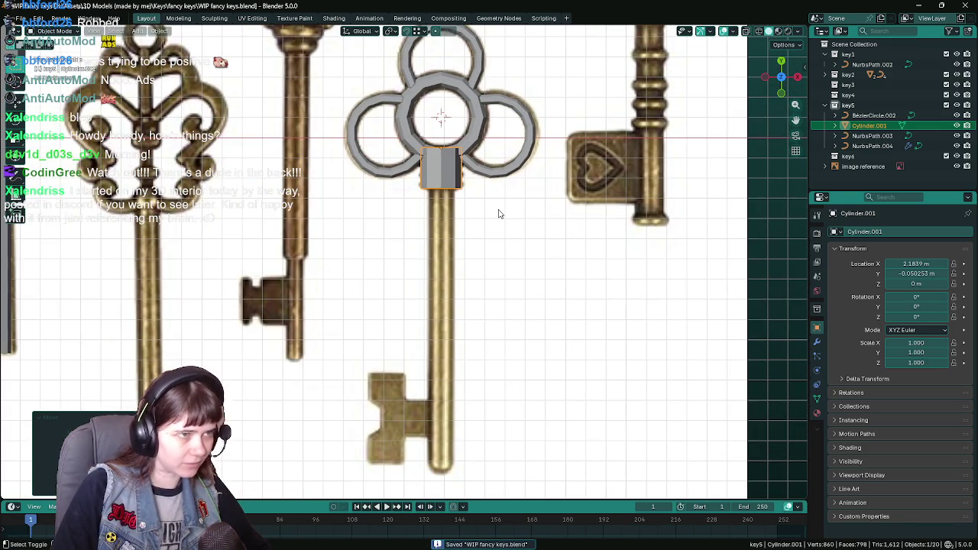
key("s")
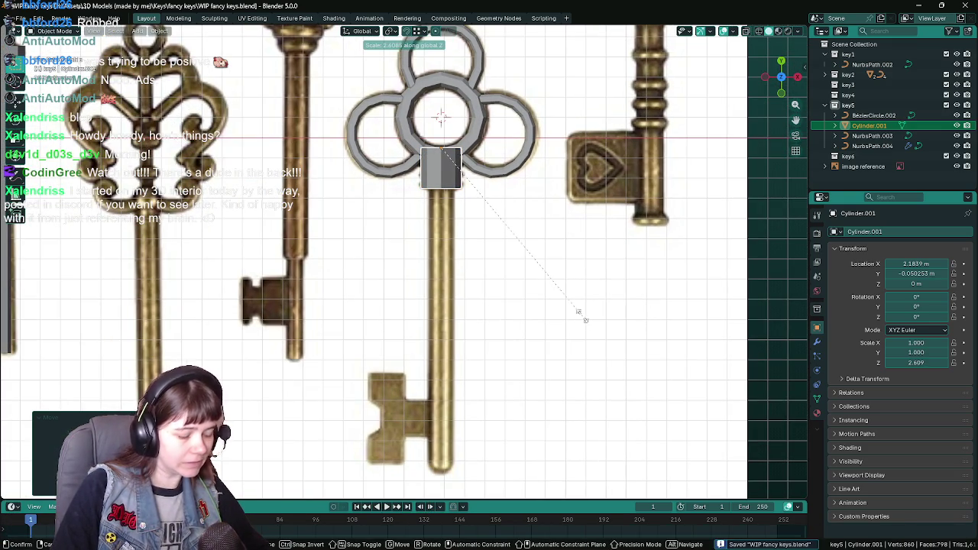
key("y")
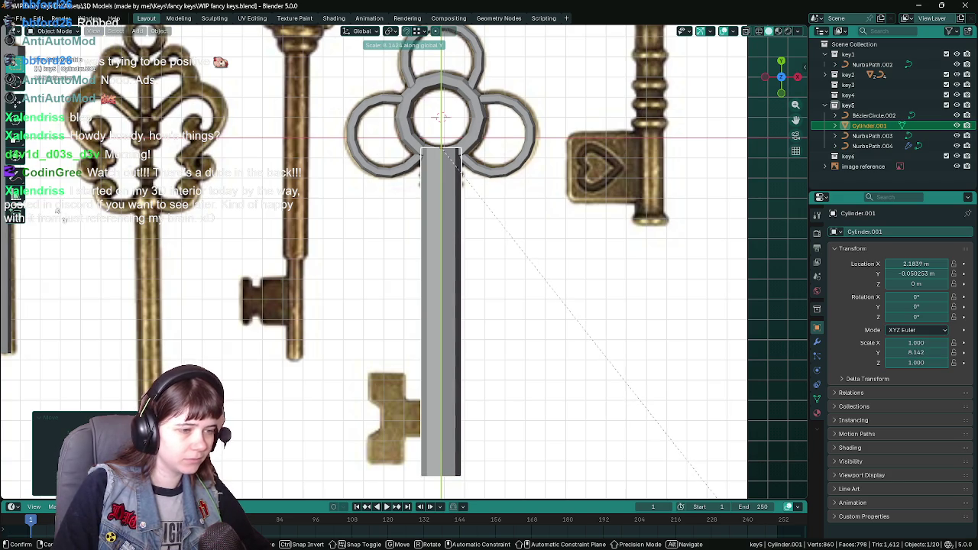
key("equal")
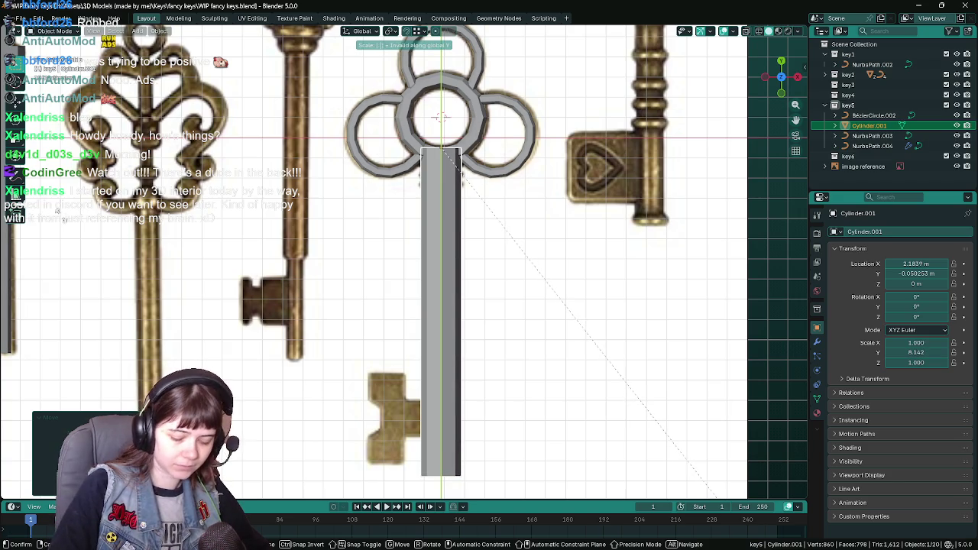
key("8")
key("Return")
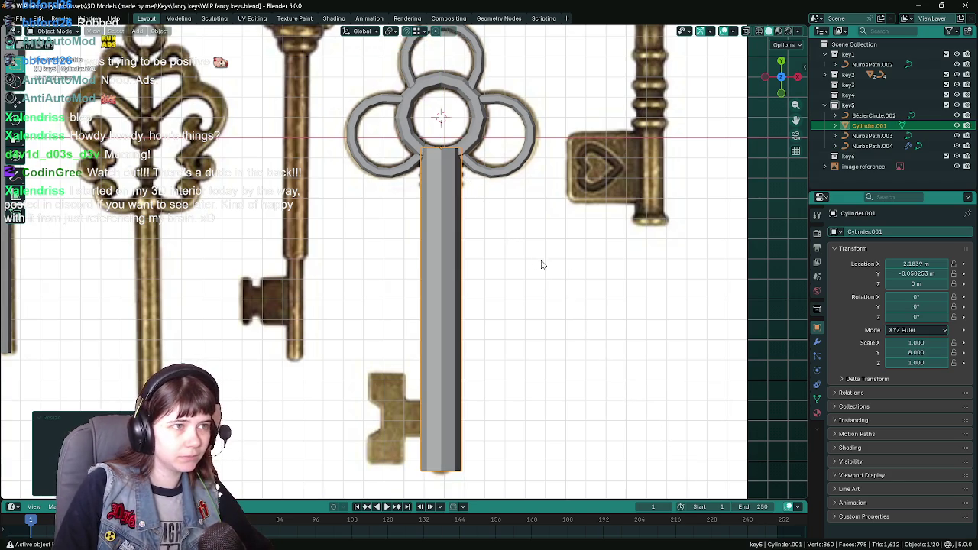
Step: Thin the shaft to 0.6 in X and Z, keeping its length fixed
middle_click_drag(541, 264, 535, 189, "shift")
key("s")
key("shift+z")
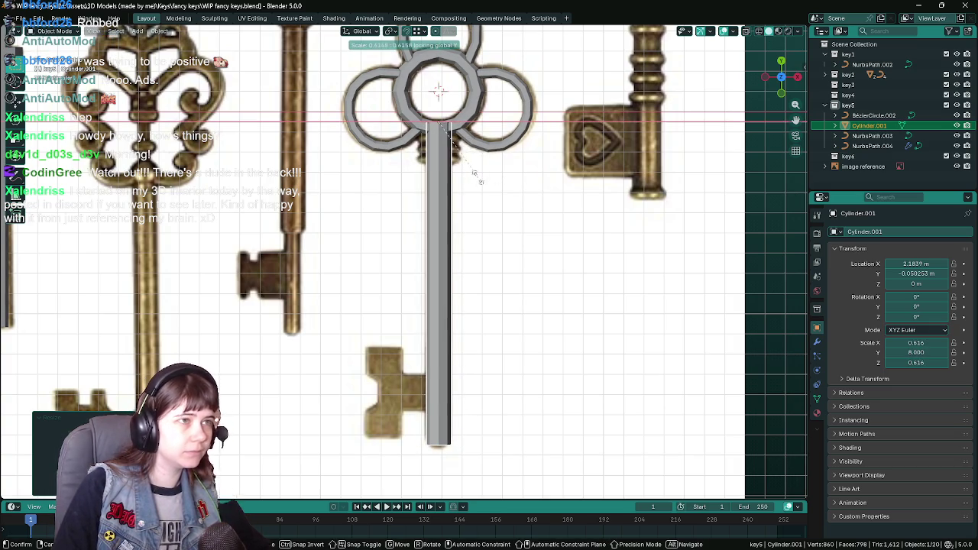
type(".6")
key("Return")
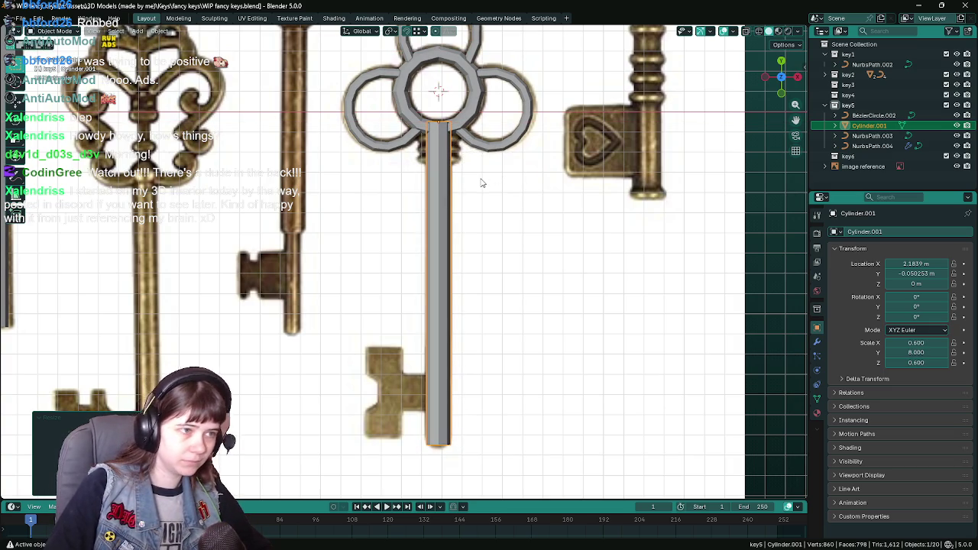
Step: Nudge the shaft along Y so it sits under the ring
key("g")
key("y")
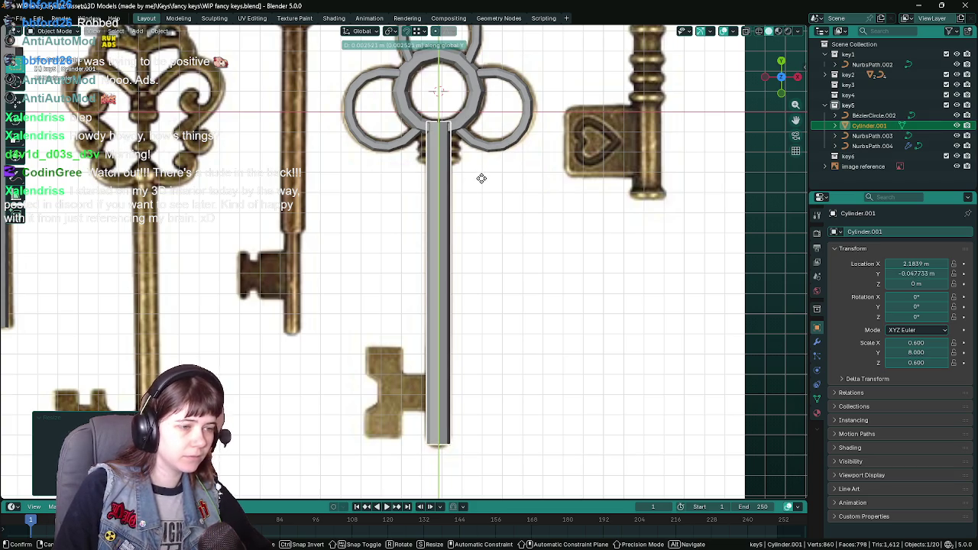
left_click(488, 186)
scroll(500, 221, "down", 1)
scroll(502, 272, "up", 5)
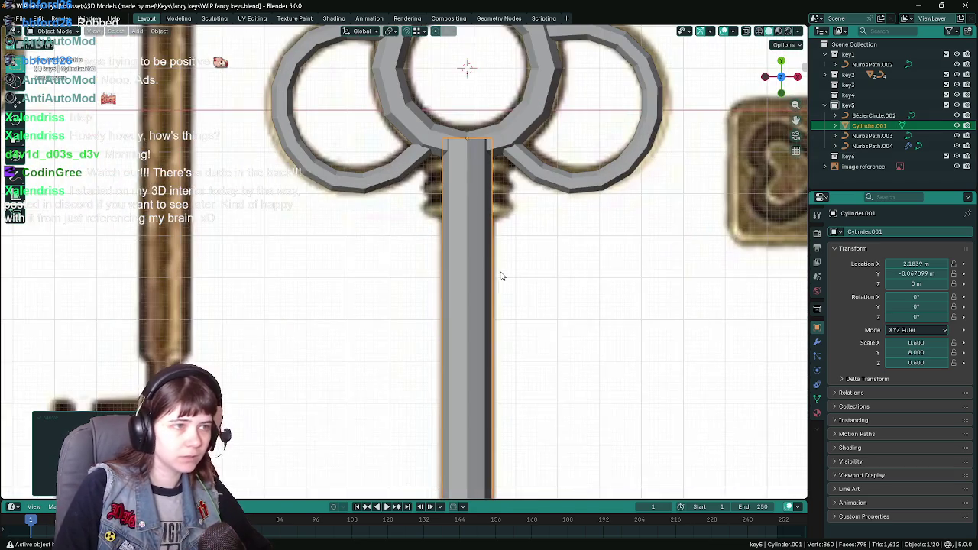
Step: In Edit Mode, start a loop cut across the shaft
key("Tab")
key("ctrl+r")
left_click(410, 87)
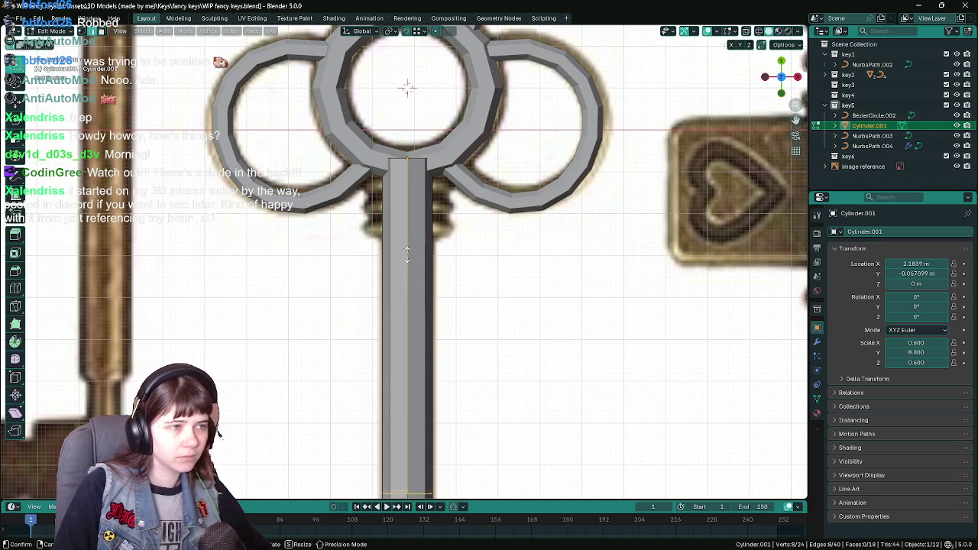
Step: Place the new loop near the shaft top and select the top section's faces
left_click(416, 476)
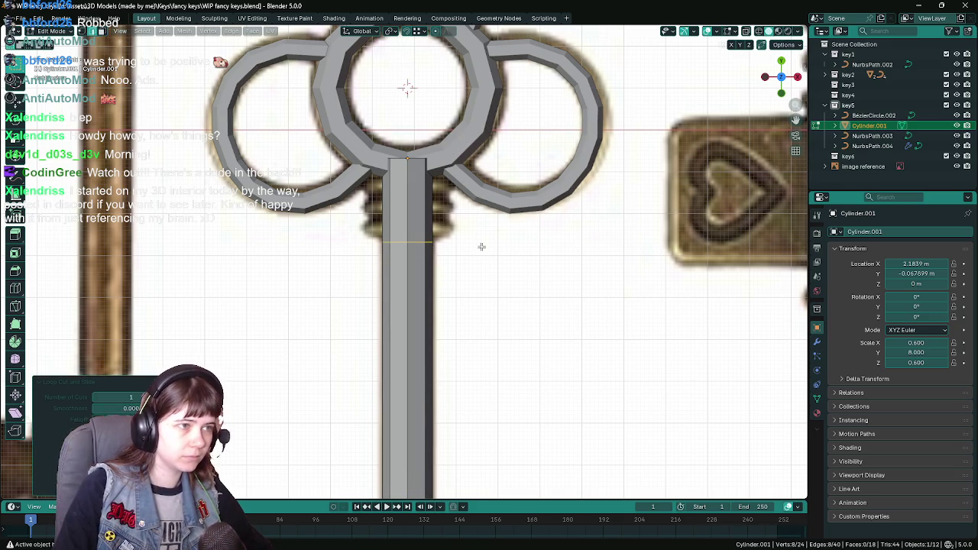
left_click(439, 201, "alt")
middle_click_drag(497, 217, 507, 295)
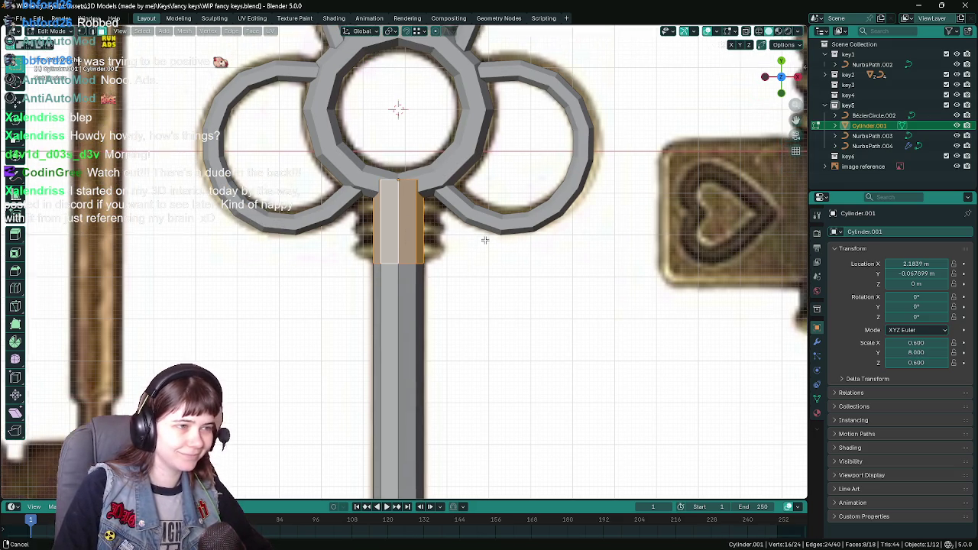
Step: Widen the top section by 1.8 with Y locked, then return to top view and Object Mode
key("s")
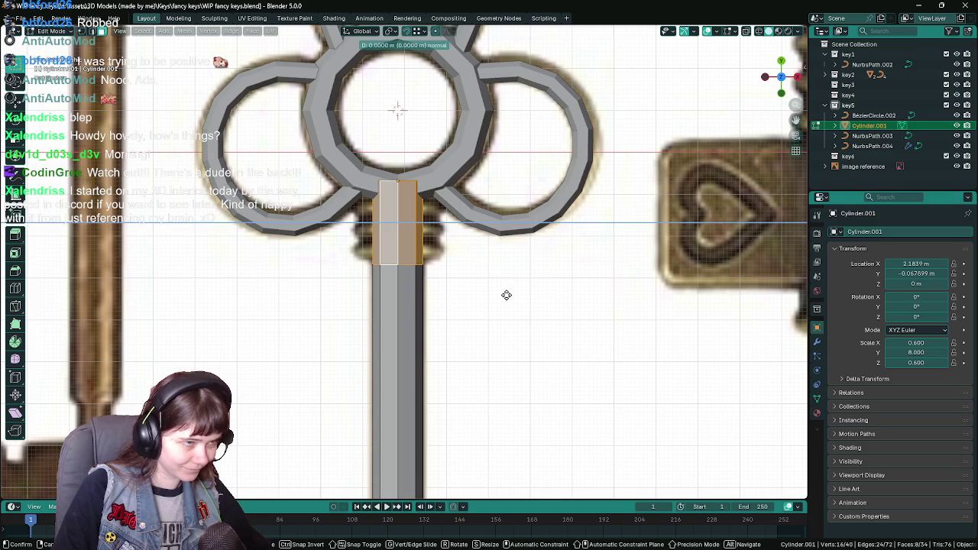
key("shift+z")
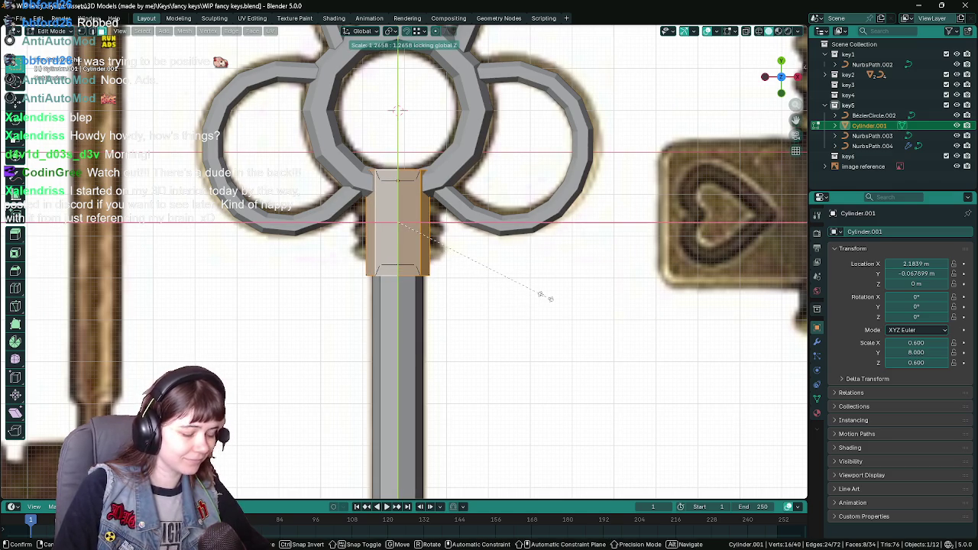
key("shift+y")
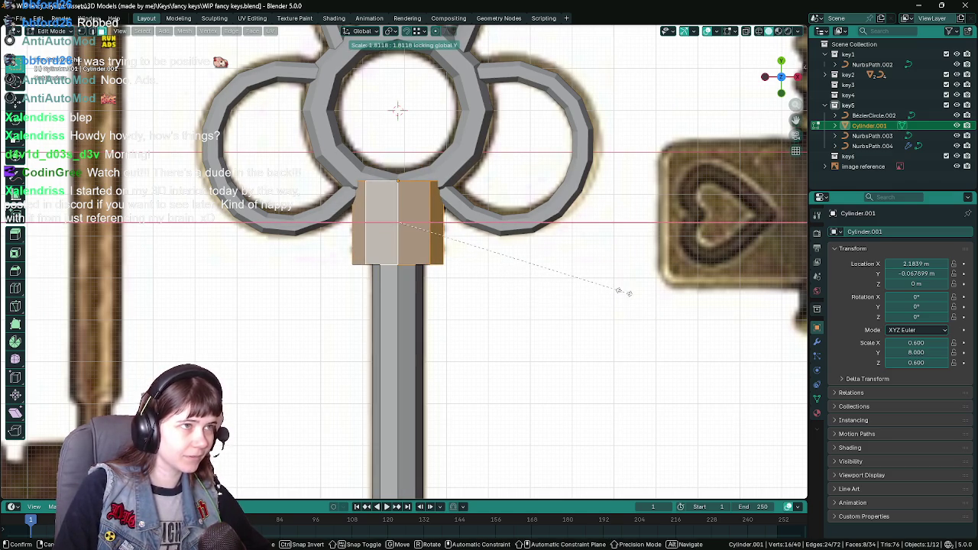
type("1.8")
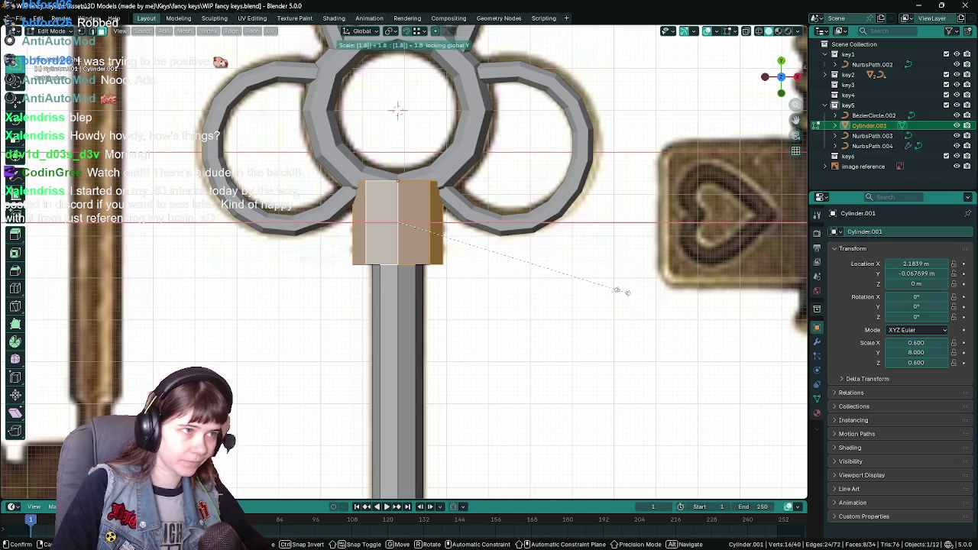
key("Return")
mouse_move(615, 293)
middle_mouse_down()
mouse_move(353, 249)
mouse_move(485, 266)
middle_mouse_up()
key("KP_7")
key("Tab")
scroll(488, 273, "down", 7)
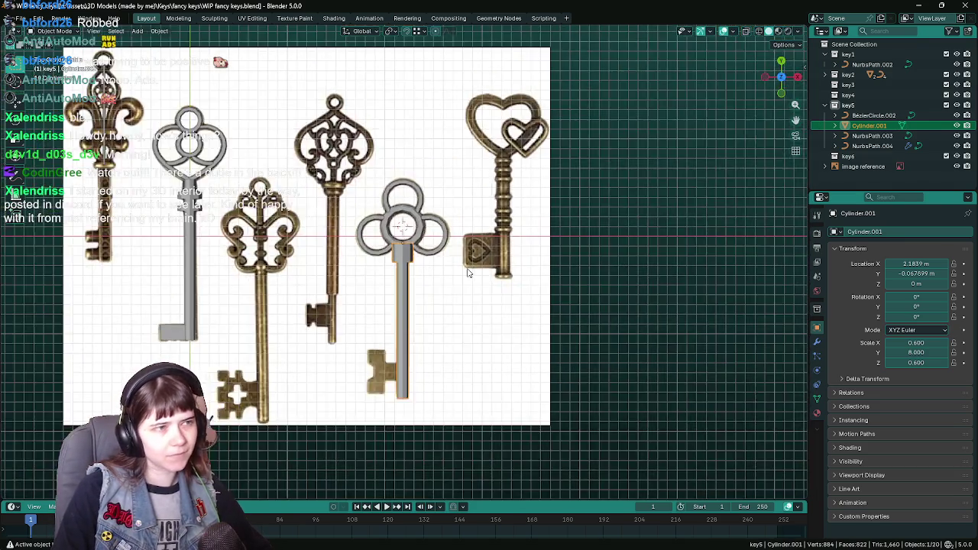
Step: Switch the viewport to Material Preview shading to show the gold keys
scroll(476, 277, "up", 4)
key("z")
left_click(531, 366)
scroll(474, 245, "up", 3)
scroll(474, 245, "down", 1)
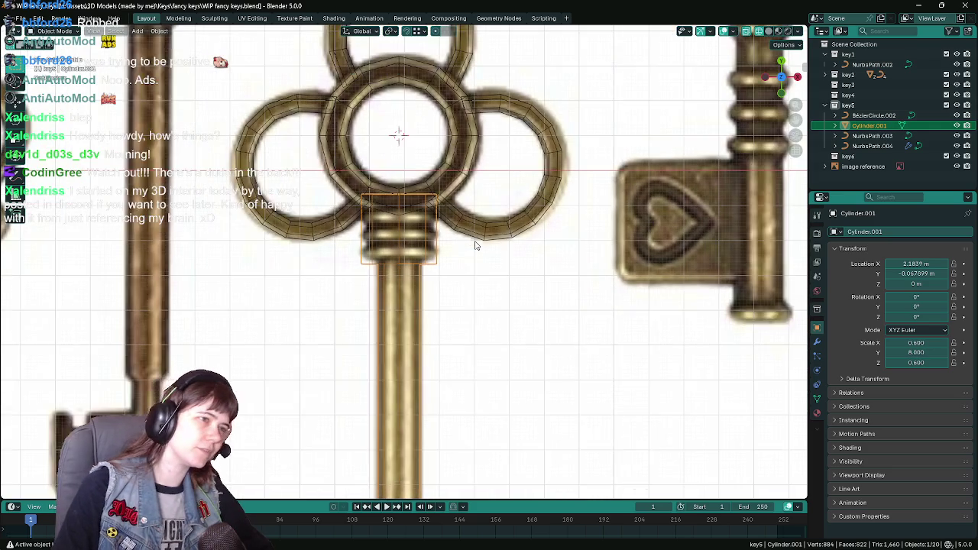
scroll(475, 245, "down", 1)
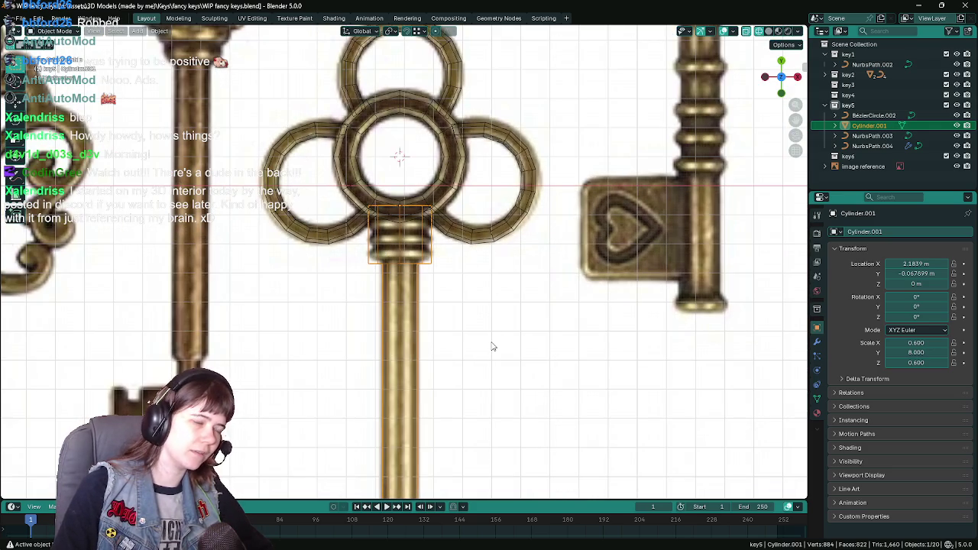
scroll(493, 347, "down", 2)
key("z")
left_click(566, 310)
scroll(480, 277, "up", 3)
key("z")
left_click(476, 331)
scroll(456, 284, "up", 1)
scroll(456, 284, "up", 1)
scroll(456, 284, "up", 1)
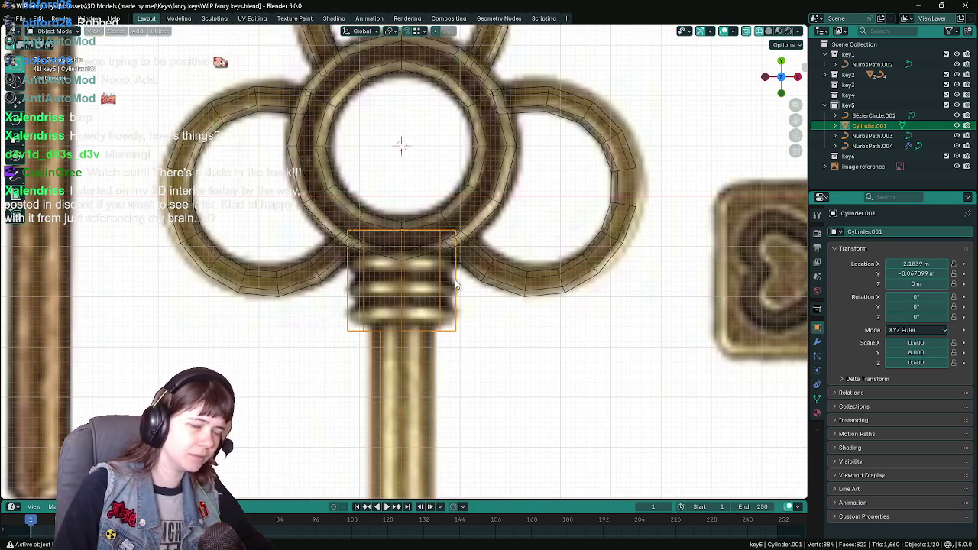
Step: In Edit Mode, box-select the cylinder's top vertex ring and move it along Y
key("Tab")
key("alt+a")
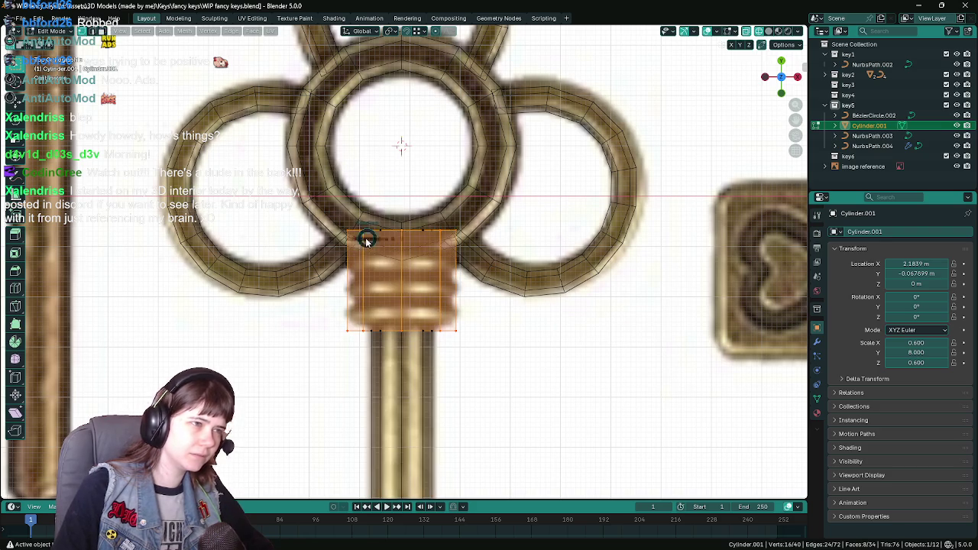
left_click_drag(306, 214, 545, 244)
key("g")
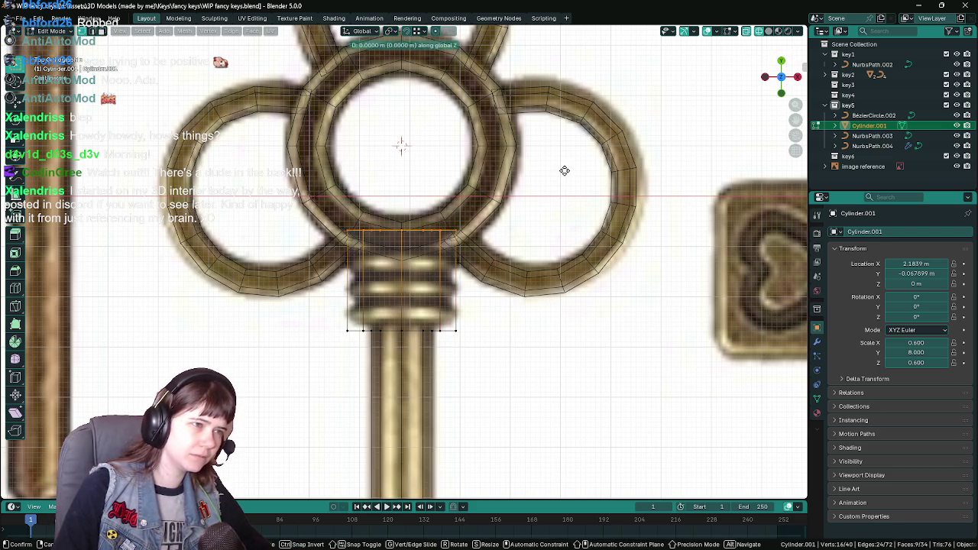
key("y")
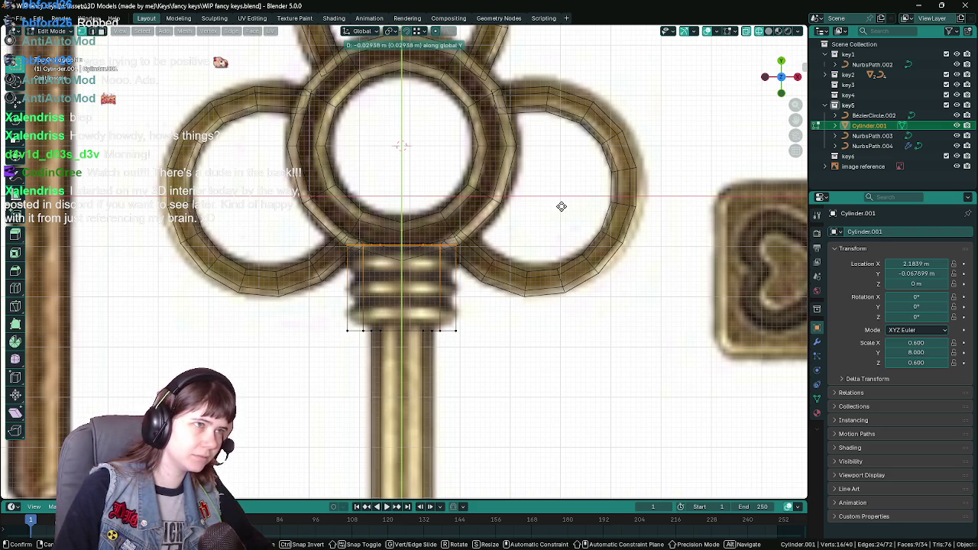
left_click(561, 206)
Step: Select the collar's bottom edge loop and slide it along Y
scroll(562, 207, "down", 2)
scroll(459, 306, "up", 2)
scroll(458, 321, "up", 2)
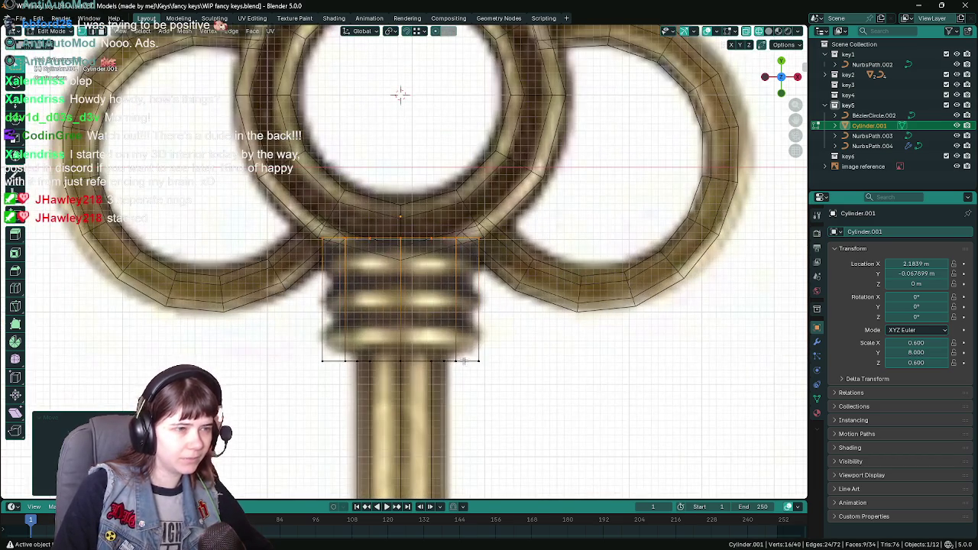
left_click(467, 361, "alt")
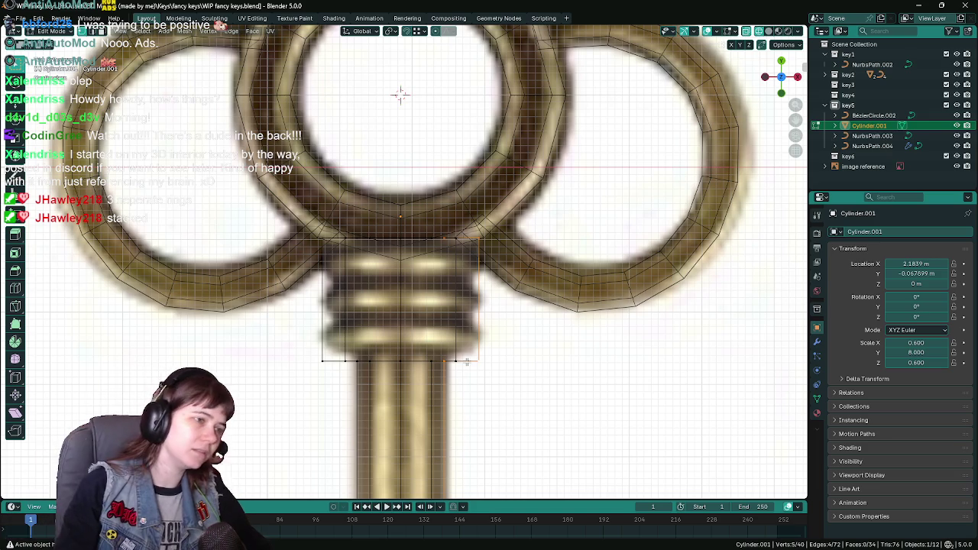
scroll(345, 313, "down", 4)
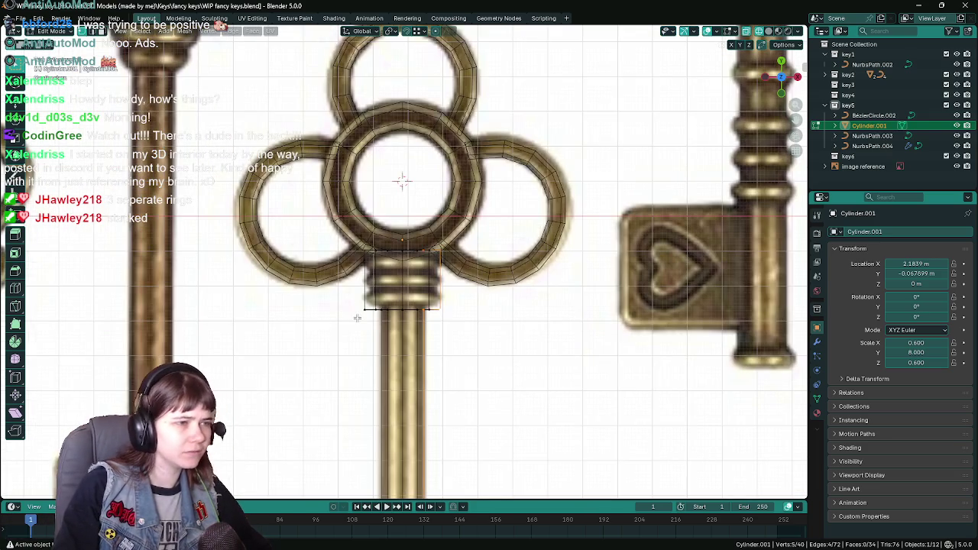
scroll(357, 318, "up", 3)
left_click_drag(330, 329, 510, 358)
key("g")
key("z")
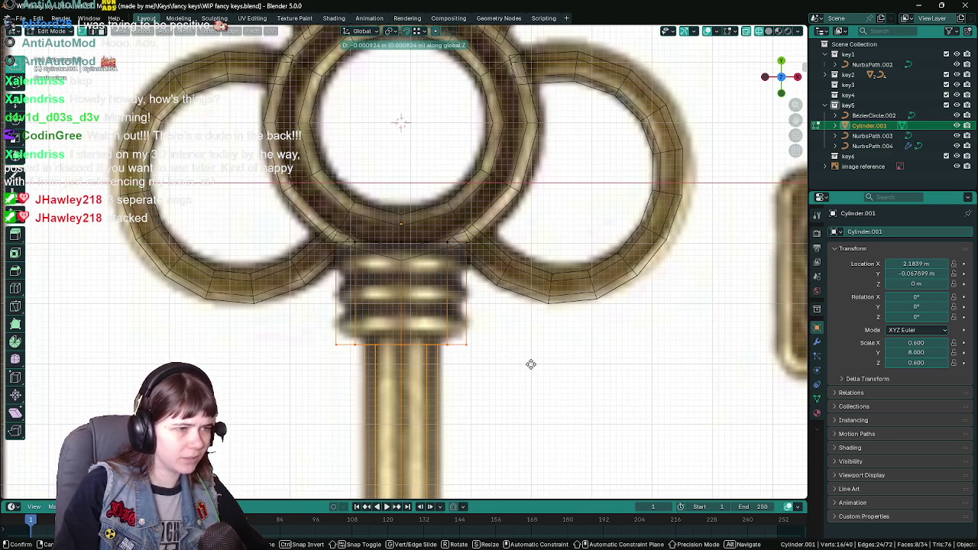
key("y")
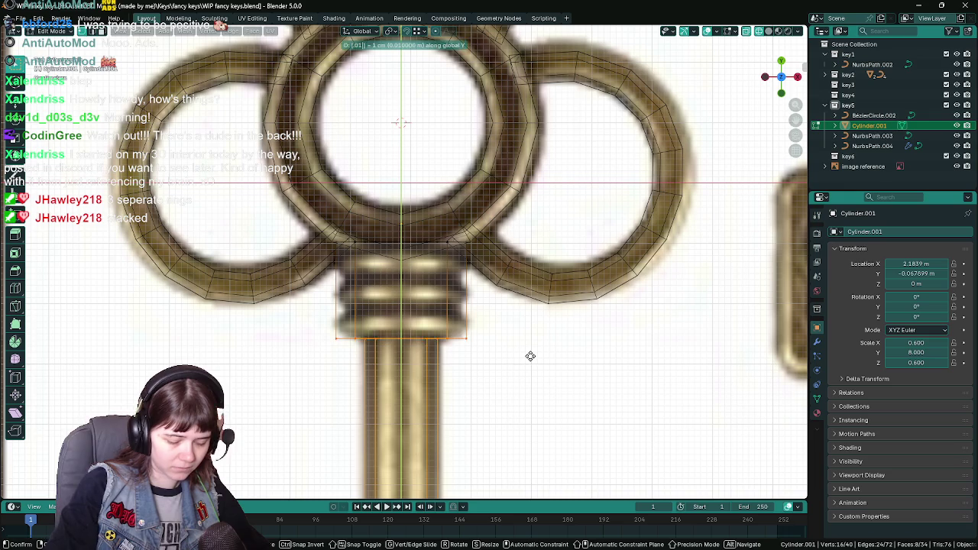
key("Return")
Step: Select the upper collar edge loop, then orbit around the key to check the shaft end
left_click_drag(301, 235, 516, 279)
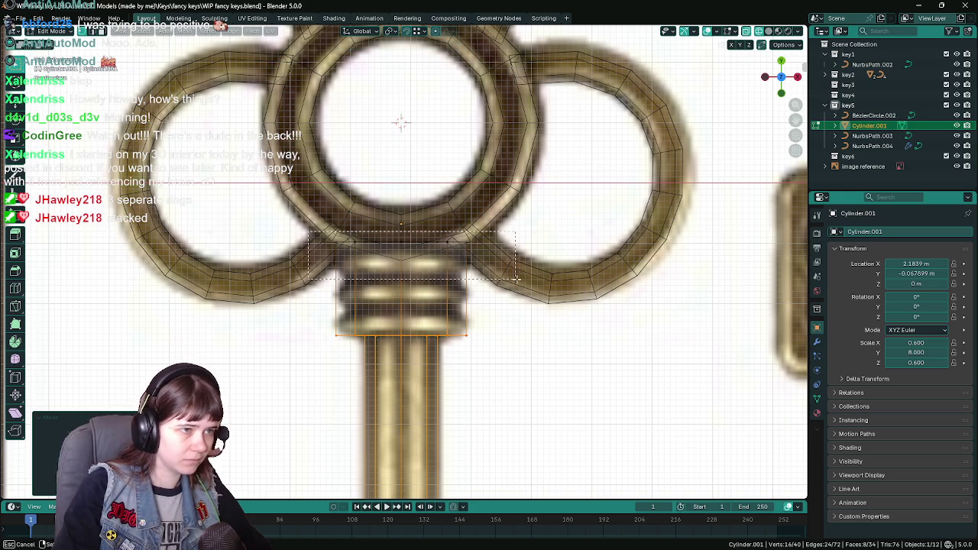
key("x")
left_click(489, 230)
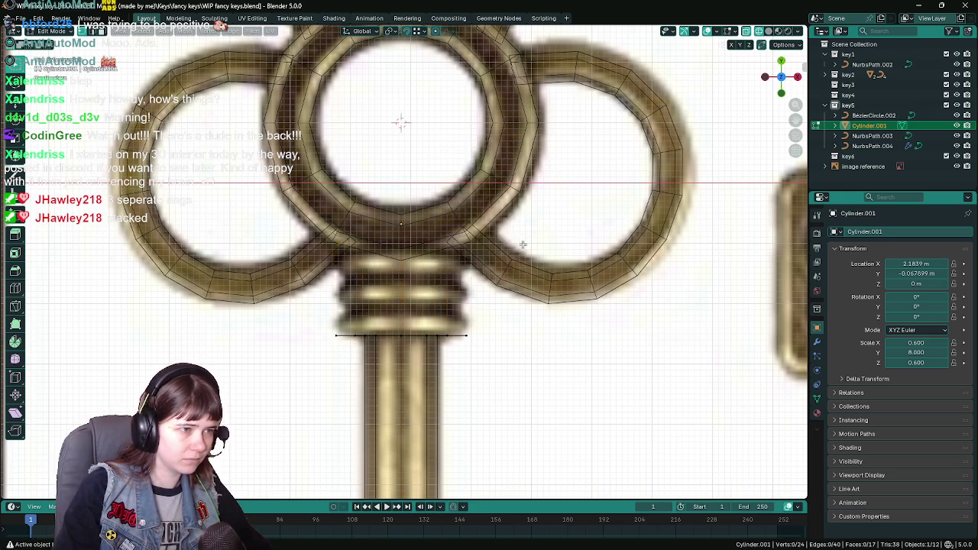
key("Tab")
scroll(517, 349, "down", 4)
mouse_move(517, 349)
middle_mouse_down()
mouse_move(368, 323)
mouse_move(356, 303)
middle_mouse_up()
key("Tab")
Step: Delete the shaft's end edge loop vertices, save, and return to front view in Object Mode
mouse_move(380, 207)
middle_mouse_down()
mouse_move(347, 168)
mouse_move(467, 196)
mouse_move(488, 239)
middle_mouse_up()
left_click(359, 198, "alt")
key("x")
left_click(467, 196)
key("ctrl+s")
key("KP_1")
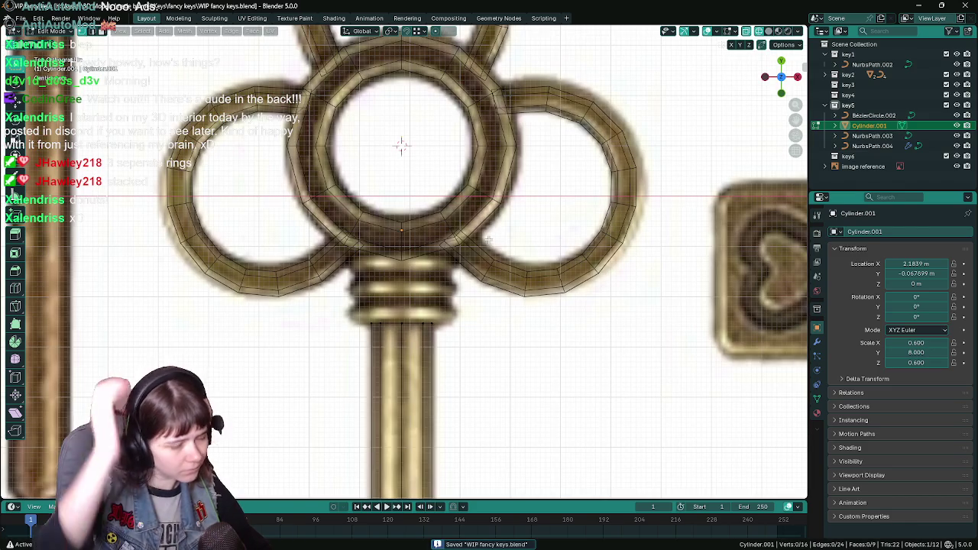
key("Tab")
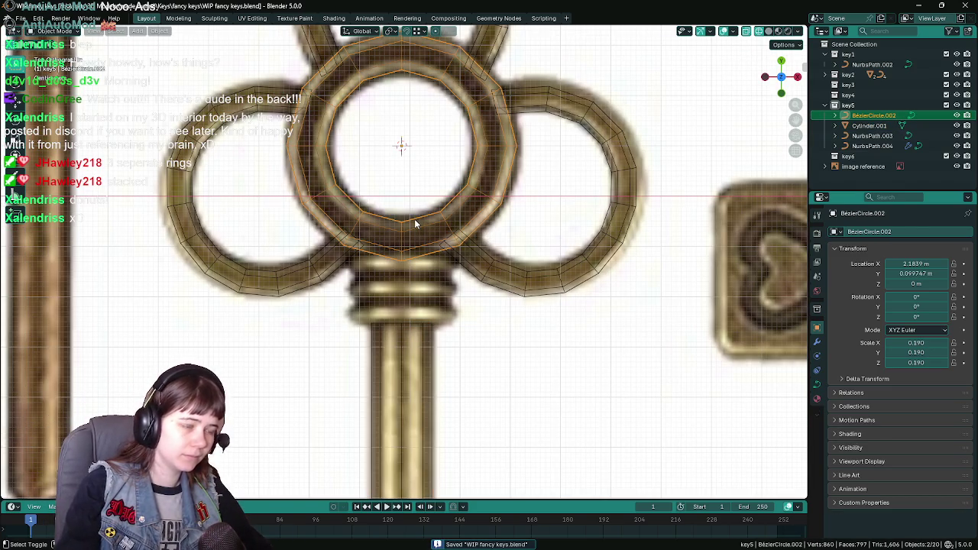
Step: Duplicate the central Bezier ring and rotate it 90° about X to lie flat
key("shift+d")
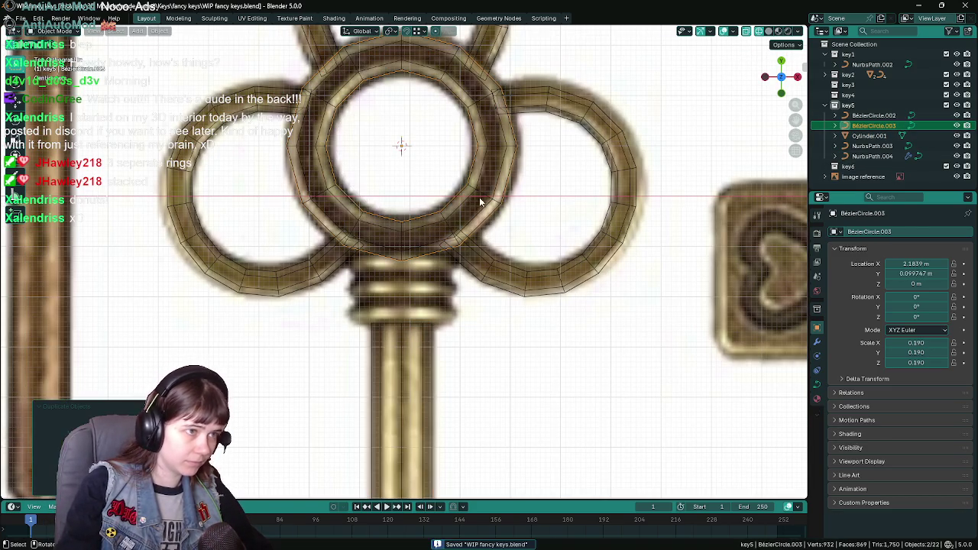
key("r")
key("x")
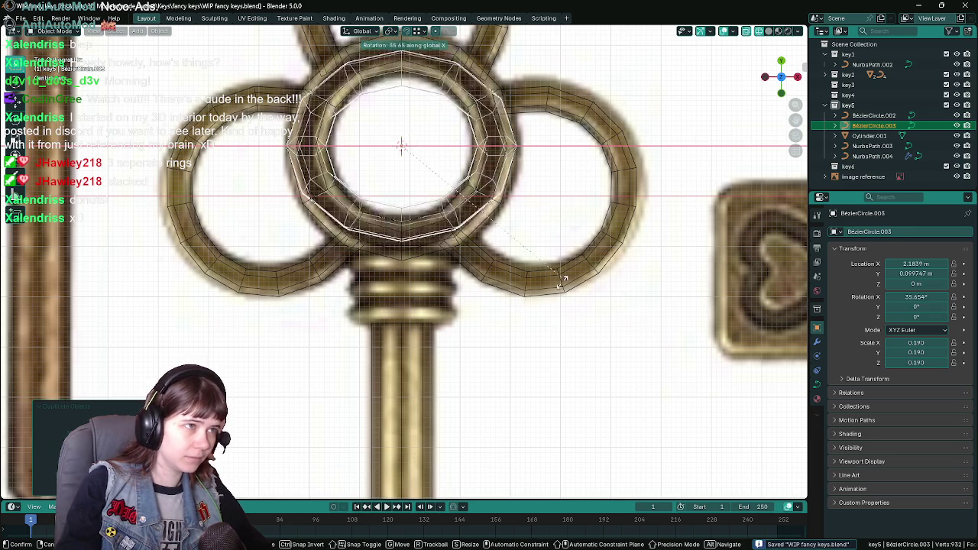
type("90")
key("Return")
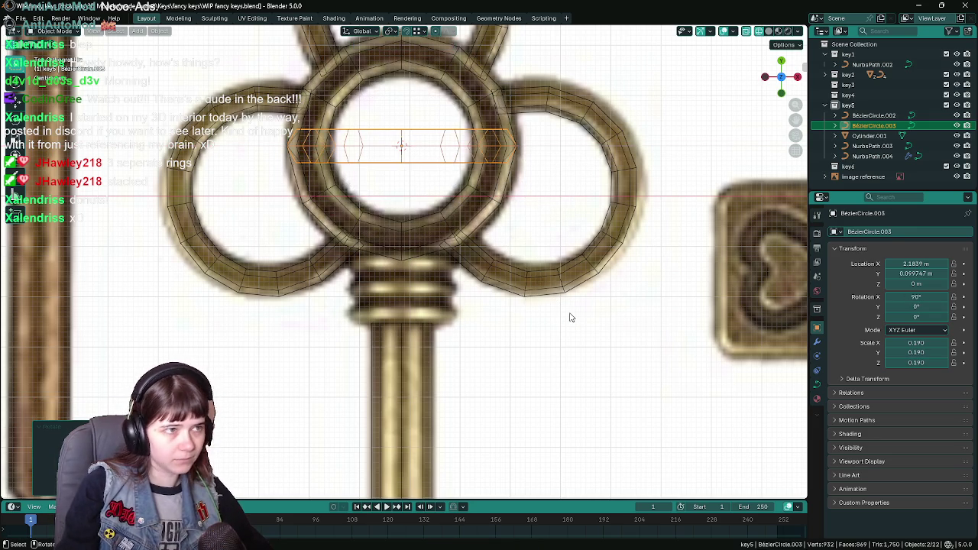
Step: Move the flat ring down along Y to the top of the shaft
key("g")
key("y")
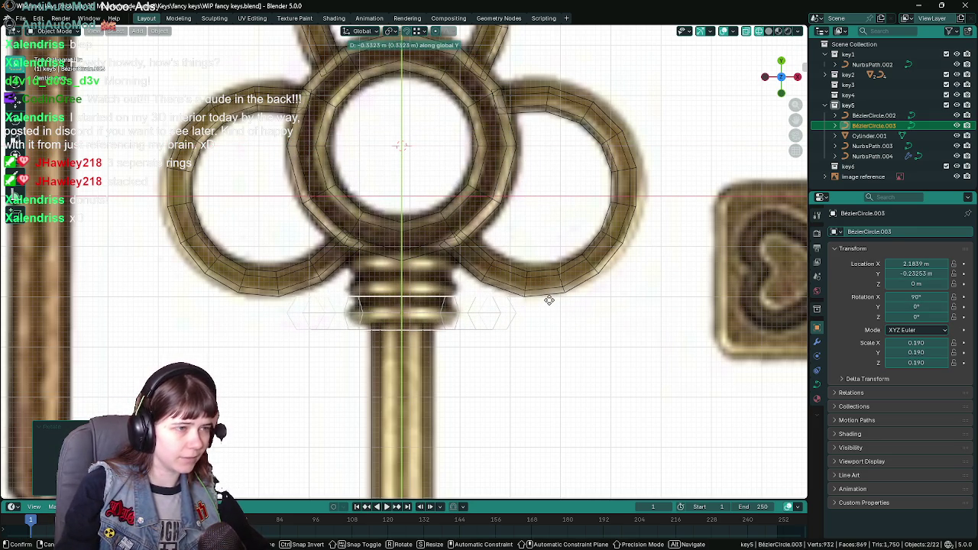
type("-.35")
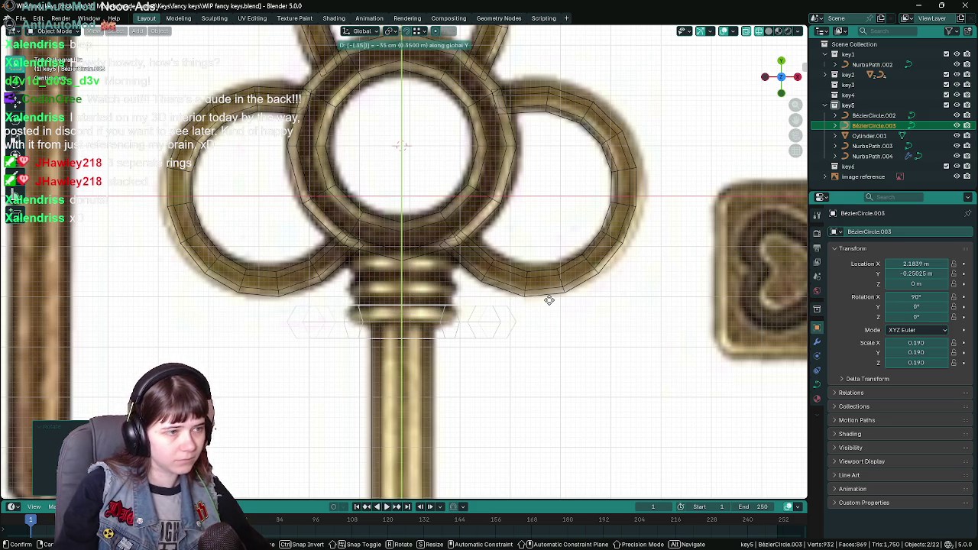
key("Escape")
scroll(574, 227, "up", 3)
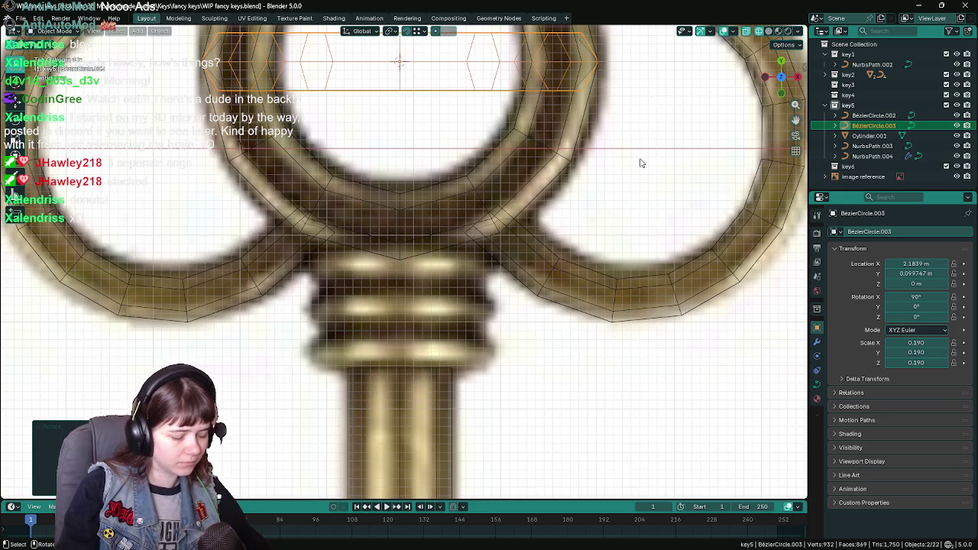
key("g")
key("y")
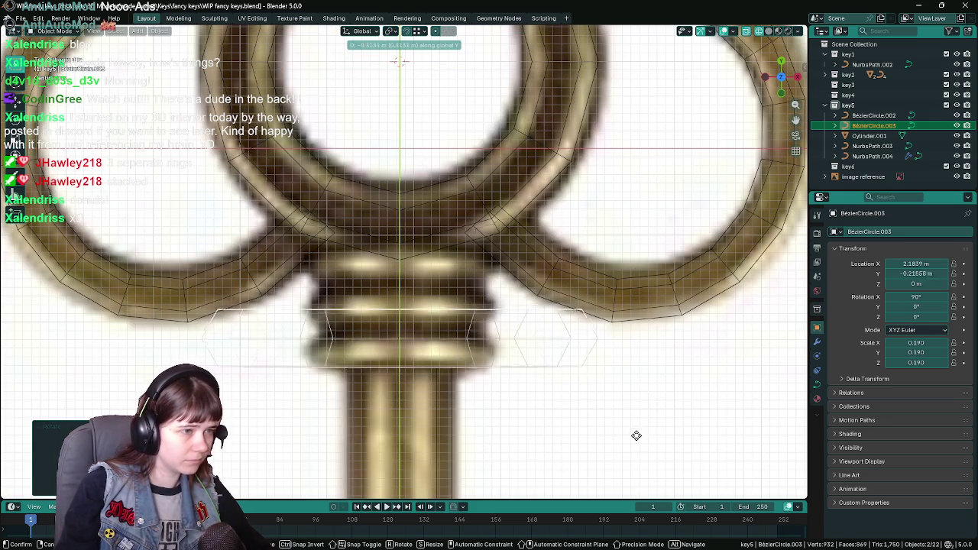
left_click(640, 451)
Step: Shrink the ring to about 0.095 and fine-tune its position to Y −0.23519 m
key("s")
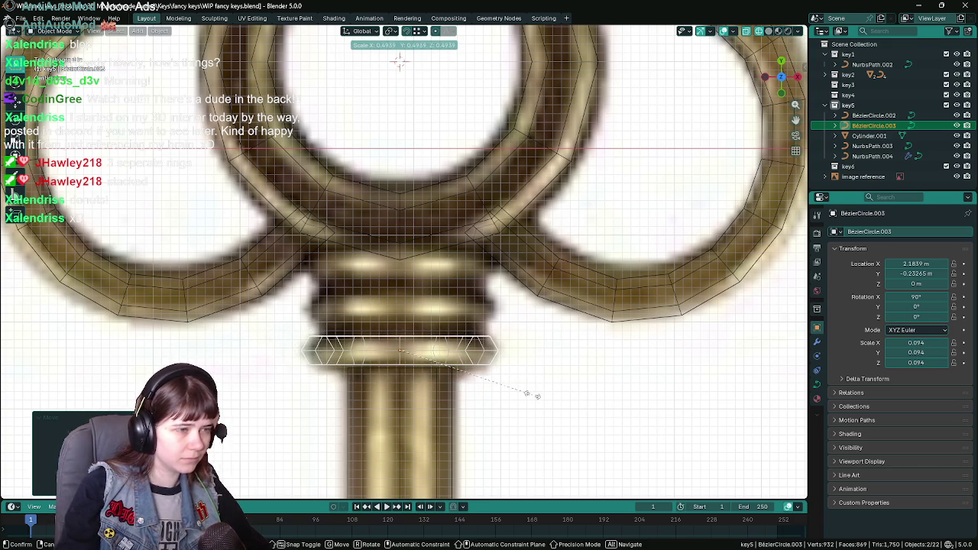
left_click(532, 393)
scroll(525, 395, "down", 2)
key("g")
key("y")
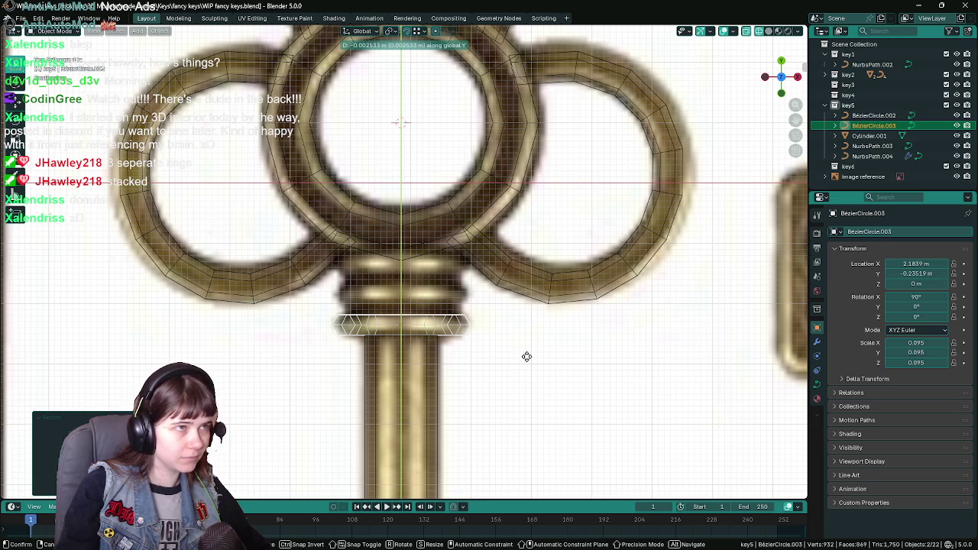
left_click(527, 357)
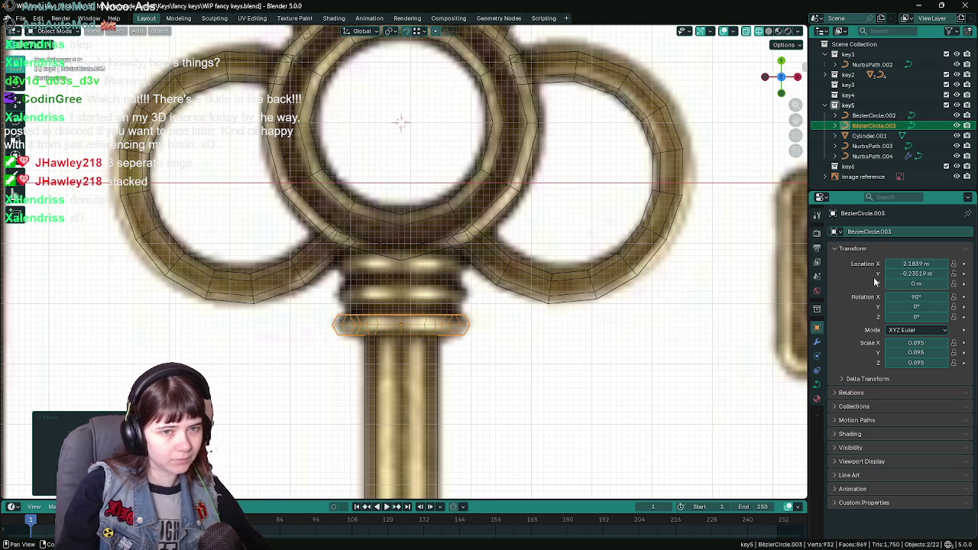
Step: Switch to solid shading, save, and add an Array modifier to the ring
left_click(817, 342)
key("shift+z")
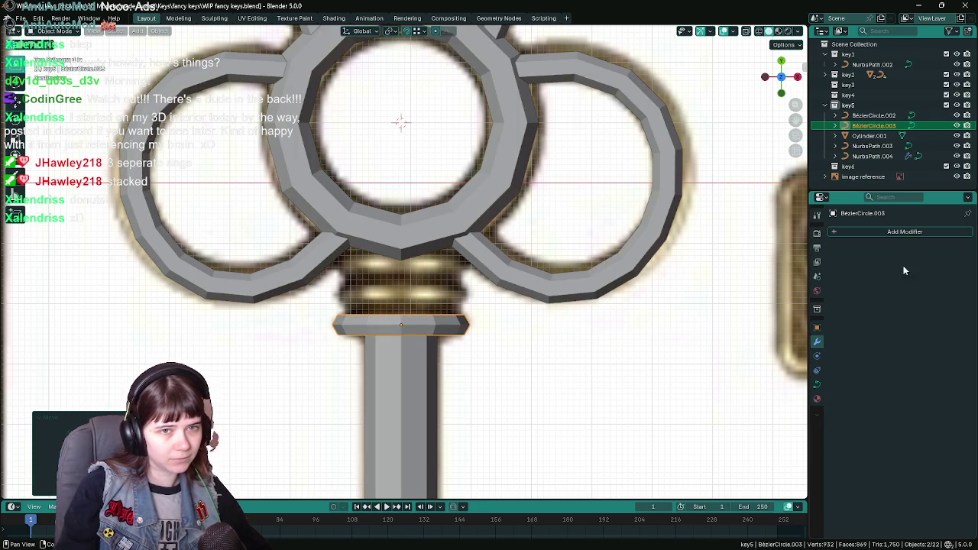
key("ctrl+s")
left_click(895, 233)
mouse_move(851, 231)
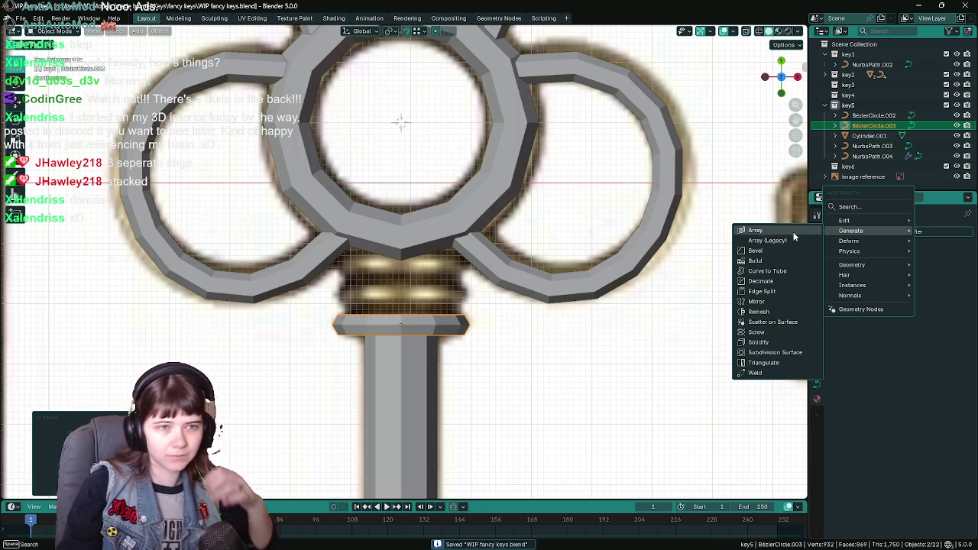
left_click(790, 232)
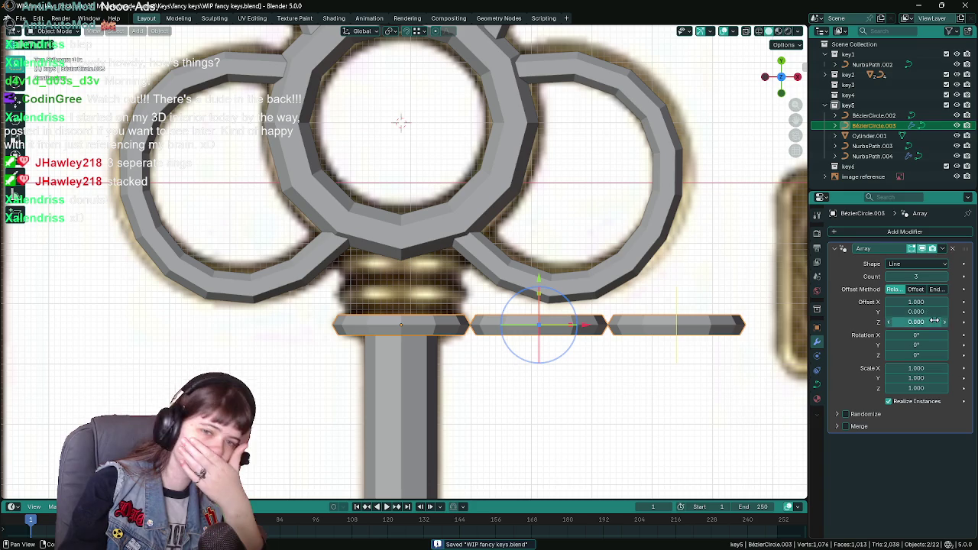
Step: Set the array's X and Y relative offsets to 0 so copies stack along the shaft
left_click(918, 302)
type("0")
key("Return")
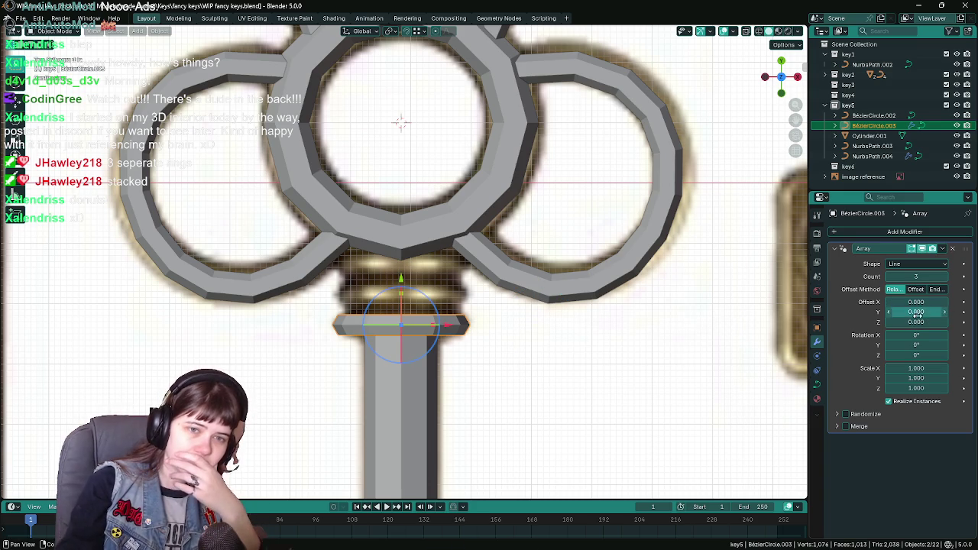
left_click(912, 322)
key("Escape")
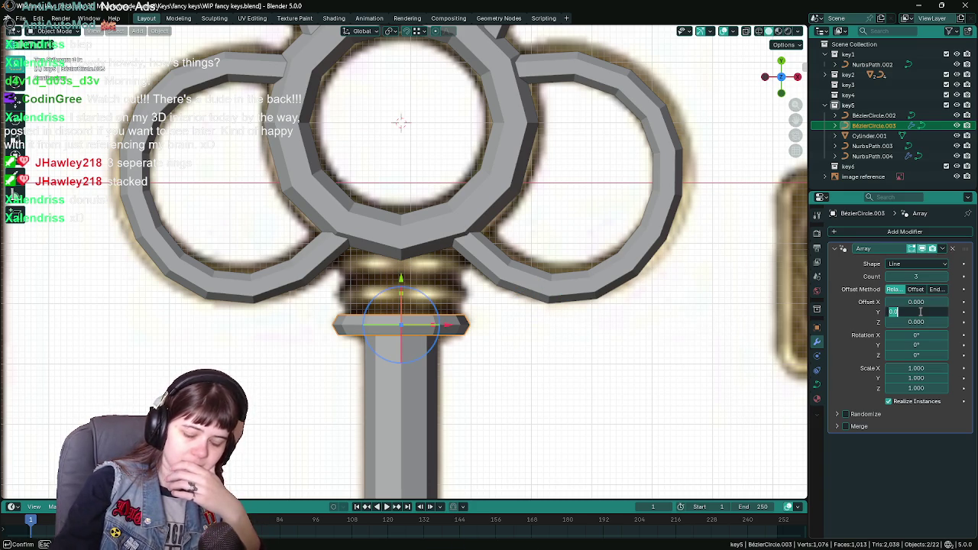
type("1.000")
left_click(919, 312)
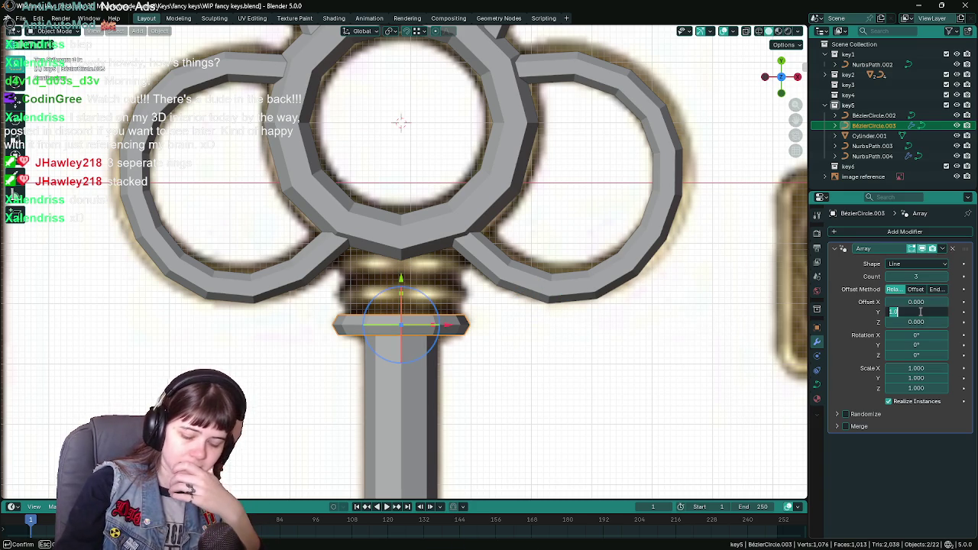
key("Escape")
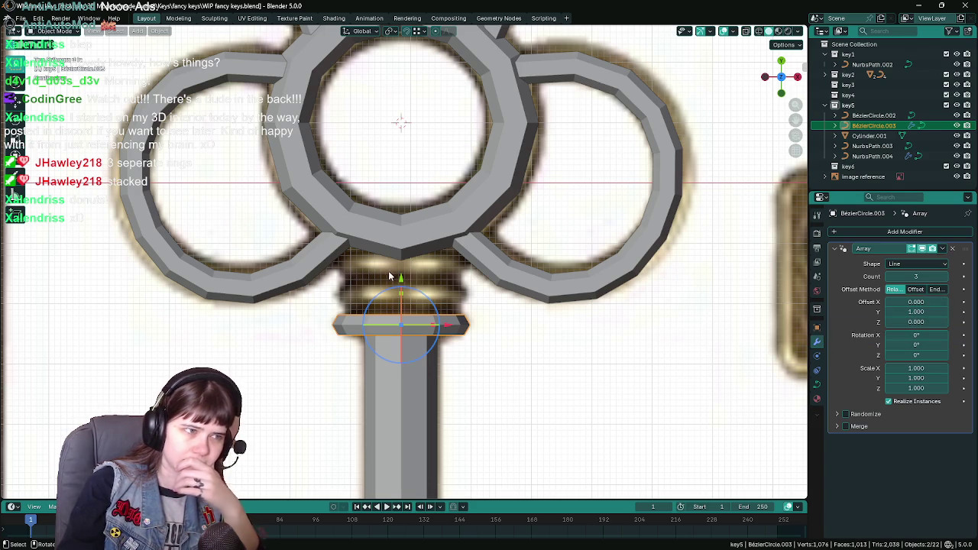
mouse_move(403, 277)
left_mouse_down()
mouse_move(404, 244)
mouse_move(408, 261)
left_mouse_up()
left_click(913, 312)
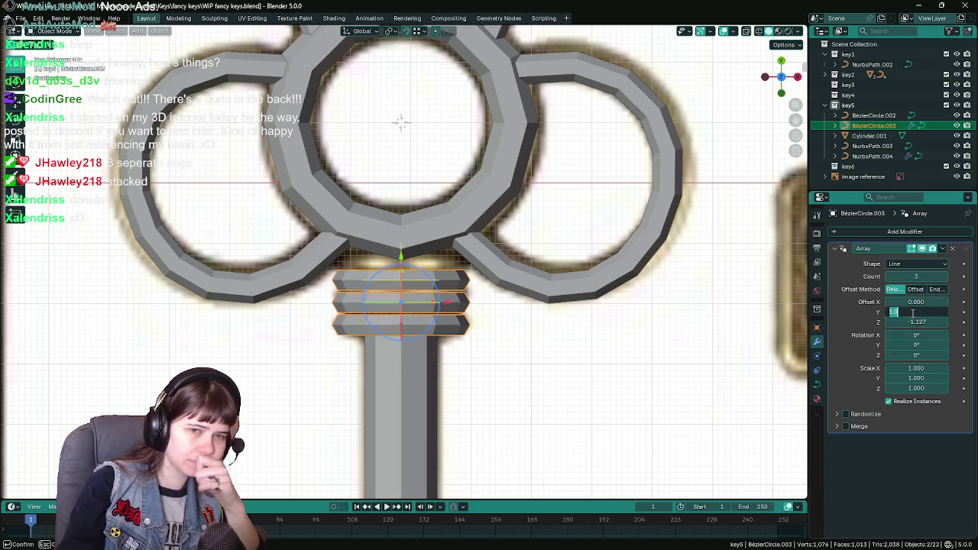
type("0")
key("Return")
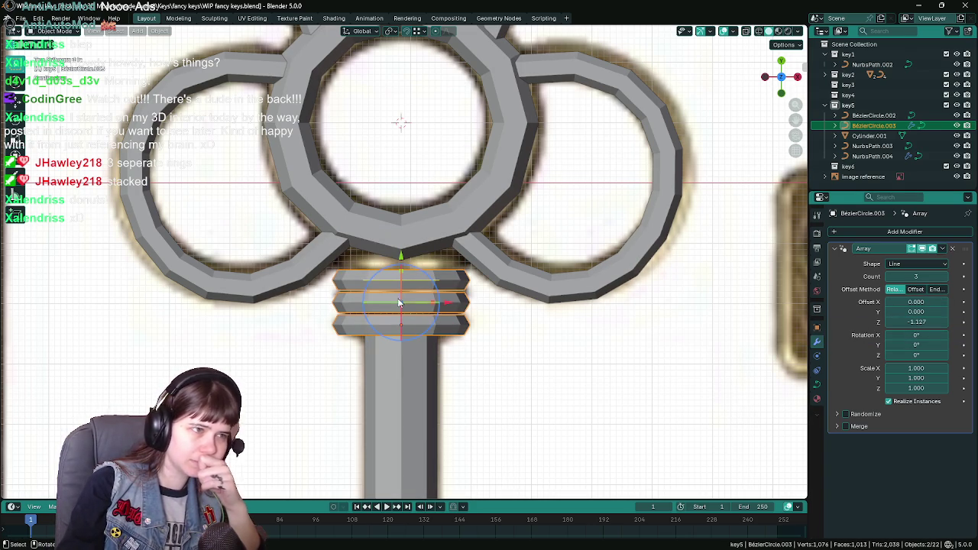
Step: Respace the three rings with an array Z offset of about −1.5
mouse_move(403, 261)
left_mouse_down()
mouse_move(403, 247)
mouse_move(410, 265)
mouse_move(414, 250)
left_mouse_up()
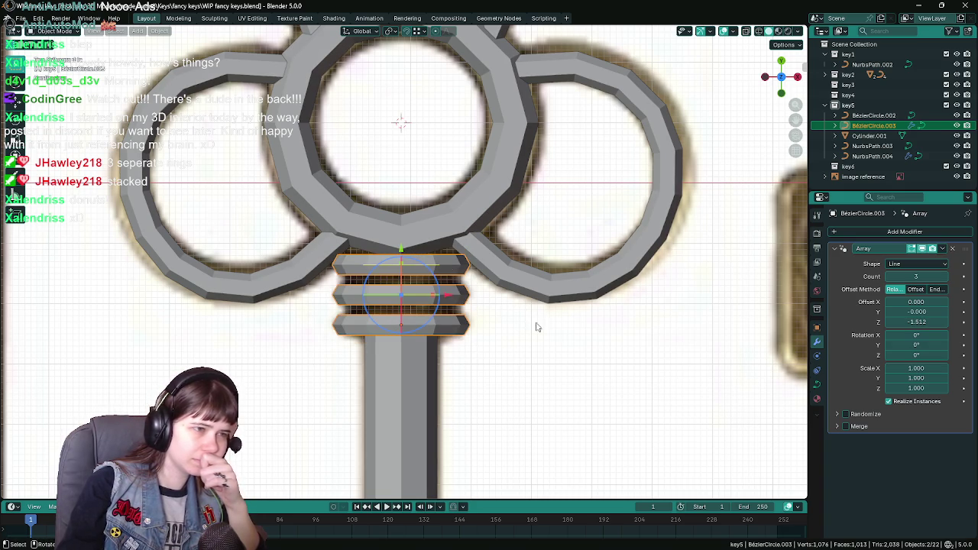
double_click(916, 322)
key("BackSpace")
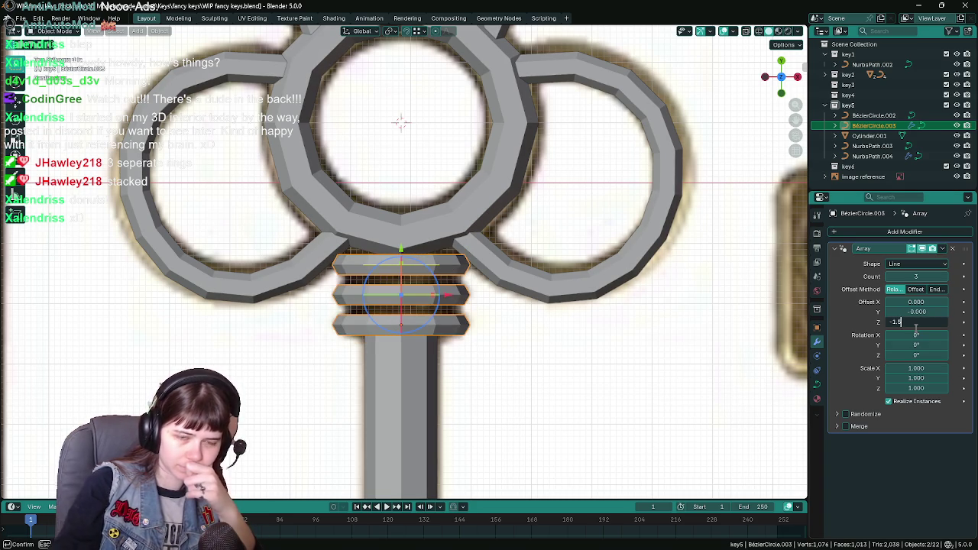
key("Return")
left_click(817, 385)
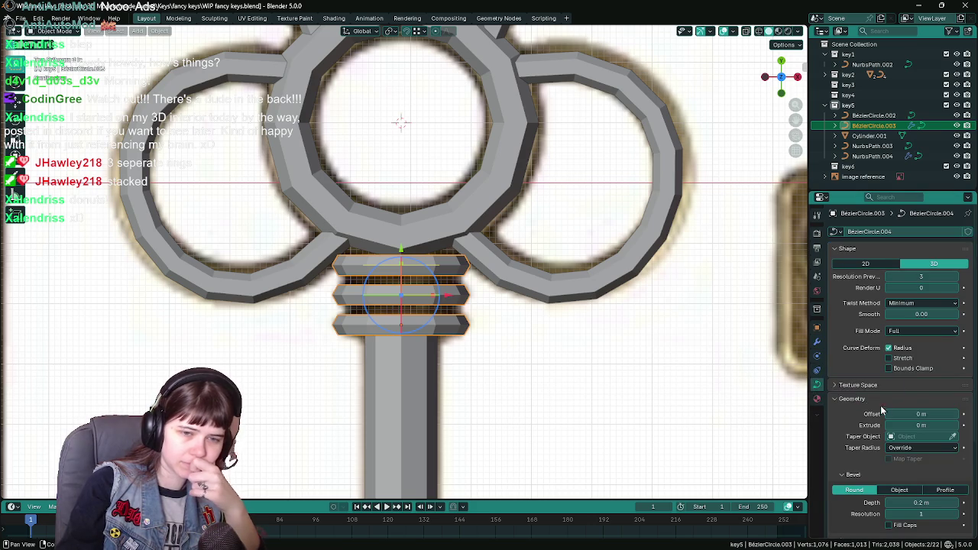
Step: Give key5's collar rings a 0.5 m bevel depth and move them up under the bow
scroll(869, 425, "down", 3)
double_click(914, 422)
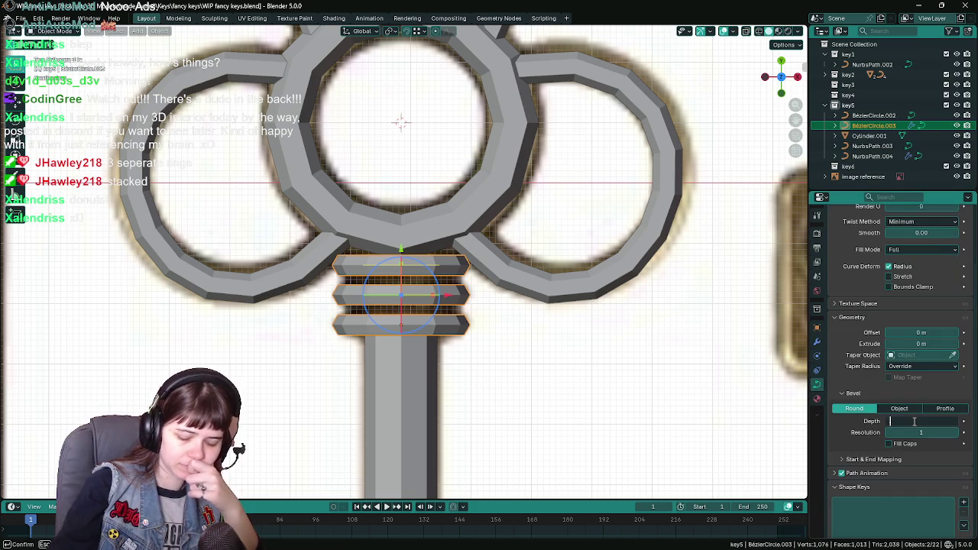
type("2")
key("Return")
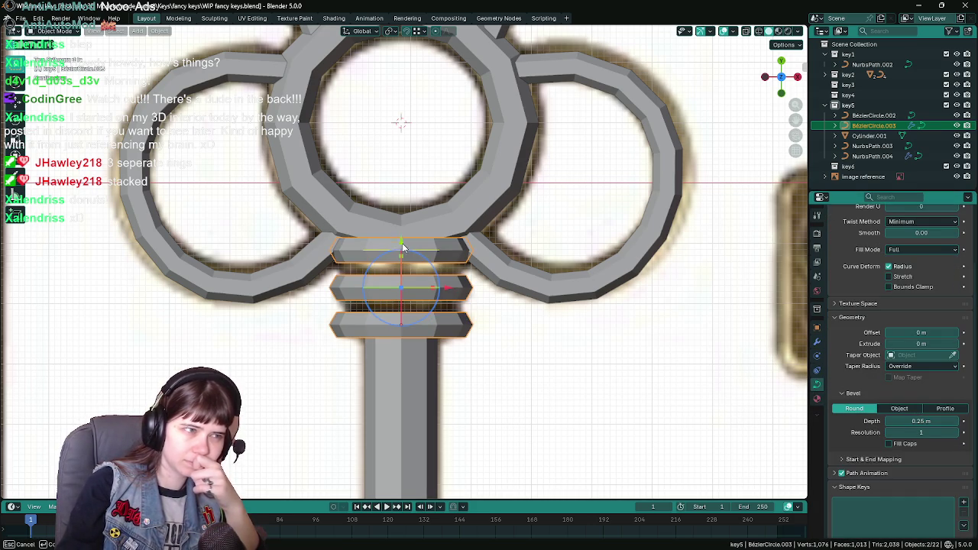
left_click_drag(403, 246, 406, 257)
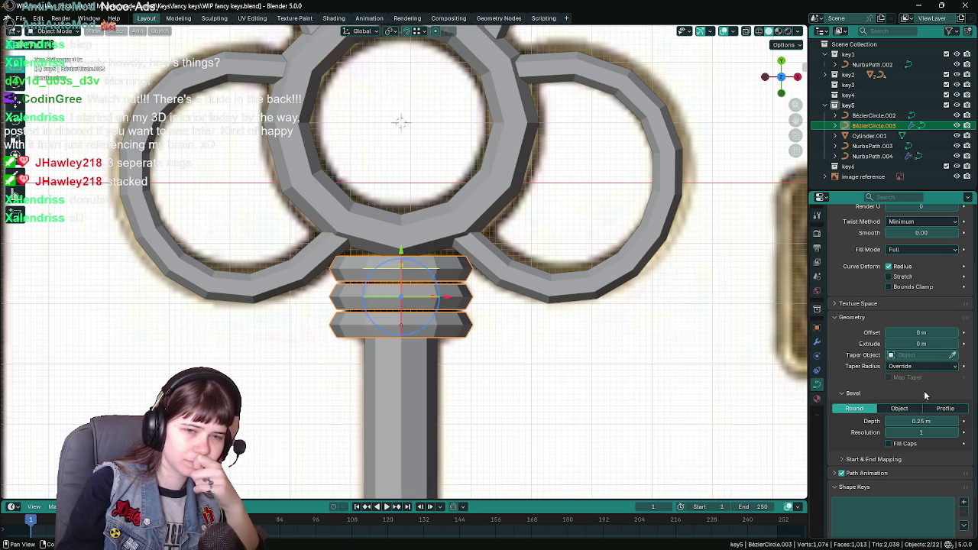
left_click(934, 421)
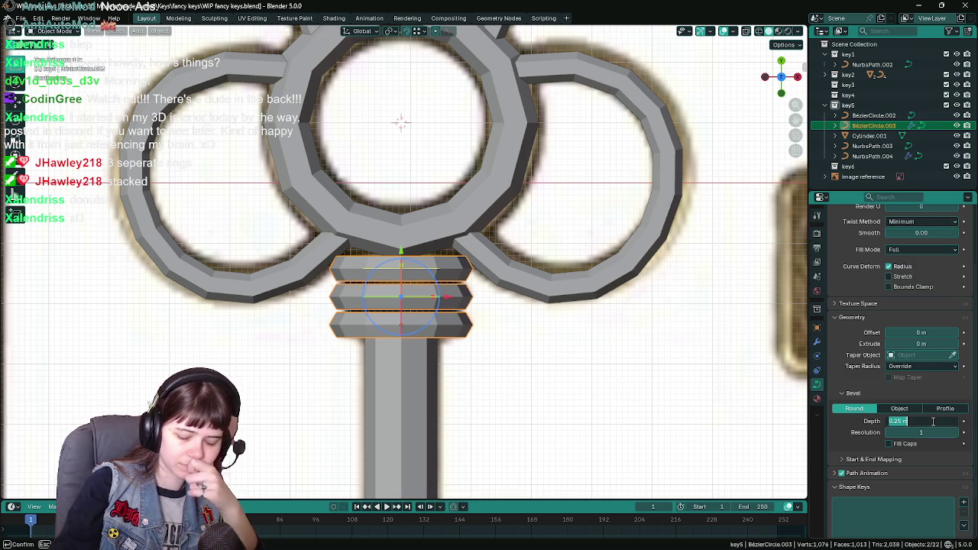
type(".3")
key("Return")
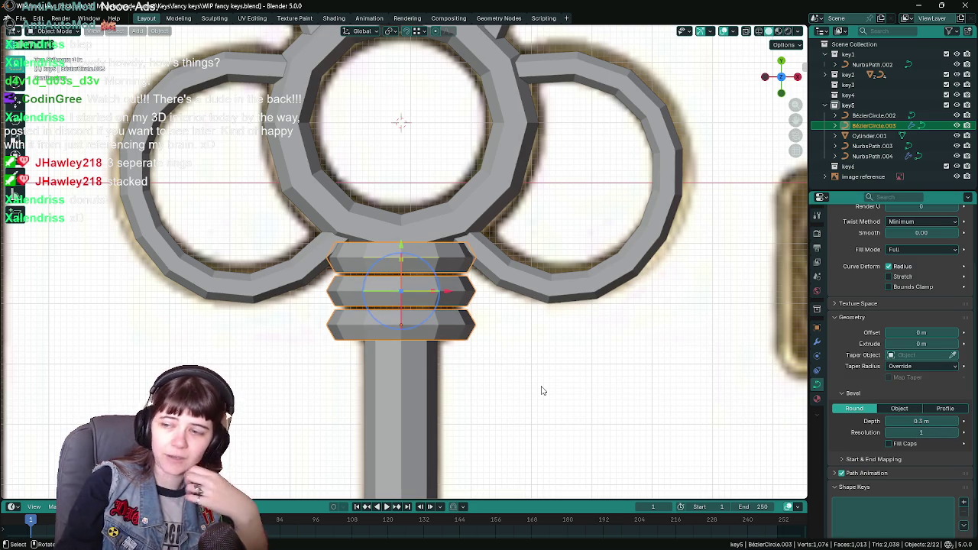
key("g")
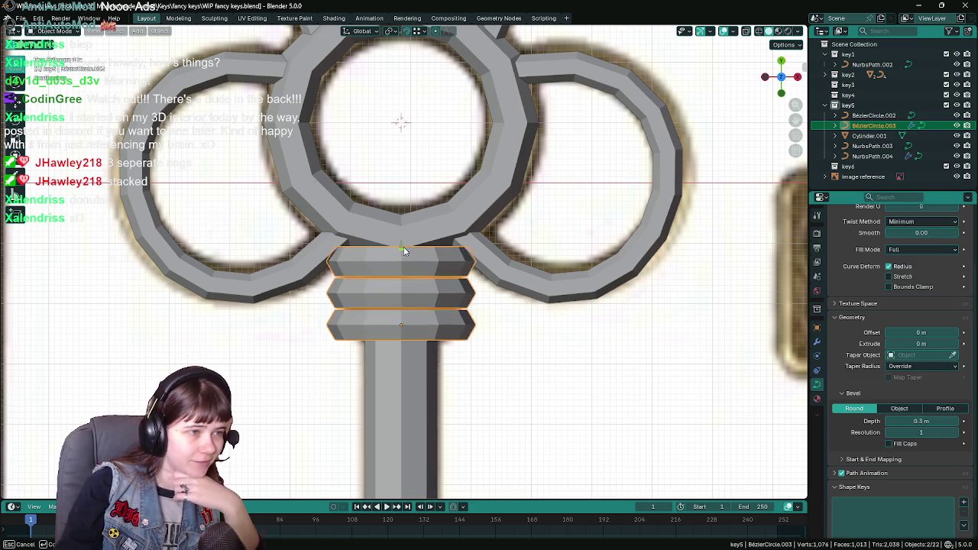
left_click(408, 249)
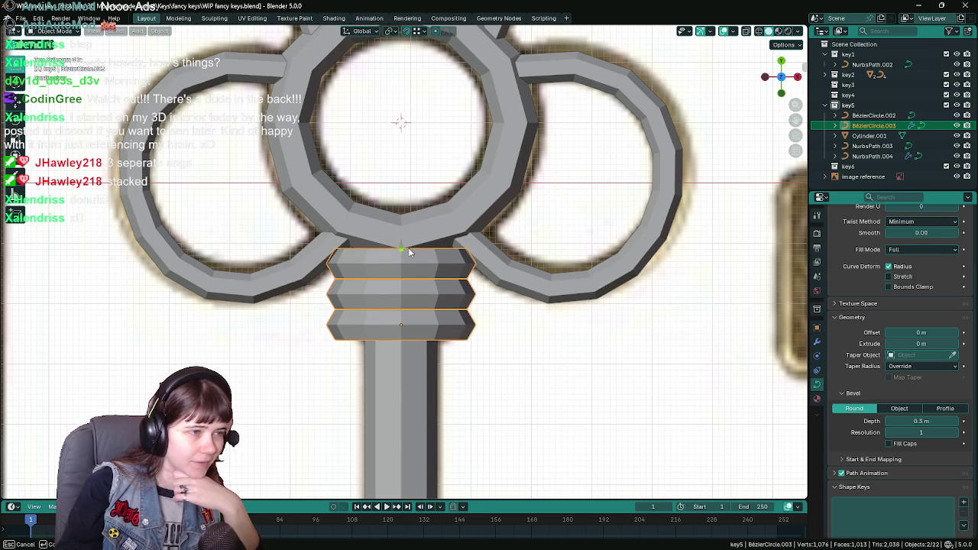
Step: Set the ring array's relative Z offset to -1 so the rings stack flush, checking in X-ray
left_click(817, 342)
left_click(930, 322)
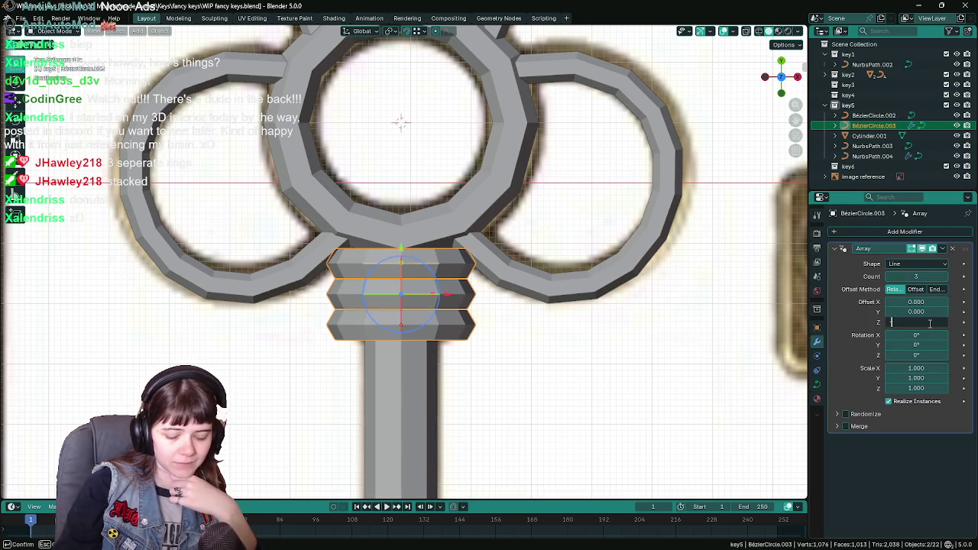
type("-1")
key("Return")
scroll(470, 239, "up", 5)
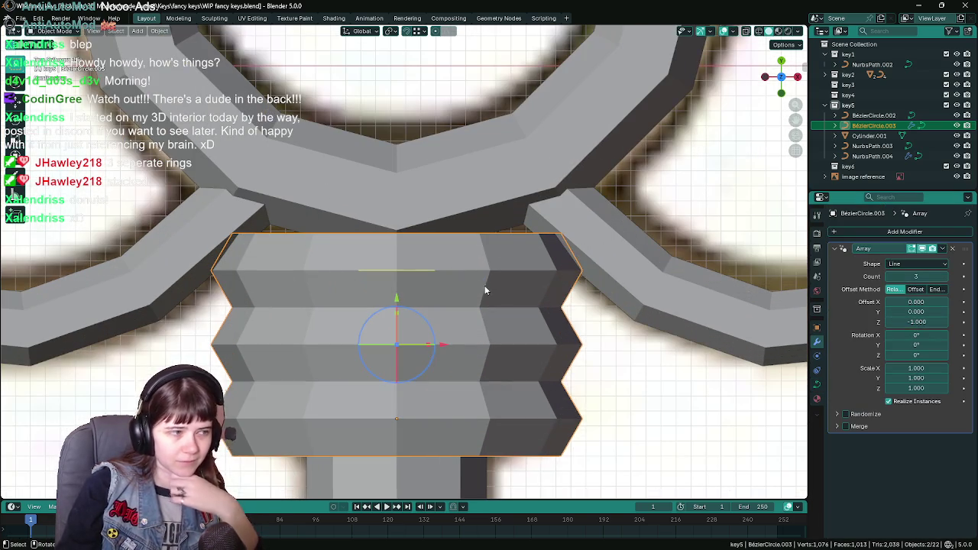
key("z")
left_click(451, 294)
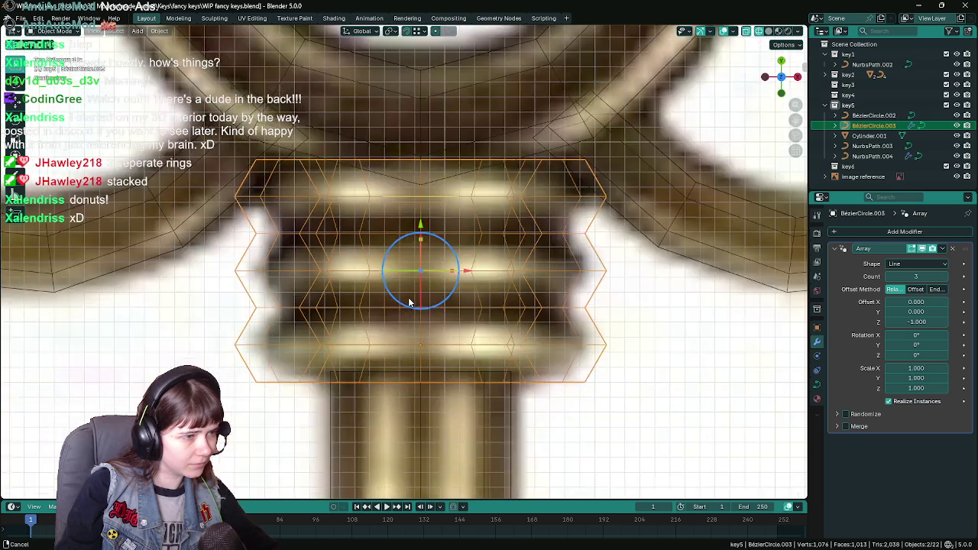
scroll(317, 331, "up", 3)
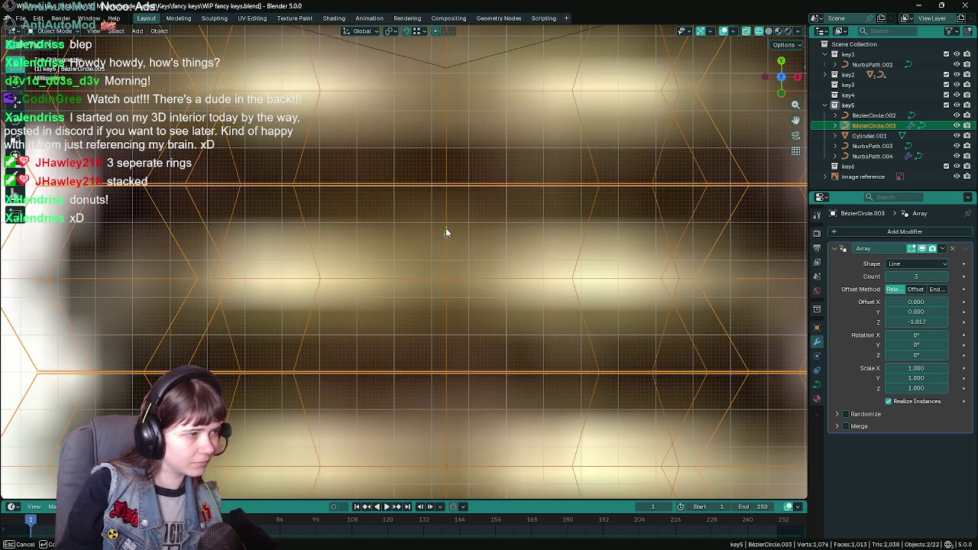
left_click(919, 323)
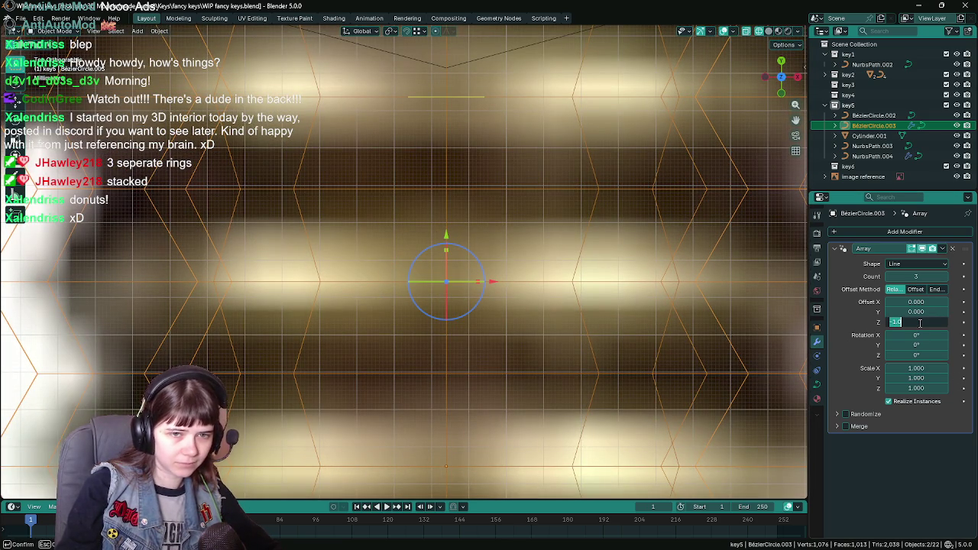
type("-1")
key("Return")
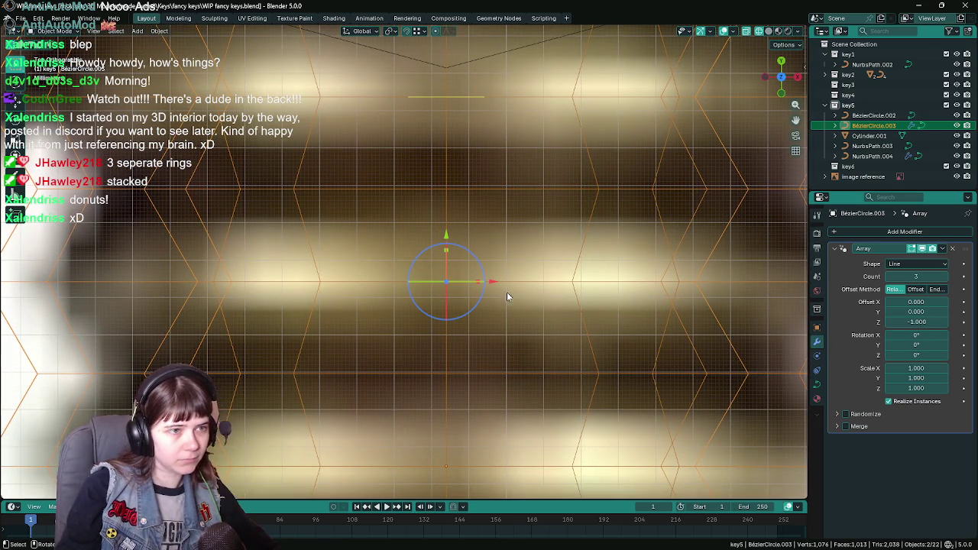
Step: Return to solid shading and orbit low to inspect the stacked collar rings
scroll(451, 293, "down", 5)
key("z")
left_click(517, 279)
scroll(559, 345, "down", 2)
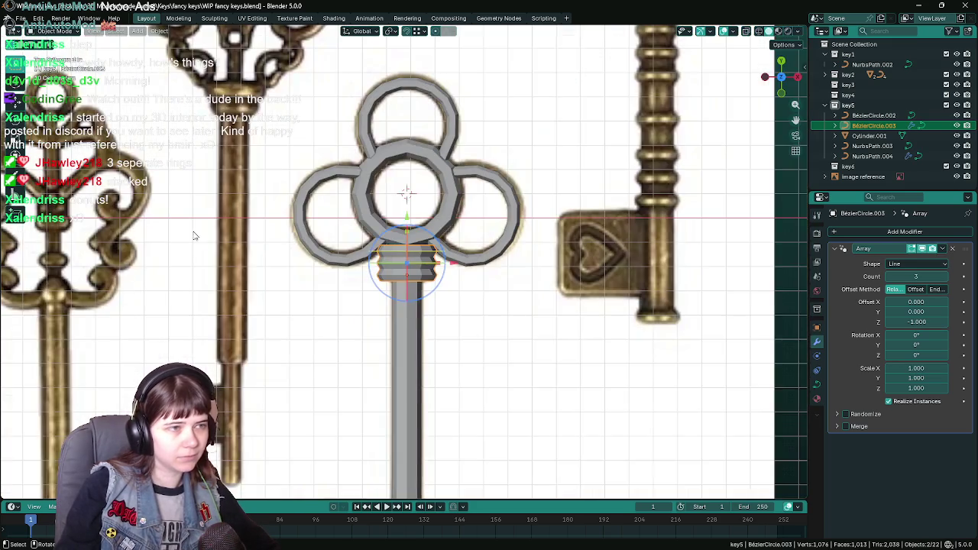
scroll(451, 248, "down", 1)
scroll(562, 321, "down", 3)
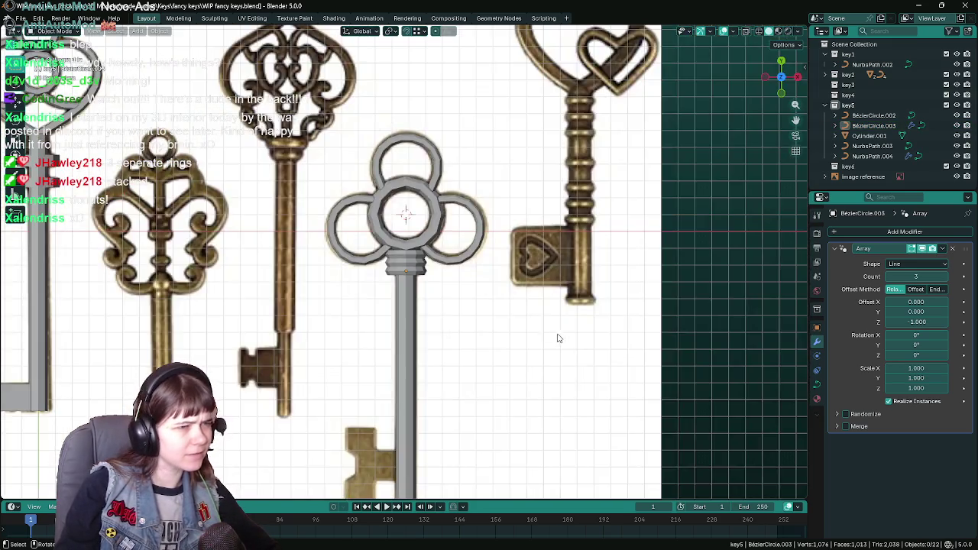
middle_click_drag(550, 332, 436, 285)
scroll(324, 259, "up", 4)
middle_click_drag(324, 259, 428, 257)
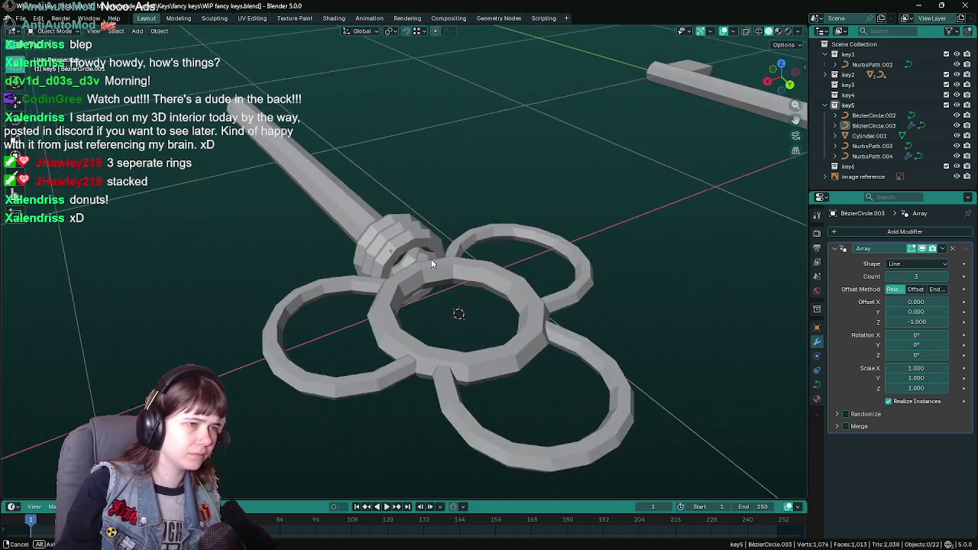
Step: Orbit around key5 to check it, return to front view and save WIP fancy keys.blend
scroll(432, 257, "up", 4)
scroll(470, 223, "down", 4)
middle_click_drag(419, 222, 606, 264)
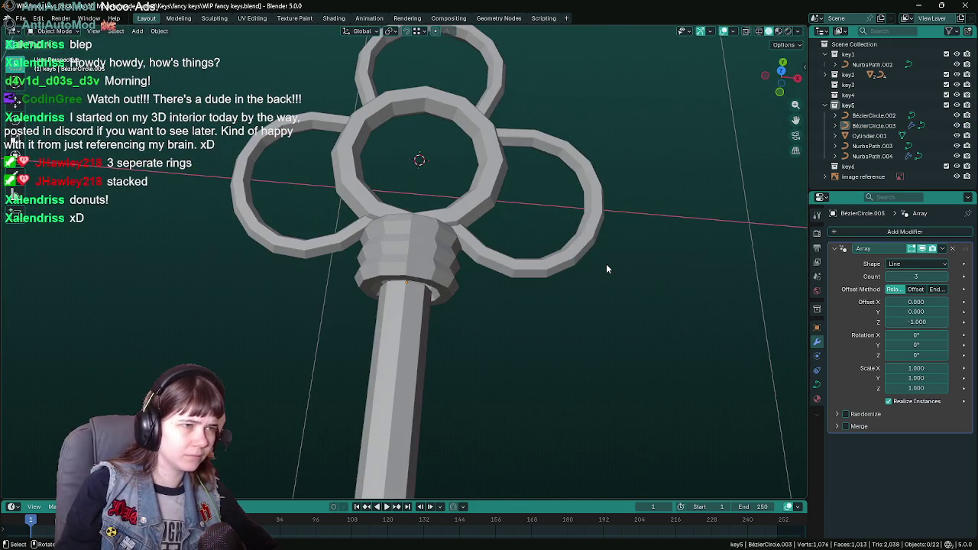
key("KP_1")
key("ctrl+s")
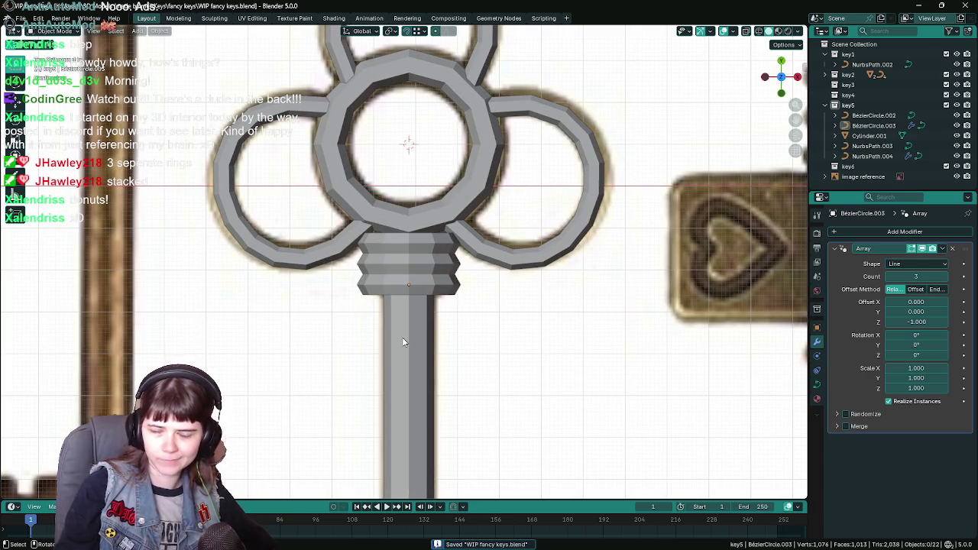
Step: Check the collar from above, return to the front view, save again and bring up the Add menu
mouse_move(405, 339)
middle_mouse_down()
mouse_move(368, 243)
mouse_move(494, 243)
middle_mouse_up()
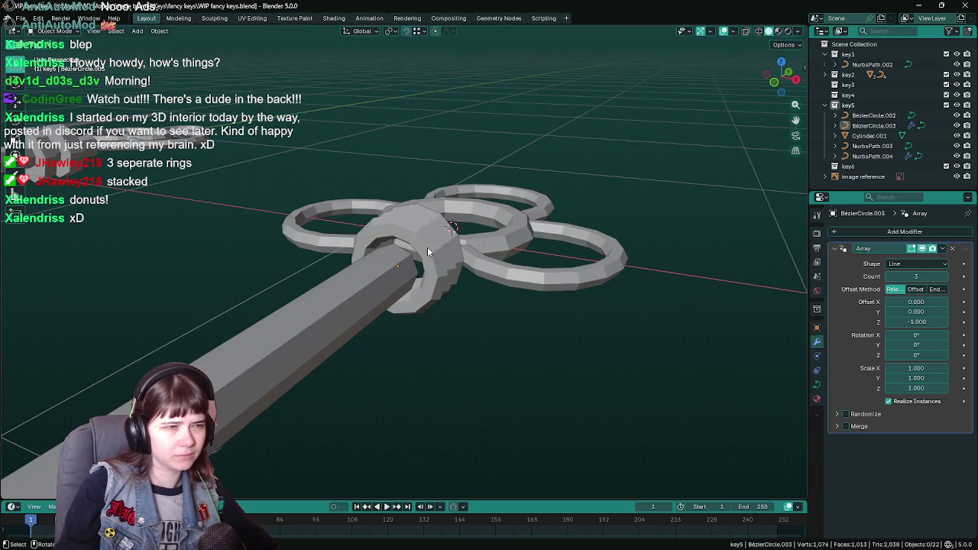
mouse_move(427, 246)
middle_mouse_down()
mouse_move(466, 267)
mouse_move(268, 312)
mouse_move(443, 345)
middle_mouse_up()
scroll(466, 267, "down", 3)
key("KP_1")
scroll(421, 329, "down", 2)
scroll(420, 340, "down", 2)
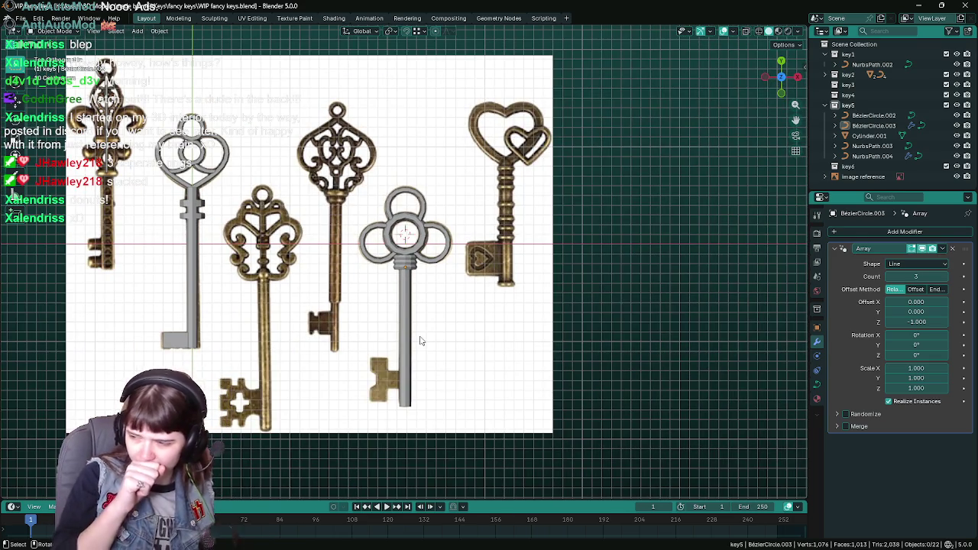
middle_click_drag(422, 339, 458, 251, "shift")
key("ctrl+s")
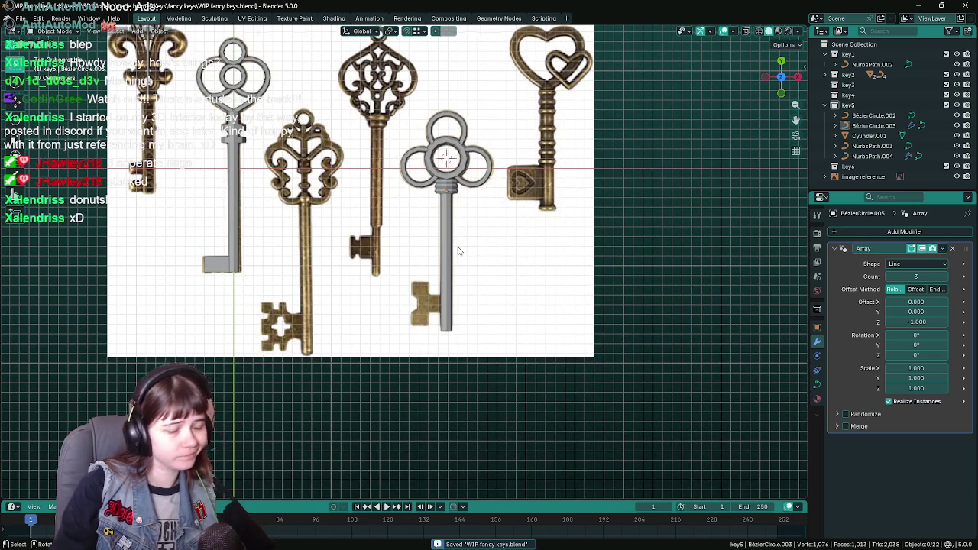
scroll(458, 251, "up", 3)
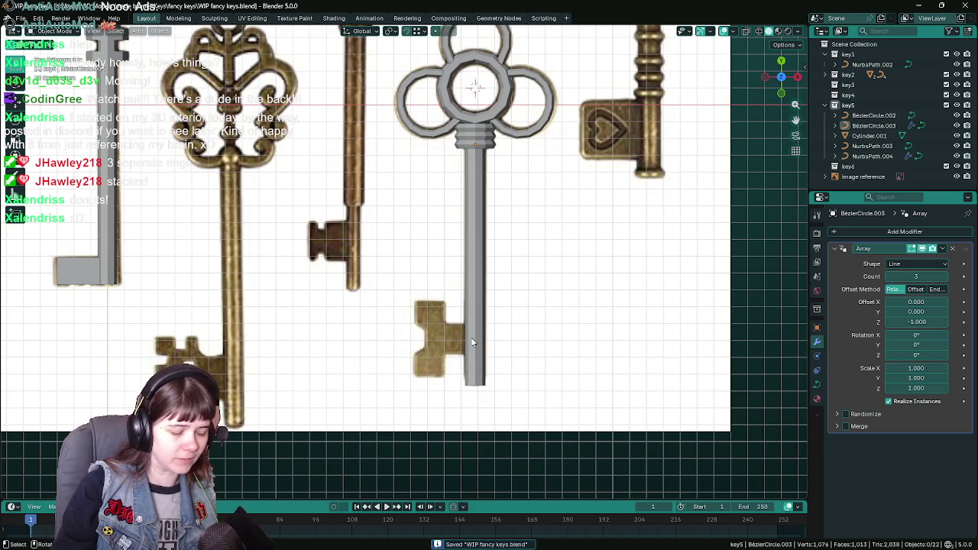
key("shift+a")
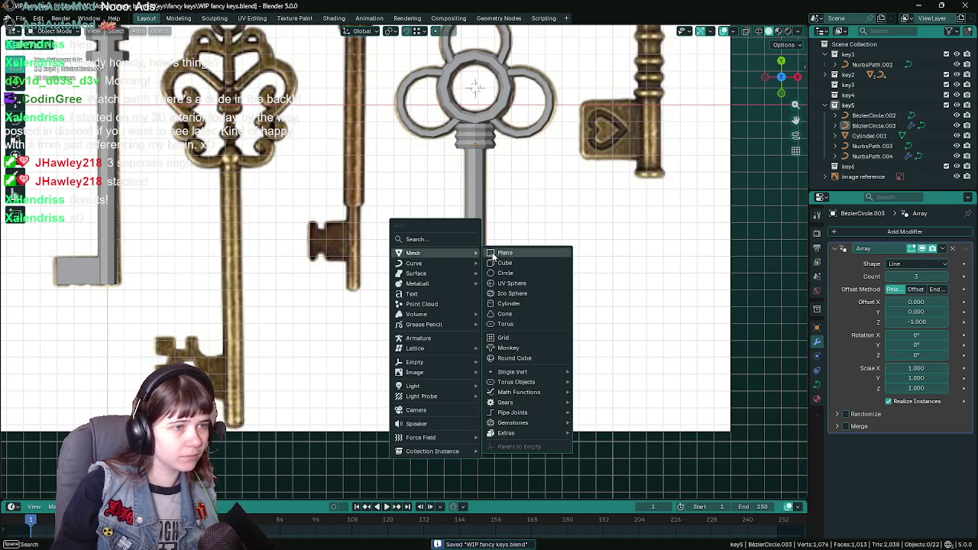
Step: Add a cube mesh, scale it down to a small square and show its transform values
left_click(510, 263)
key("s")
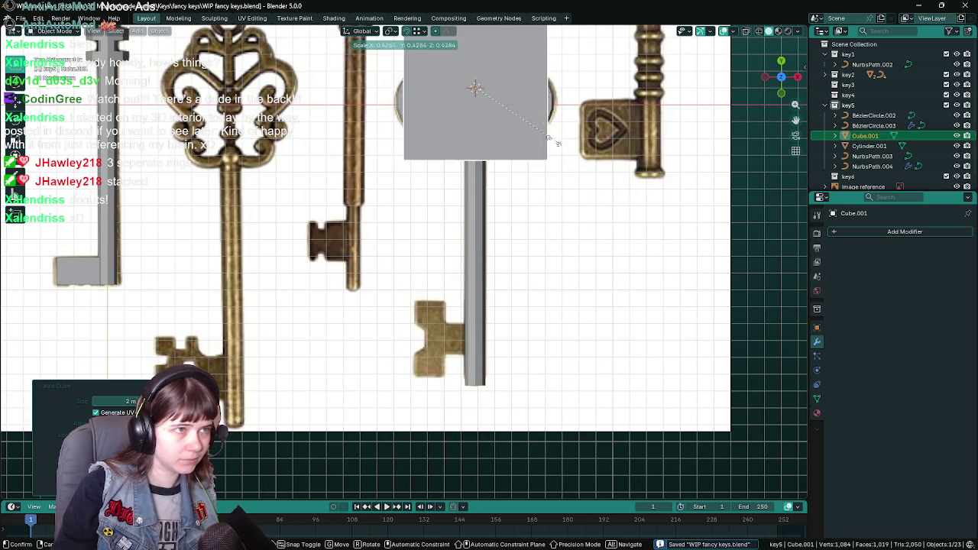
left_click(479, 112)
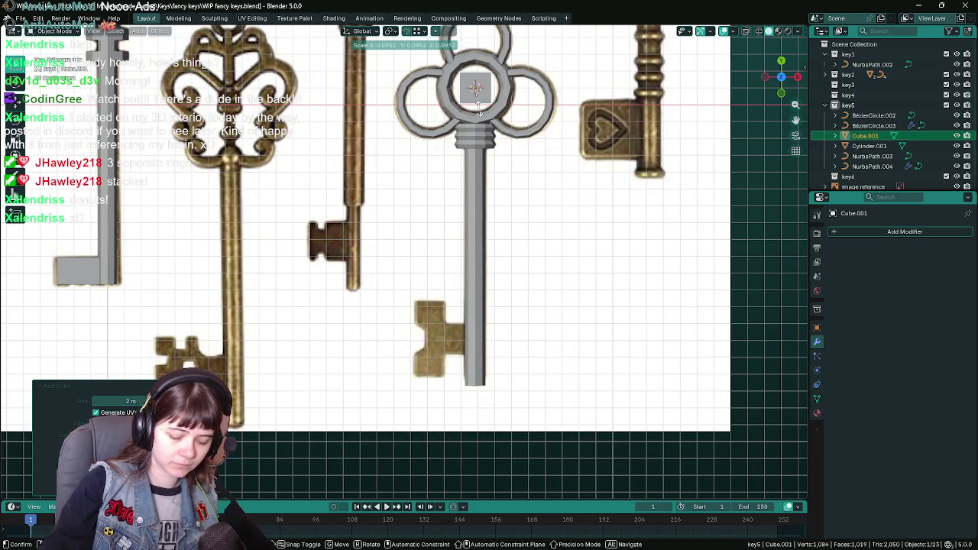
right_click(554, 221)
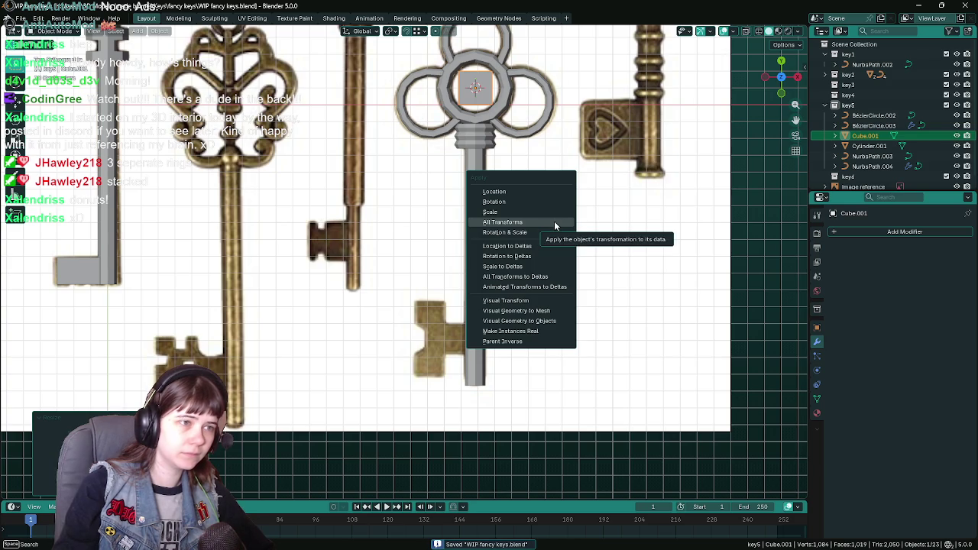
key("ctrl+s")
left_click(817, 327)
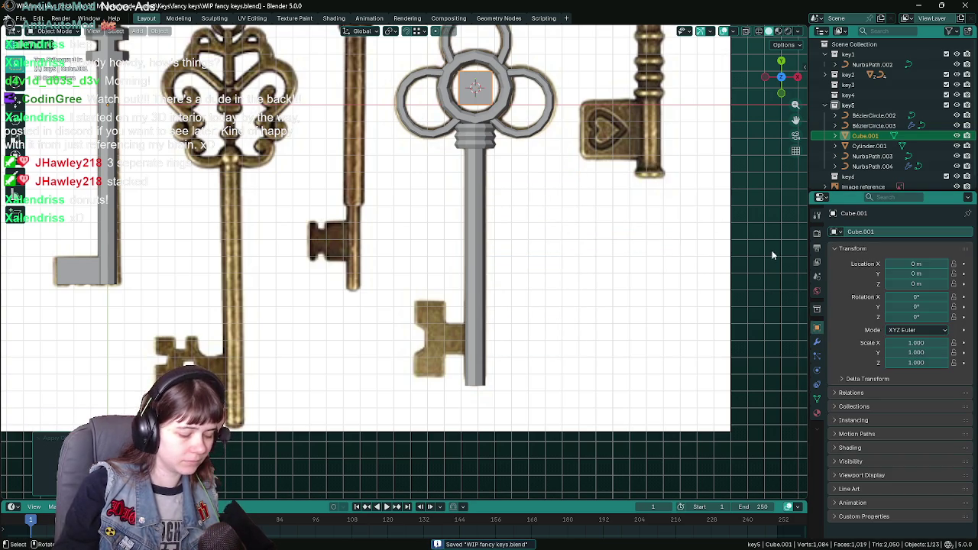
Step: Move the cube along Y to -1.5 m, beside the lower end of key5's shaft
key("g")
key("y")
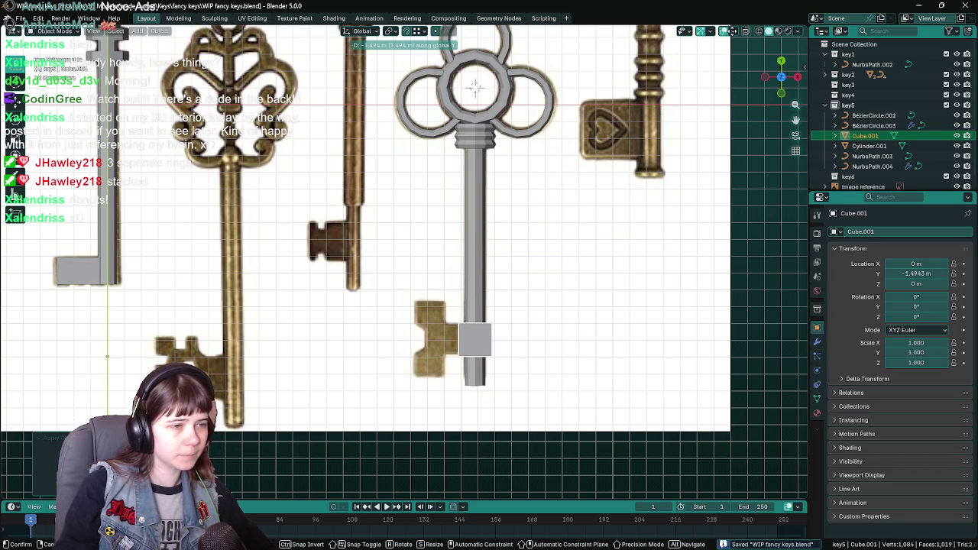
type("-1.5")
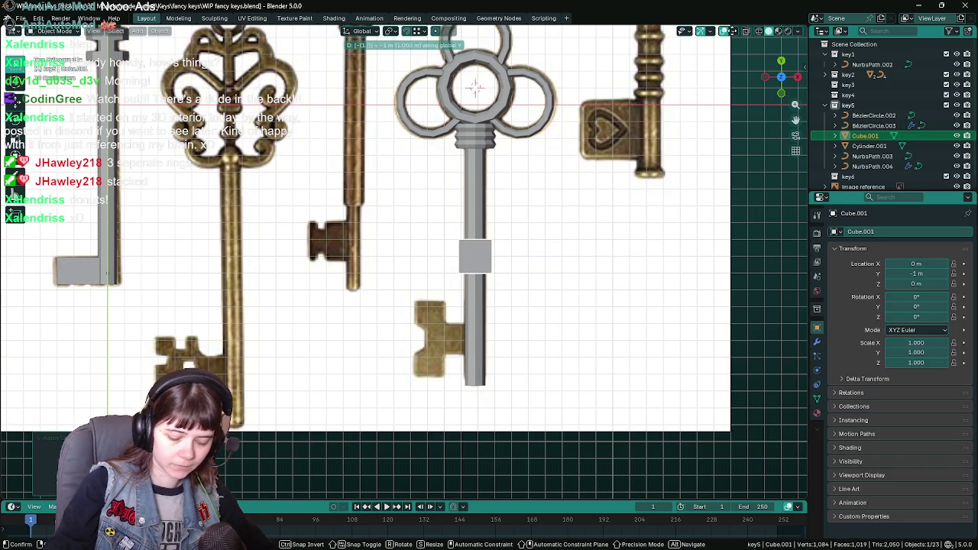
key("Return")
scroll(520, 379, "up", 5)
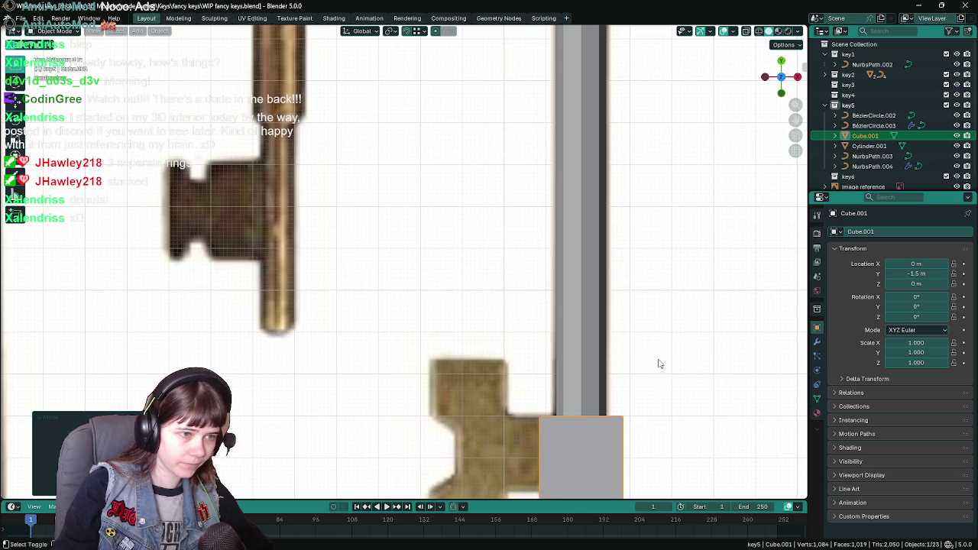
middle_click_drag(665, 371, 602, 252, "shift")
Step: Shift the cube along X to -0.15 m and orbit to check its depth
key("g")
key("Escape")
key("g")
key("x")
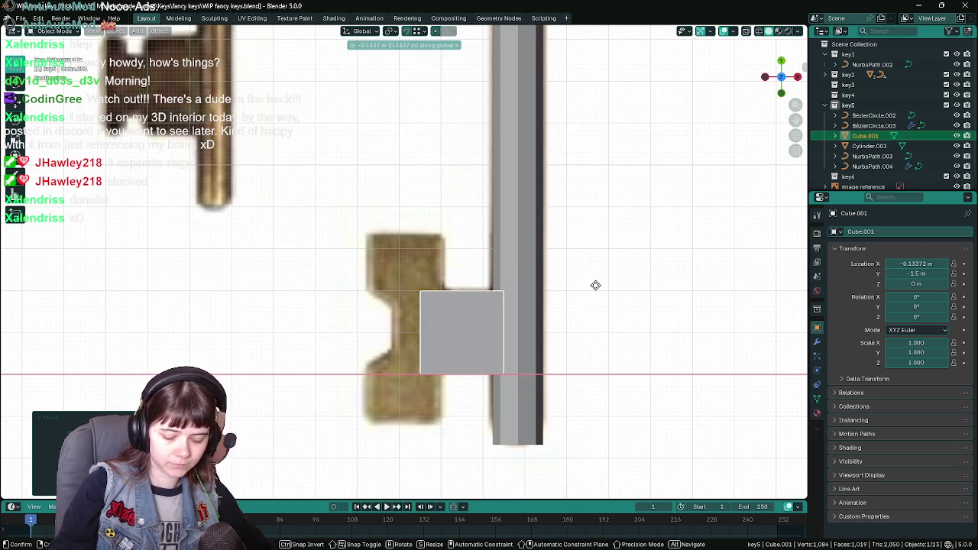
type("-0.1")
key("Return")
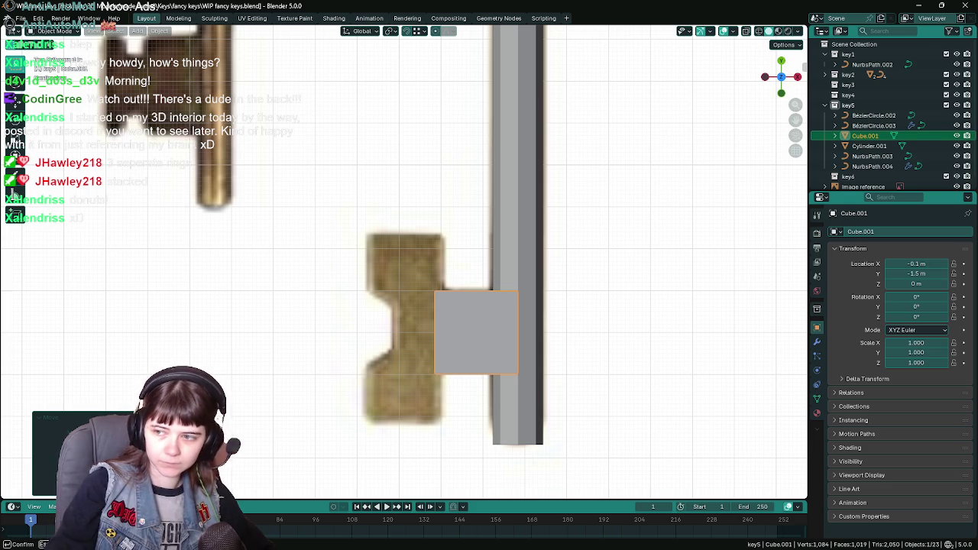
key("Return")
scroll(350, 264, "down", 1)
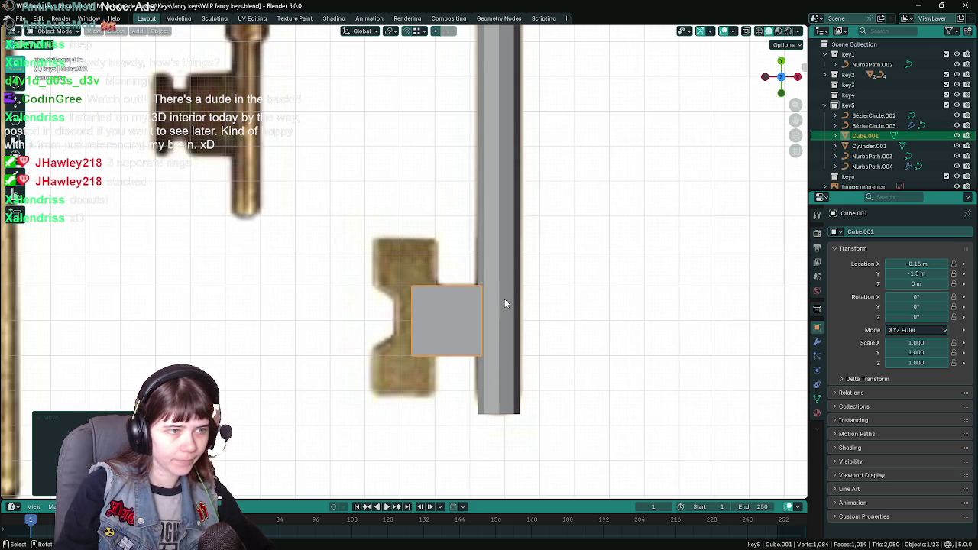
scroll(519, 322, "down", 1)
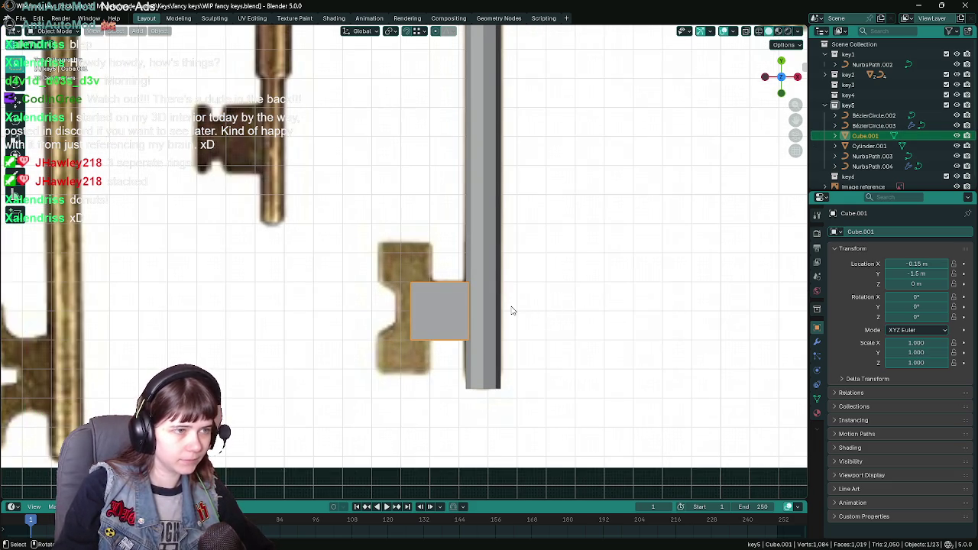
middle_click_drag(513, 311, 531, 247)
Step: Set the cube's origin to its geometry centre and return to the top reference view
key("KP_1")
key("s")
key("z")
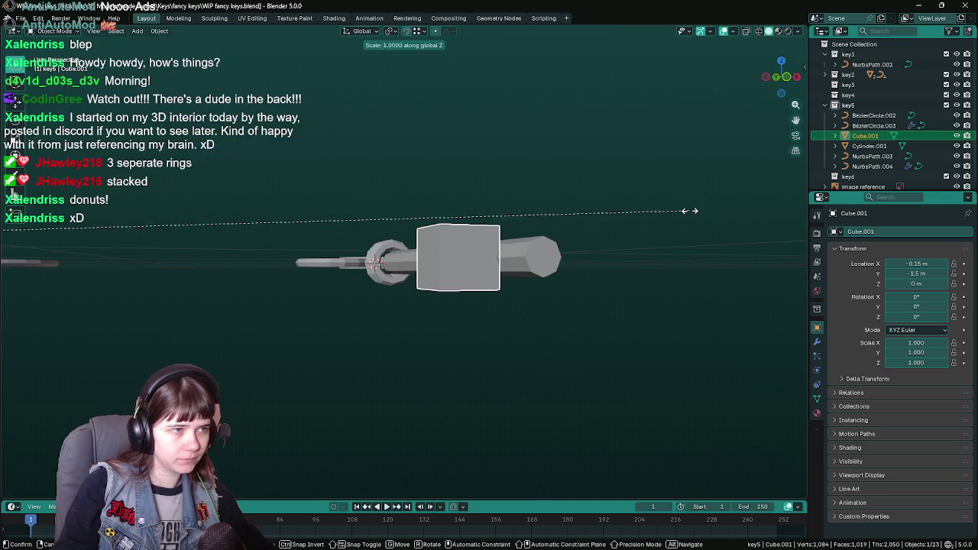
key("Escape")
mouse_move(246, 52)
middle_mouse_down()
mouse_move(510, 129)
mouse_move(327, 164)
mouse_move(431, 163)
mouse_move(448, 205)
mouse_move(425, 207)
middle_mouse_up()
key("Tab")
key("Tab")
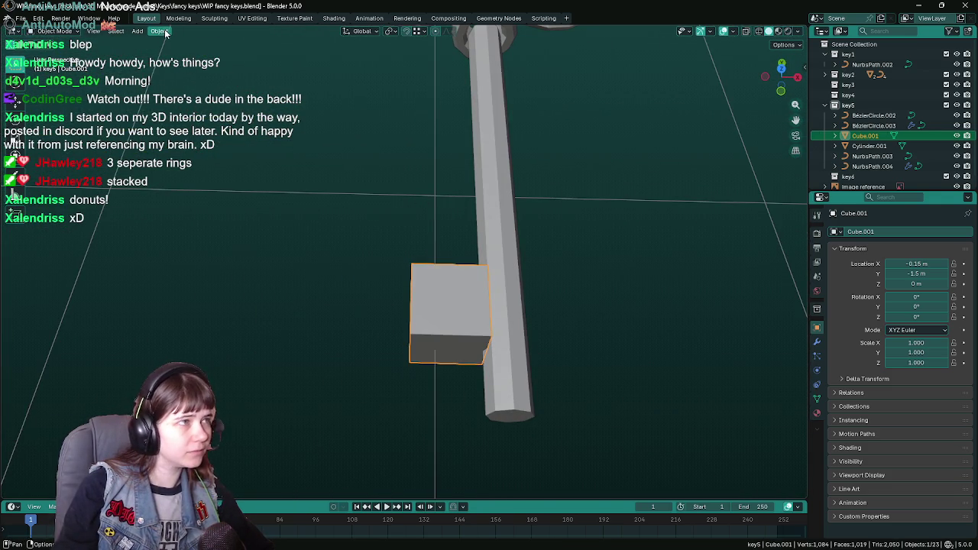
left_click(159, 31)
left_click(308, 67)
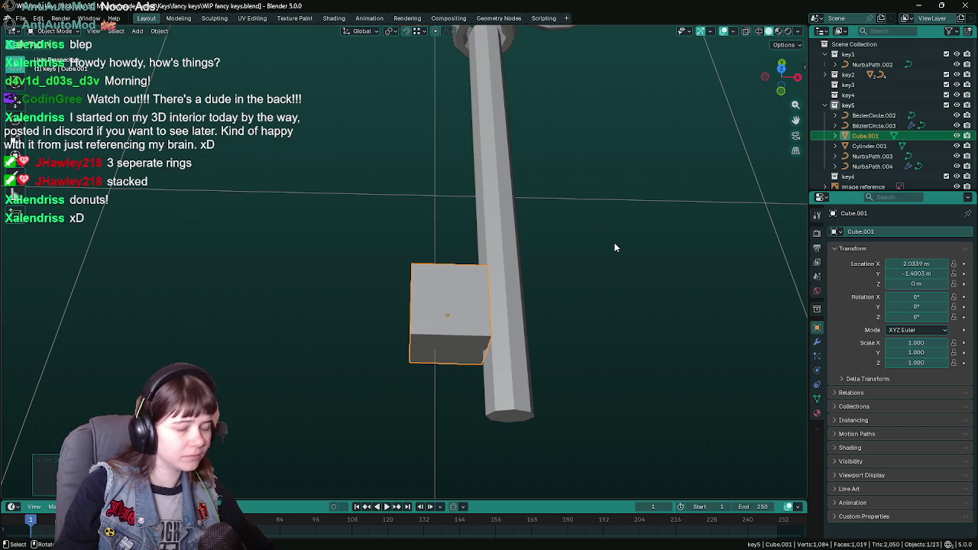
key("KP_7")
key("g")
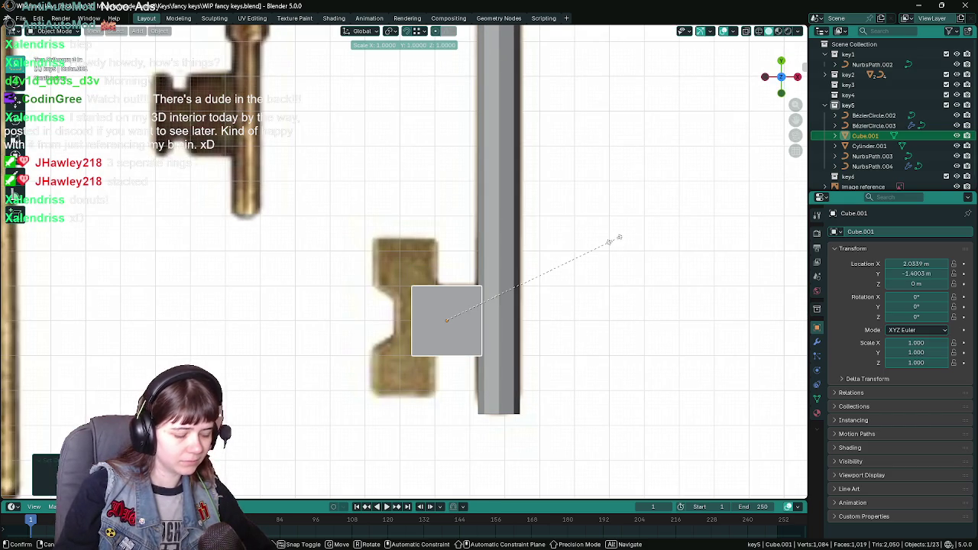
right_click(647, 232)
Step: Scale the cube to 1.5 along X and slide it sideways over the reference bit
key("s")
key("x")
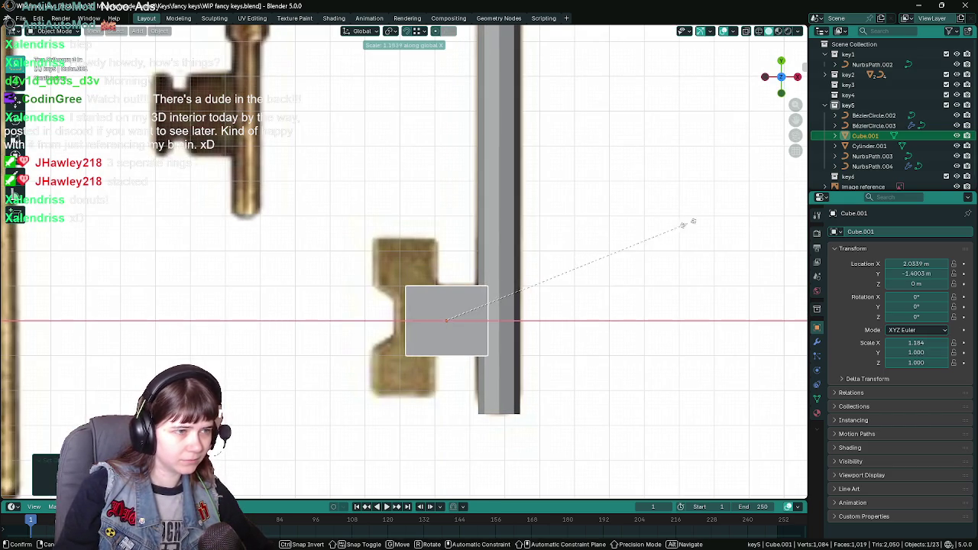
type("1.5")
key("Return")
key("g")
key("y")
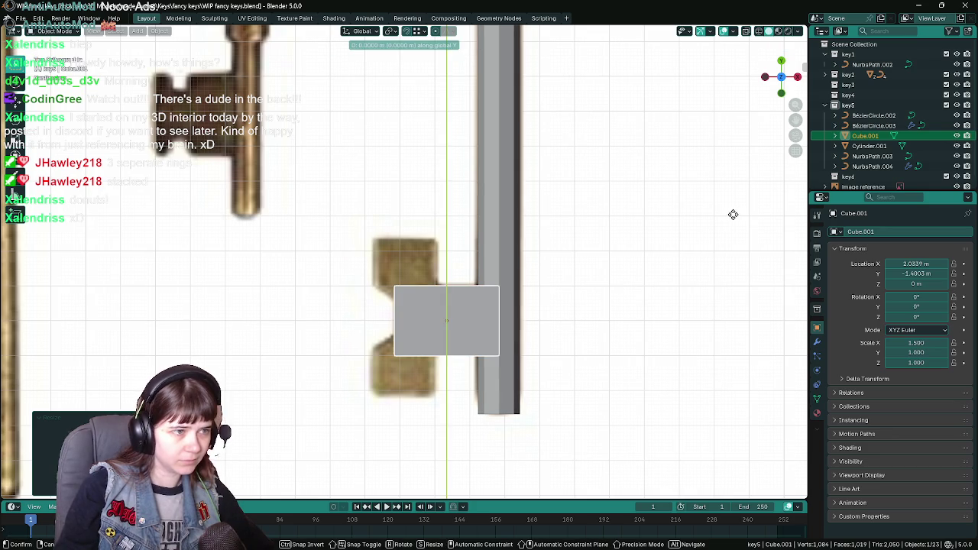
key("x")
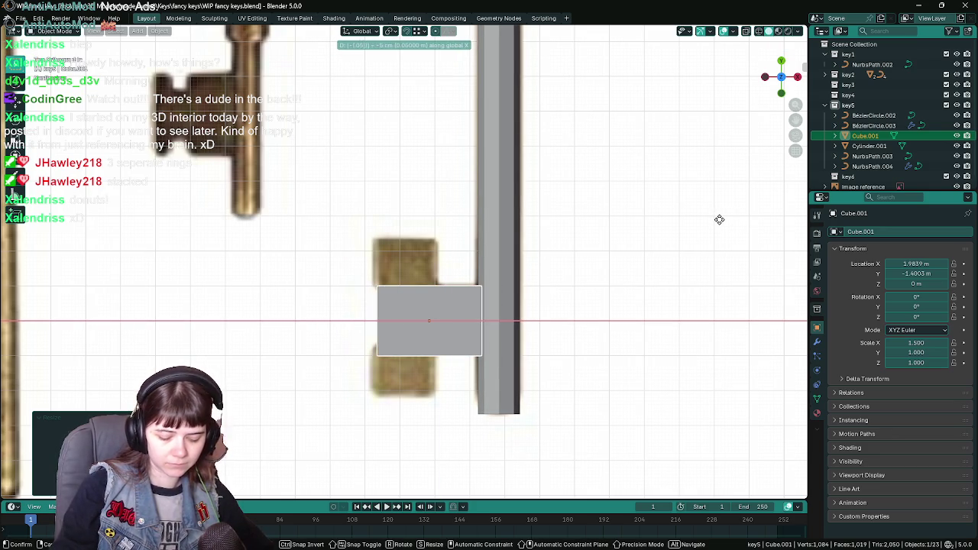
left_click(720, 223)
Step: Scale the cube to 2.4 along Y and nudge it slightly left
key("s")
key("y")
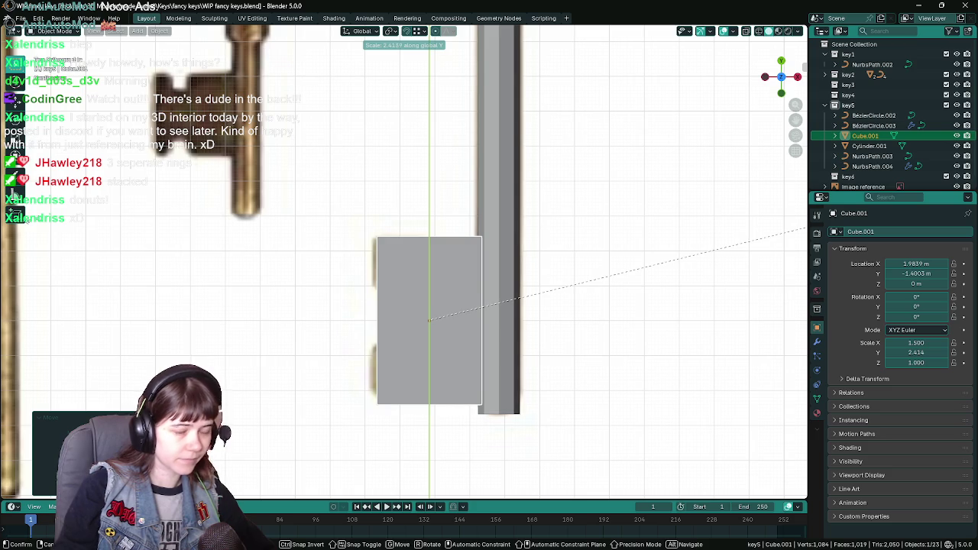
type("2.4")
key("Return")
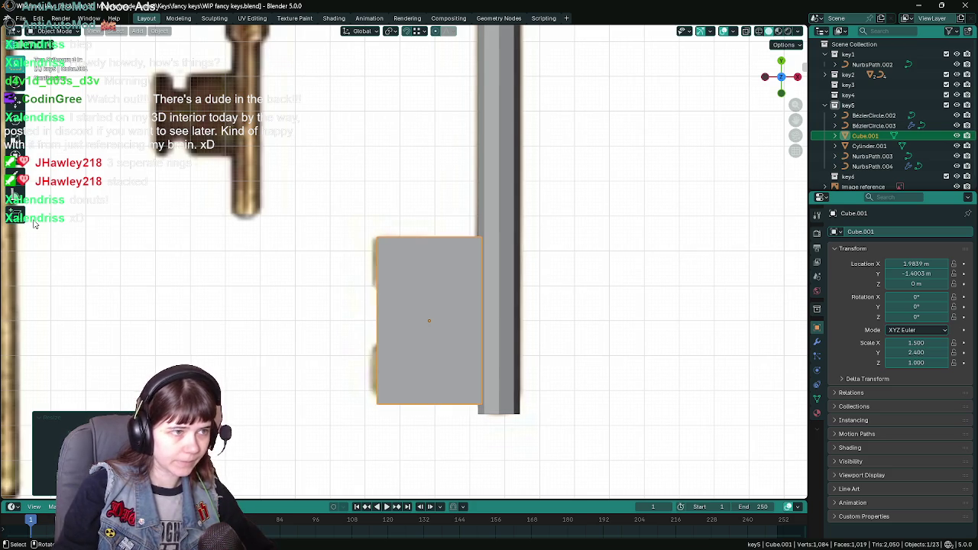
key("g")
key("x")
type("-0.01")
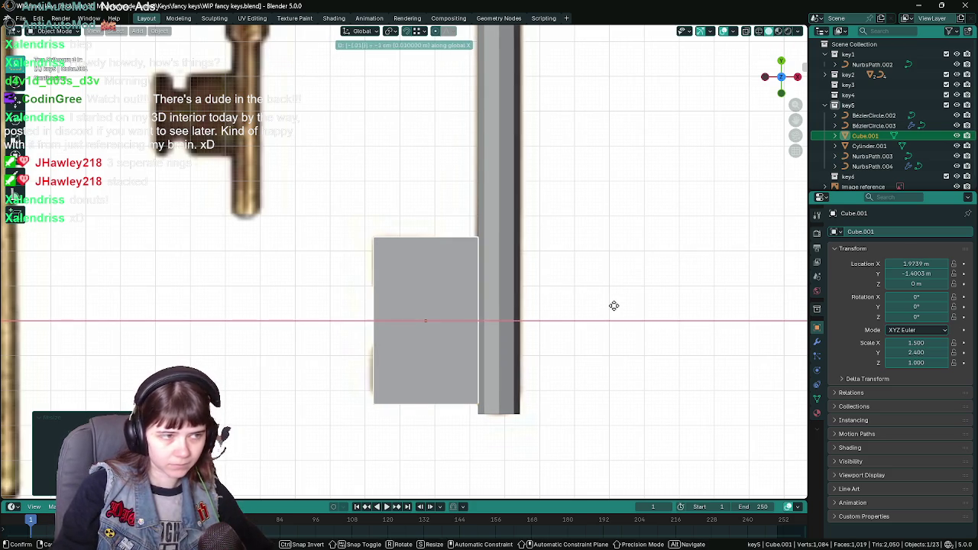
left_click(614, 306)
Step: Flatten the cube into a slab and adjust its width to 1.65
mouse_move(613, 308)
middle_mouse_down()
mouse_move(556, 227)
mouse_move(549, 170)
mouse_move(648, 195)
middle_mouse_up()
key("s")
key("z")
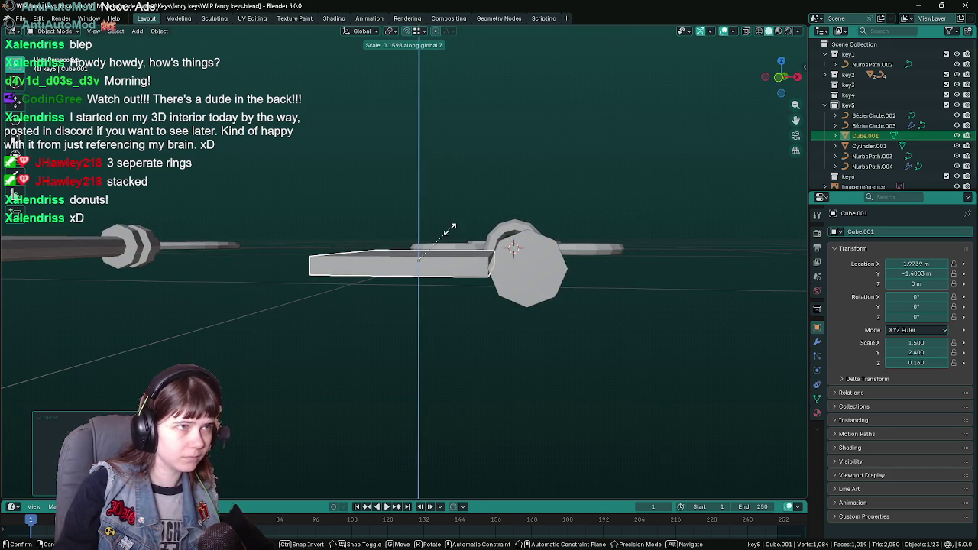
left_click(459, 227)
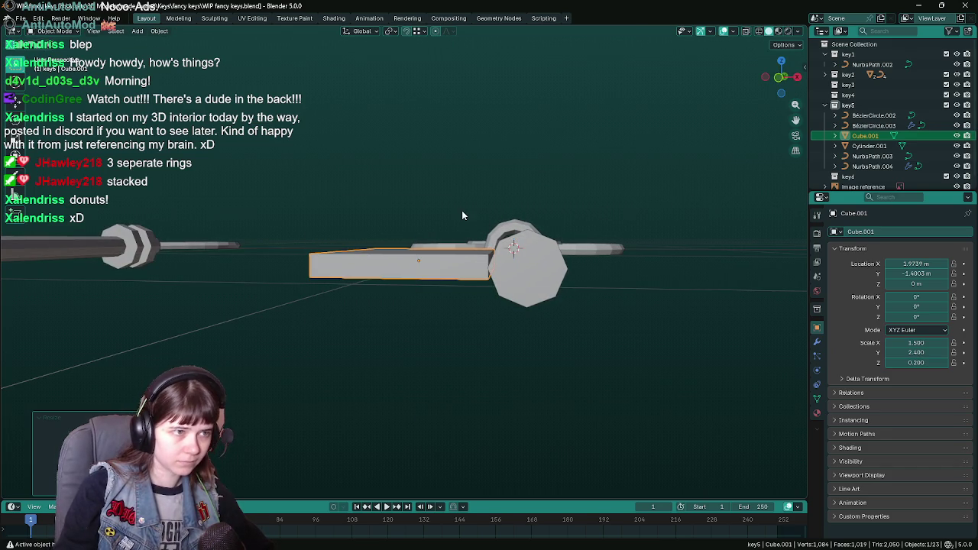
middle_click_drag(483, 221, 468, 251)
key("KP_7")
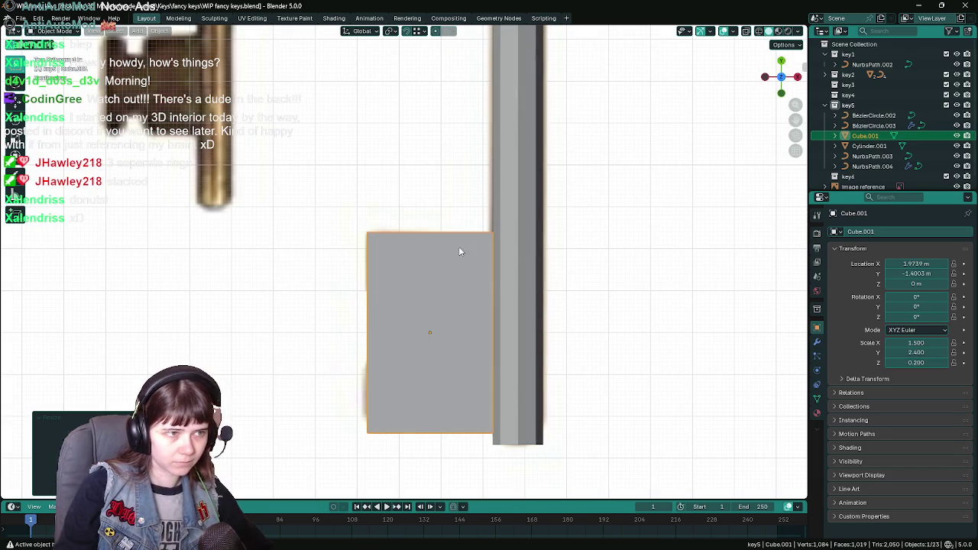
key("g")
key("x")
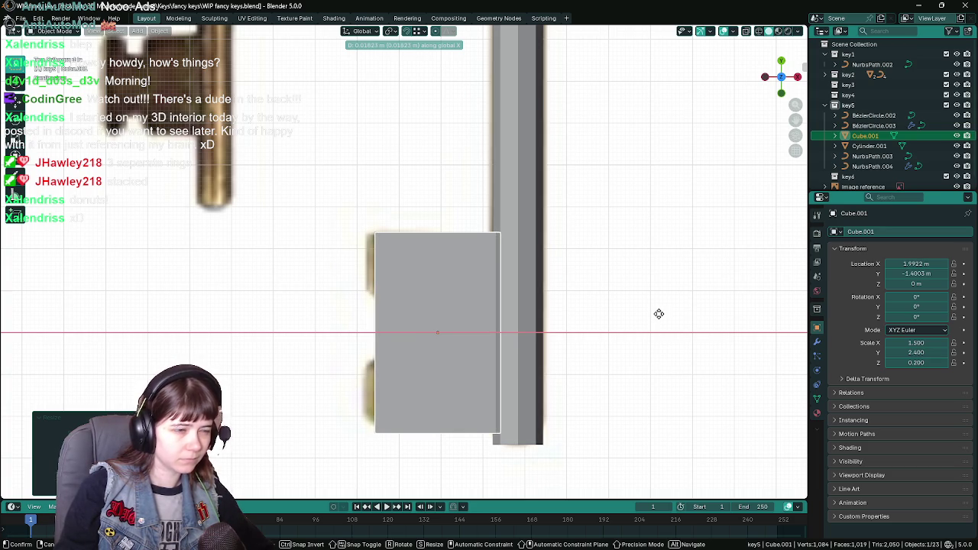
key("s")
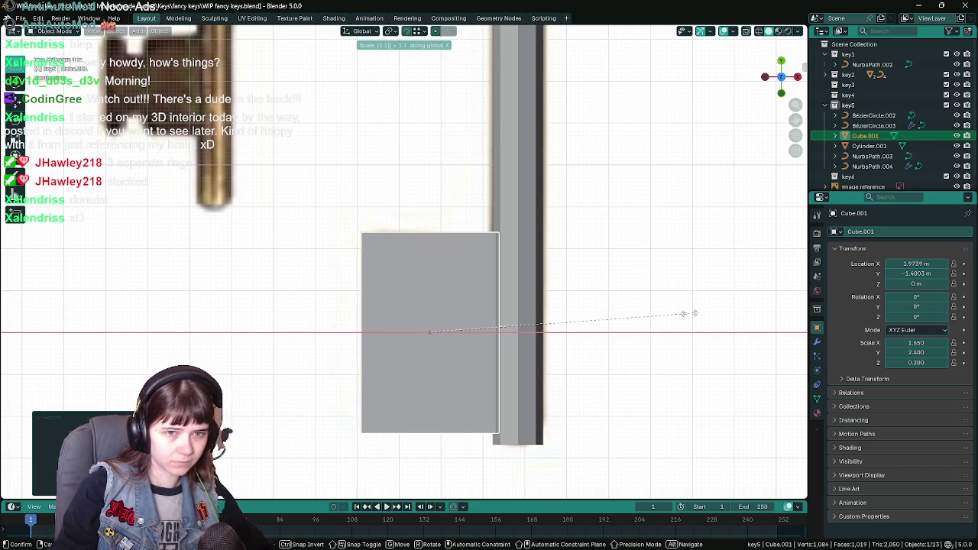
key("Escape")
Step: Set the slab's Z thickness scale to 0.3 and save the file
mouse_move(689, 357)
middle_mouse_down()
mouse_move(683, 287)
mouse_move(634, 312)
mouse_move(645, 288)
mouse_move(701, 247)
middle_mouse_up()
key("s")
key("z")
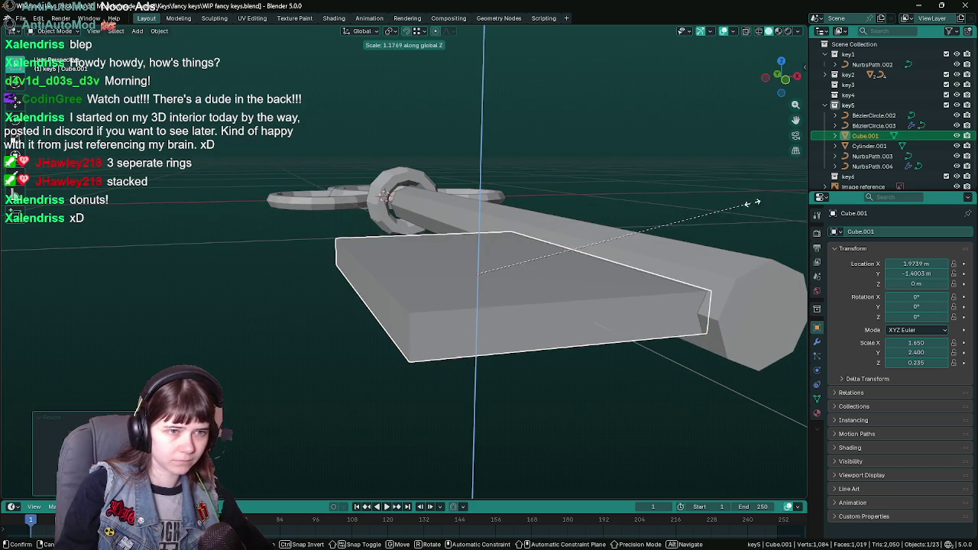
type("1.65")
key("Return")
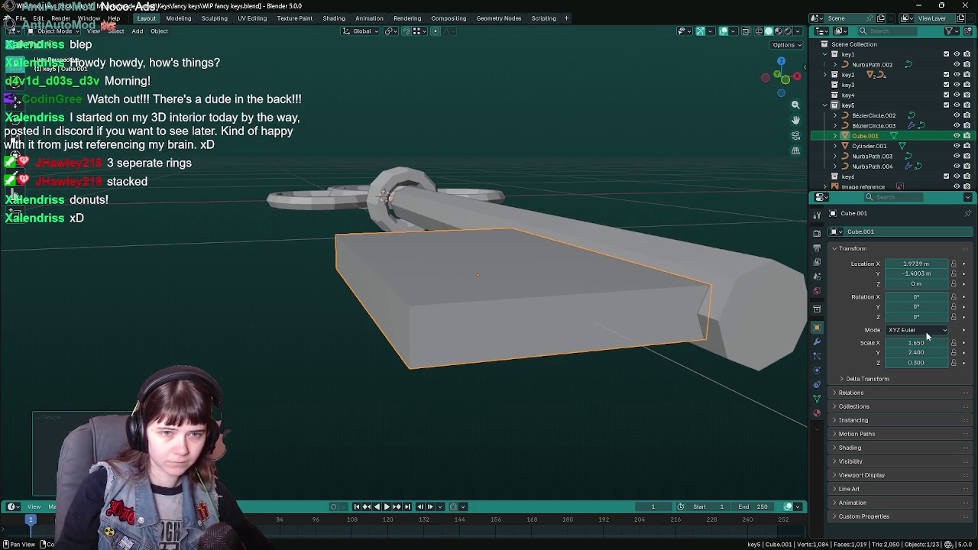
key("ctrl+s")
mouse_move(475, 347)
middle_mouse_down()
mouse_move(483, 351)
mouse_move(476, 341)
middle_mouse_up()
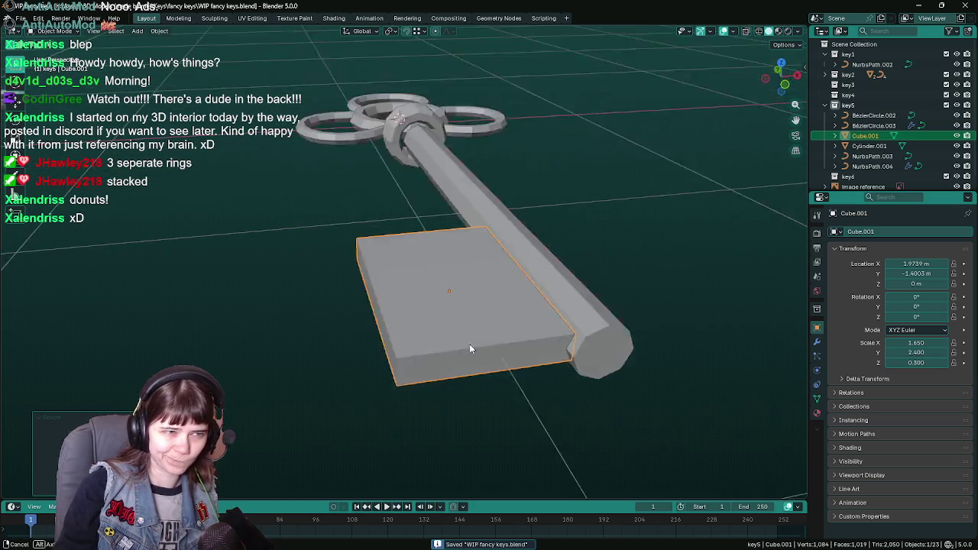
key("KP_7")
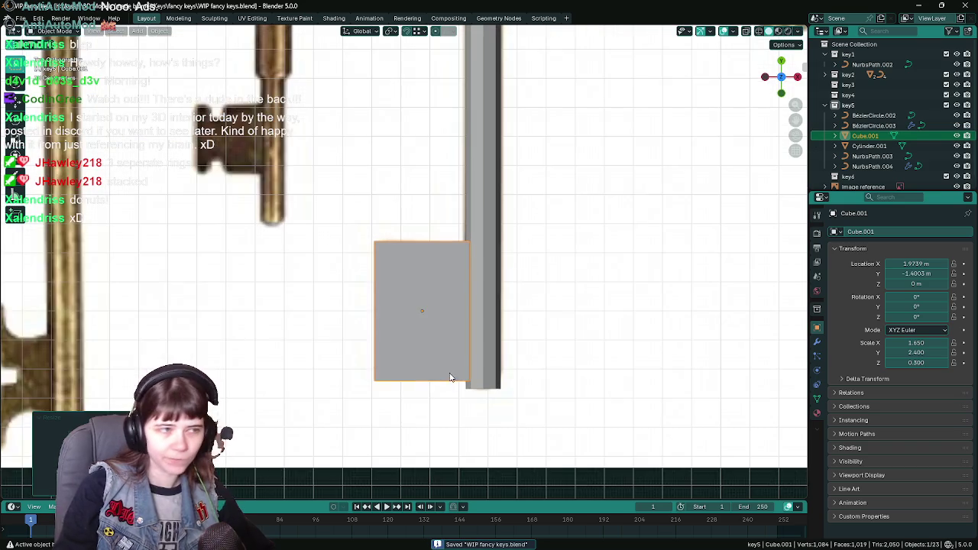
Step: In X-ray edit mode, add centred edge loops across the slab, including one through the middle
key("Tab")
key("z")
key("2")
key("ctrl+r")
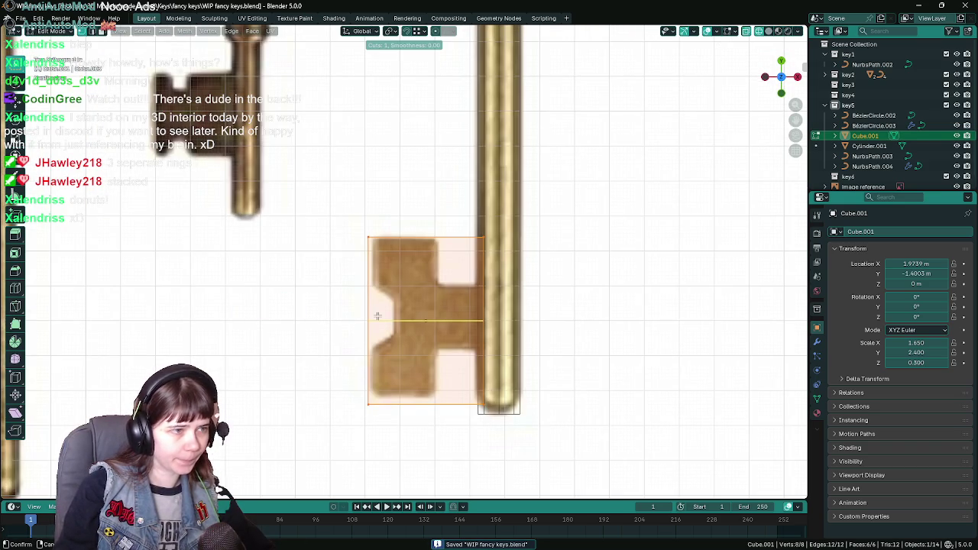
scroll(377, 315, "up", 1)
left_click(378, 316)
right_click(379, 314)
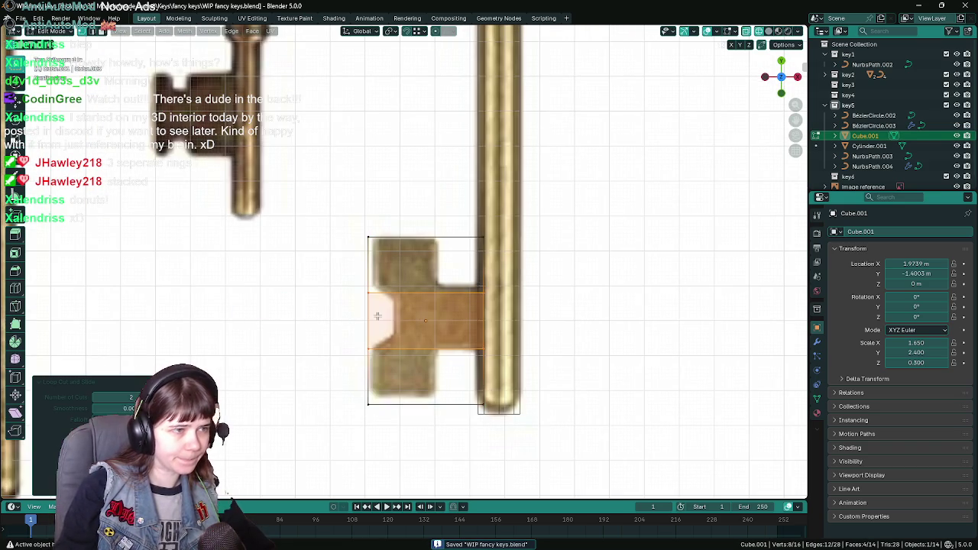
key("ctrl+r")
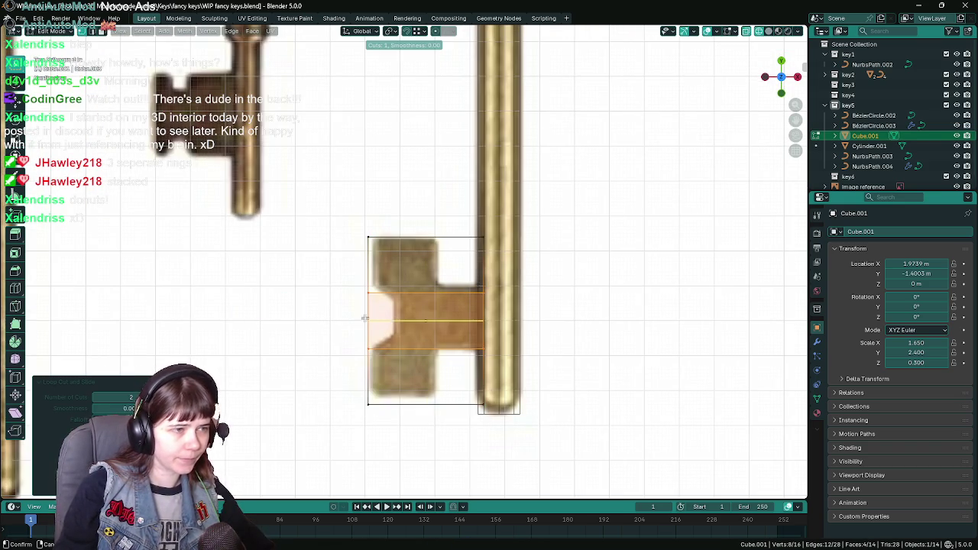
left_click(365, 319)
right_click(366, 319)
Step: Select the middle vertex on the slab's outer edge and push it inward along X
key("ctrl+Tab")
left_click(305, 327)
left_click(357, 320)
key("g")
key("x")
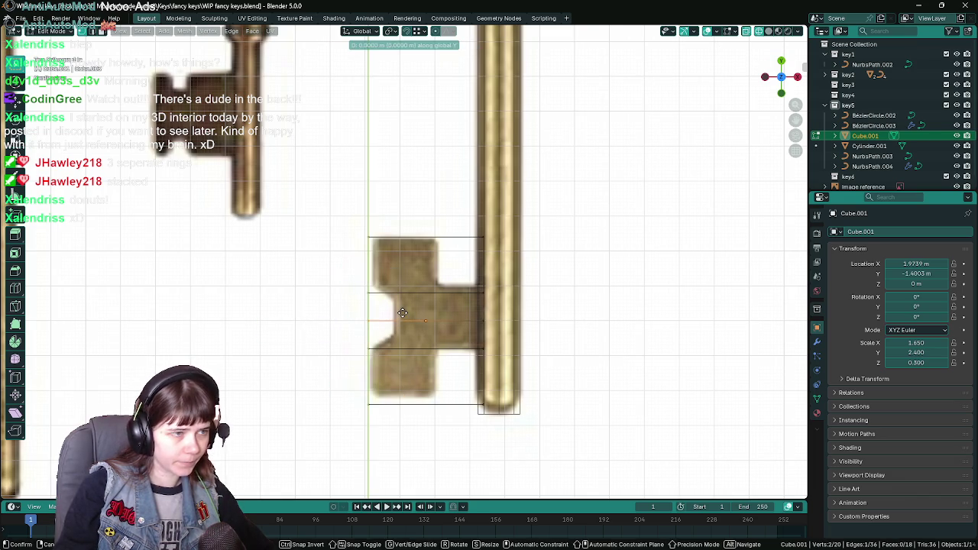
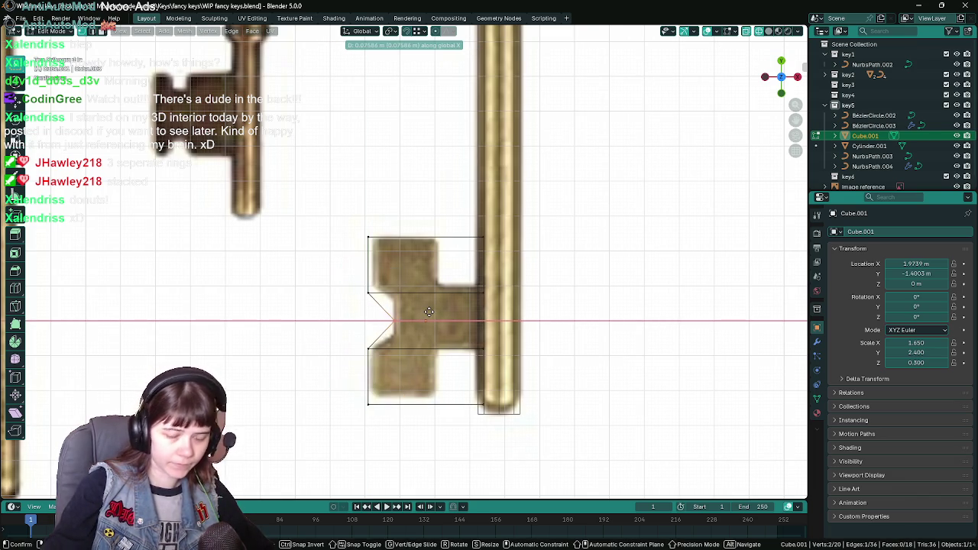
Step: Select the two left notch vertices, add a loop cut through the teeth and dissolve a vertex on it
left_click(428, 311)
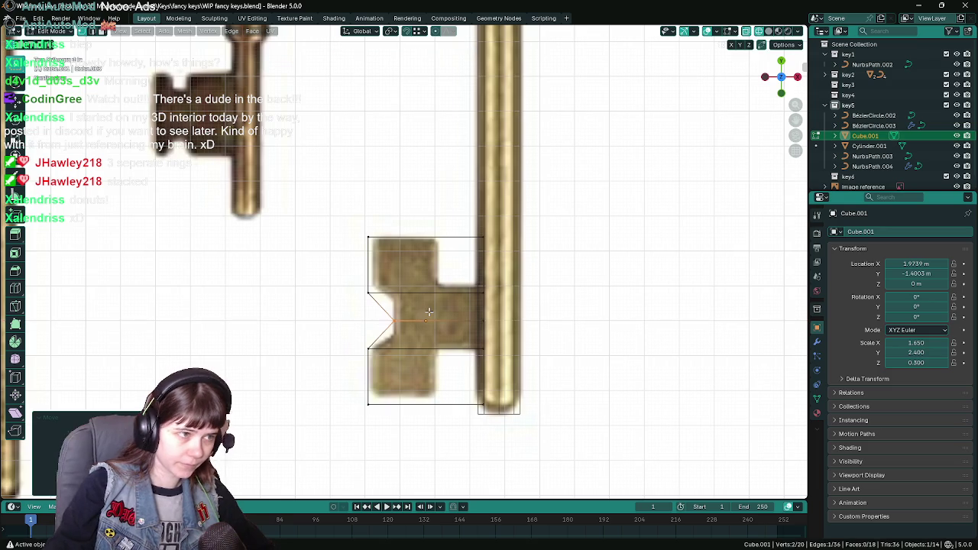
left_click_drag(342, 212, 362, 244)
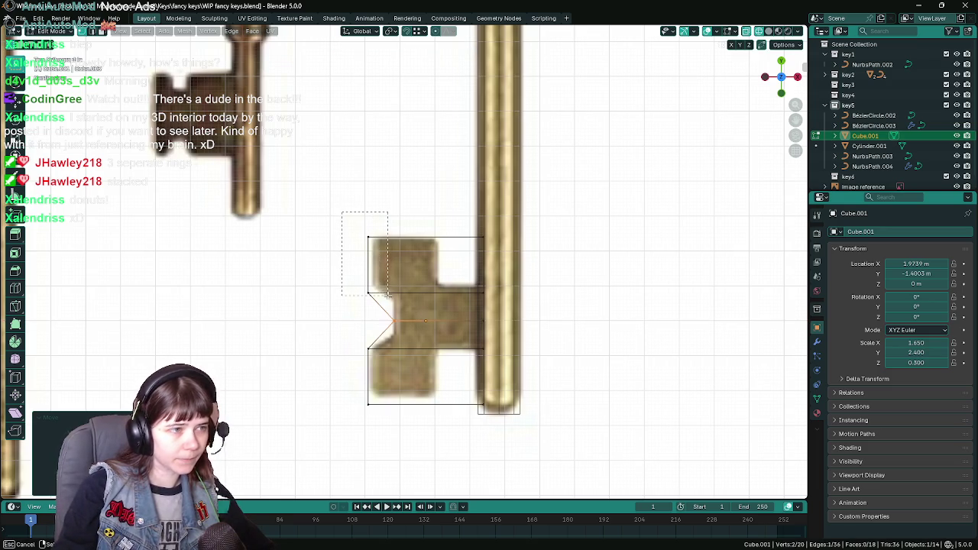
left_click_drag(388, 295, 388, 295)
key("ctrl+r")
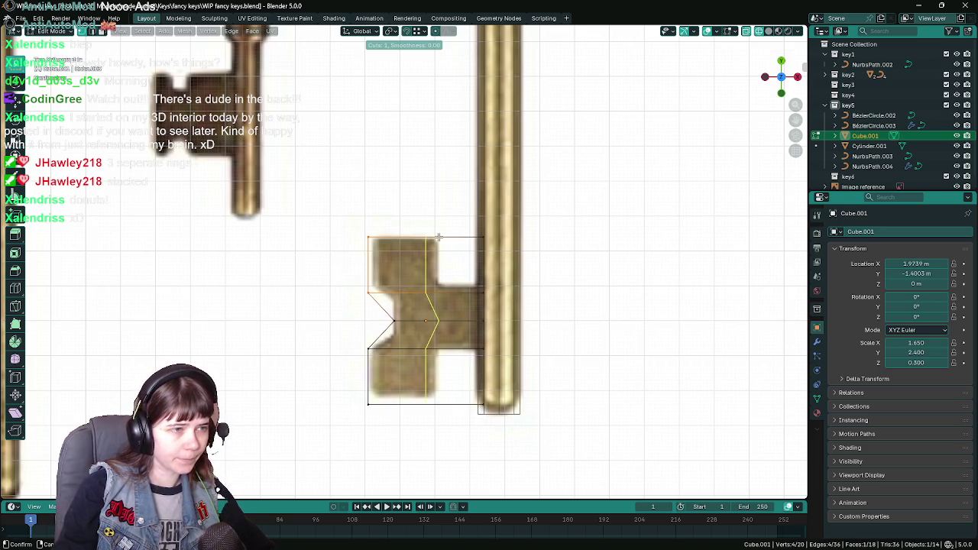
left_click(439, 238)
right_click(439, 238)
left_click(442, 320)
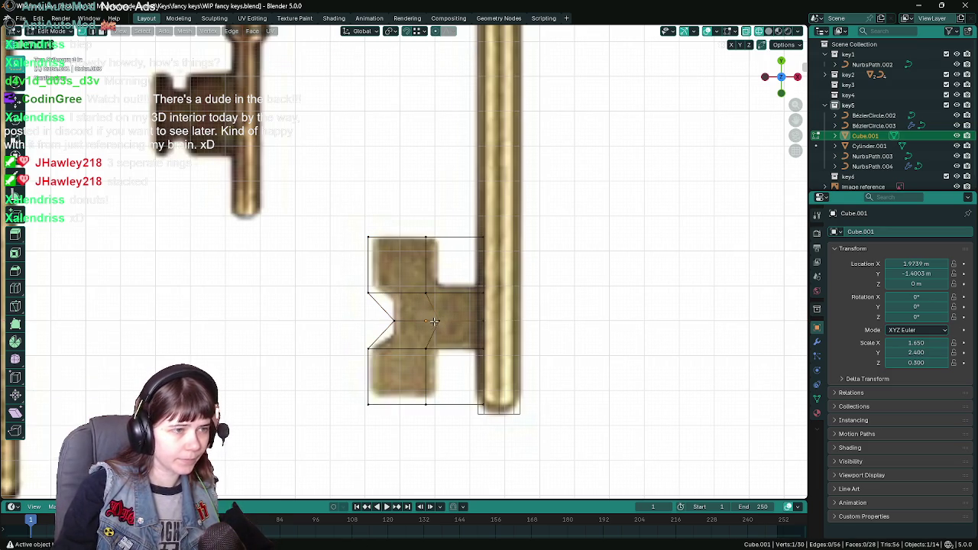
key("x")
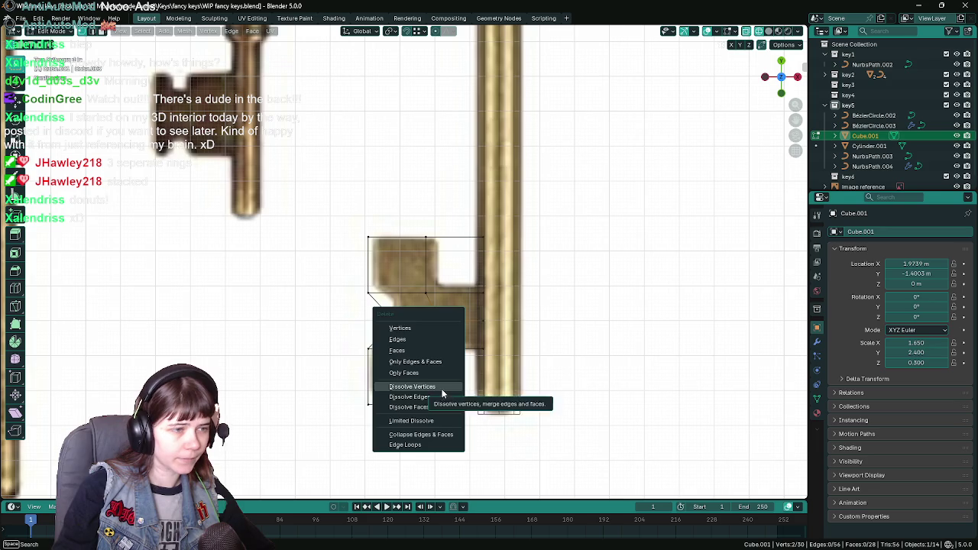
left_click(442, 387)
Step: Inspect the bit's vertices in 3D, return to the top reference view and save
mouse_move(463, 373)
middle_mouse_down()
mouse_move(448, 270)
mouse_move(436, 337)
mouse_move(461, 326)
mouse_move(435, 298)
mouse_move(421, 229)
middle_mouse_up()
left_click(433, 260)
left_click(424, 331, "shift")
left_click(419, 212)
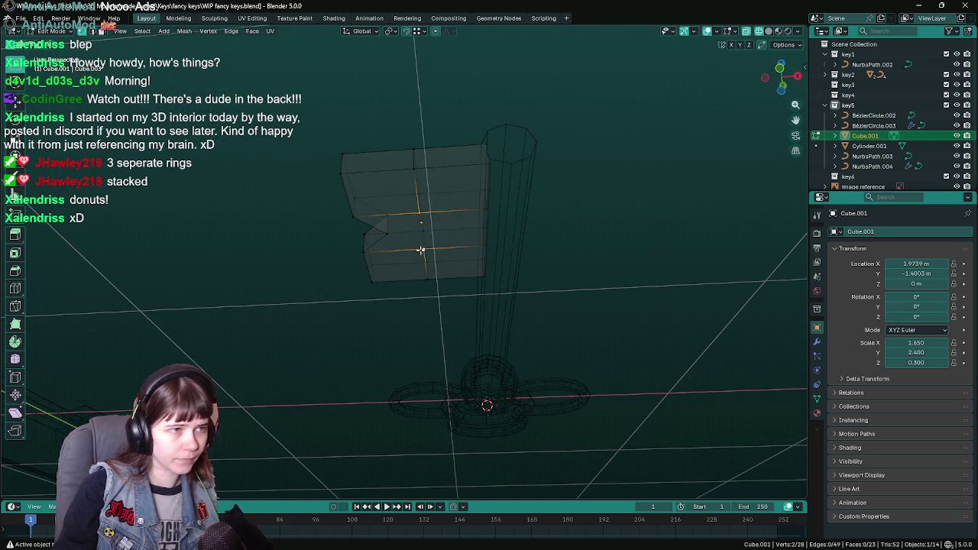
key("KP_7")
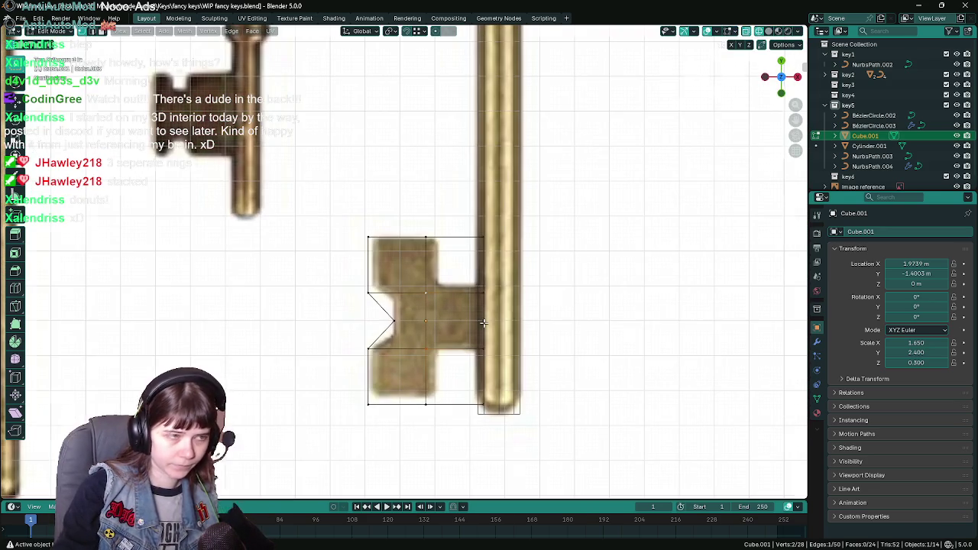
key("ctrl+s")
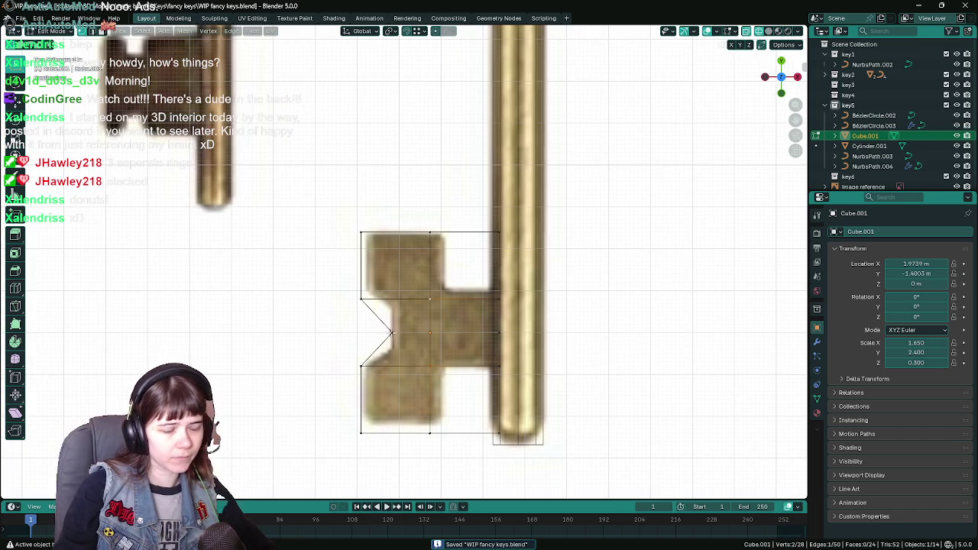
Step: Try an inward edge from the notch vertex, then undo the notch edits and save WIP fancy keys.blend
left_click(390, 332)
key("j")
key("ctrl+z")
key("ctrl+z")
key("ctrl+s")
scroll(427, 344, "down", 2)
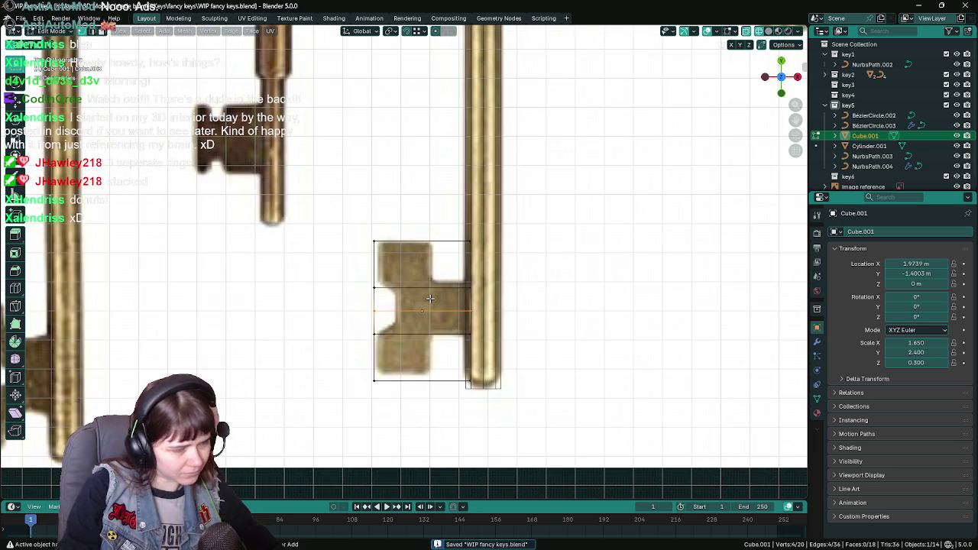
Step: Add a vertical loop cut across the tooth and dissolve the unwanted edge loop
key("ctrl+r")
left_click(425, 243)
left_click(437, 243)
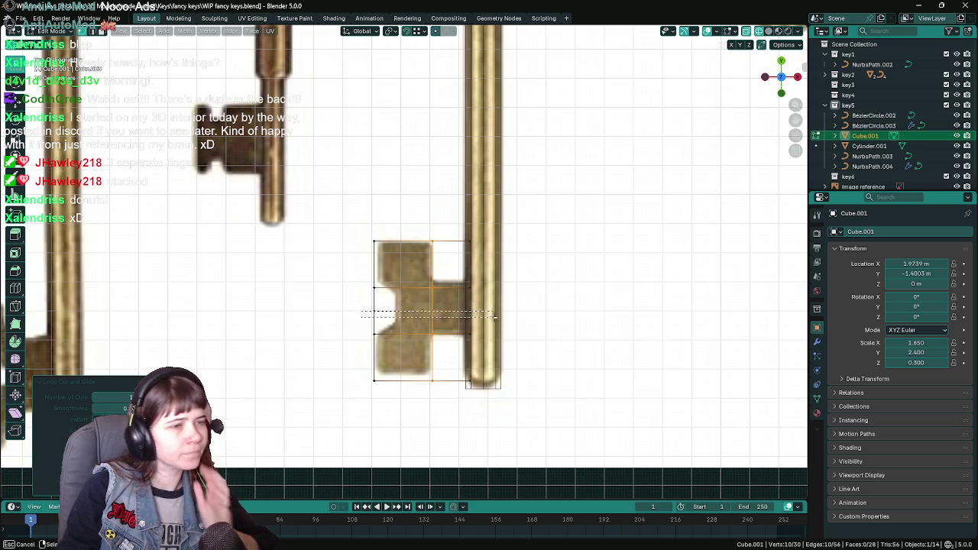
key("alt+a")
scroll(406, 321, "up", 2)
key("2")
right_click(412, 331)
left_click(402, 341)
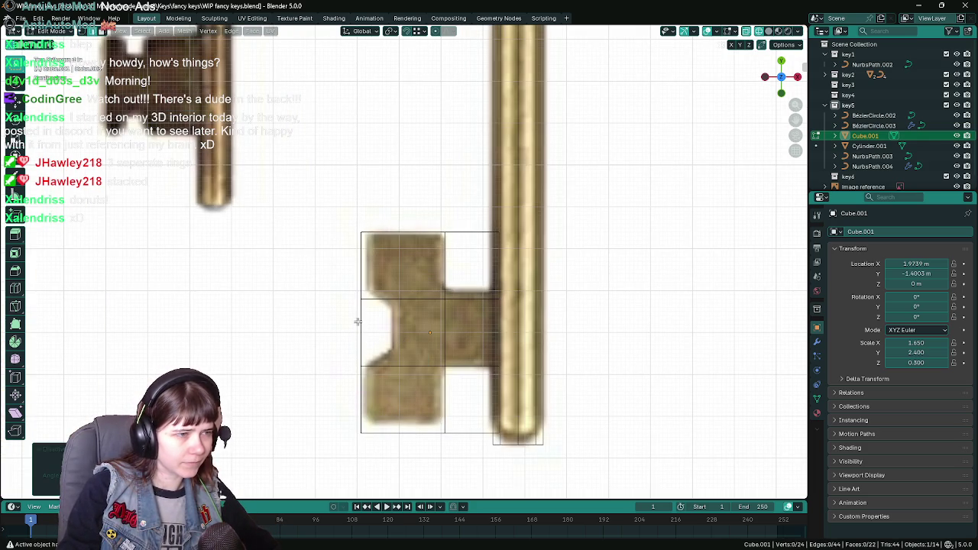
key("1")
Step: Extrude the middle face on the bit's left side inward with Extrude Manifold
middle_click_drag(358, 326, 412, 317)
key("3")
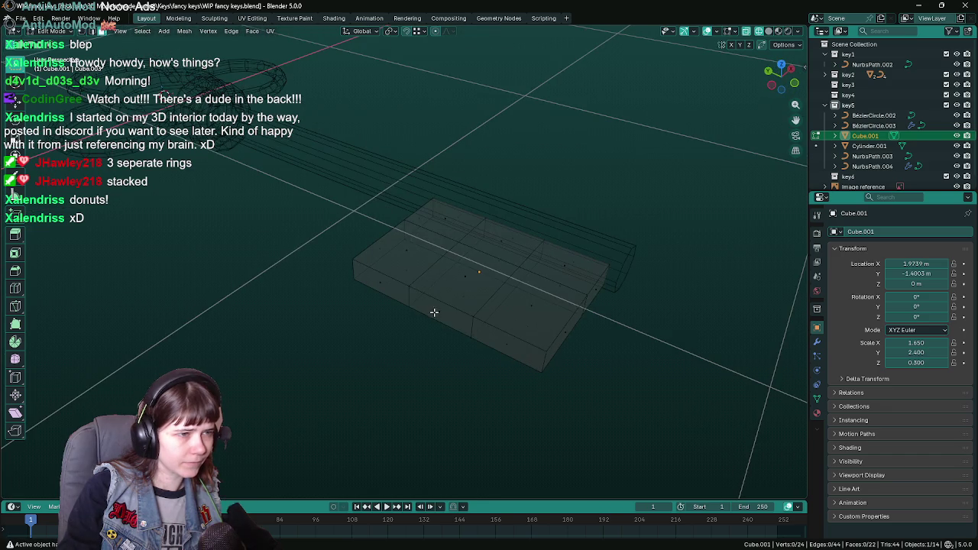
left_click(435, 313)
key("KP_7")
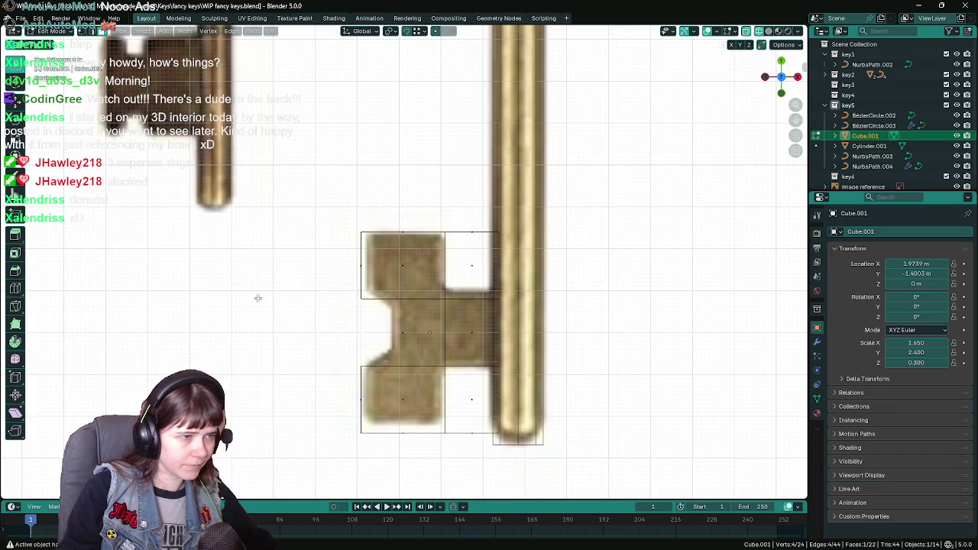
key("F3")
type("extr")
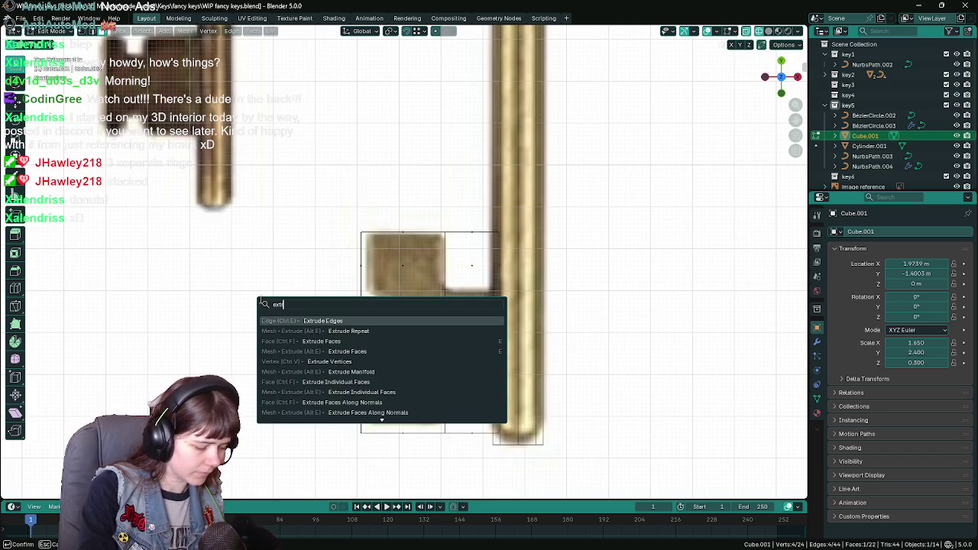
type("ude m")
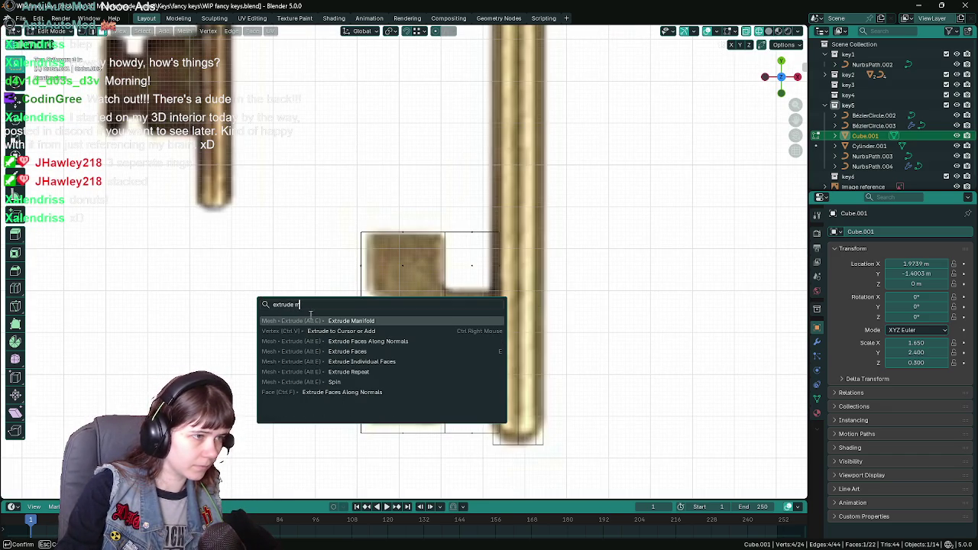
key("Return")
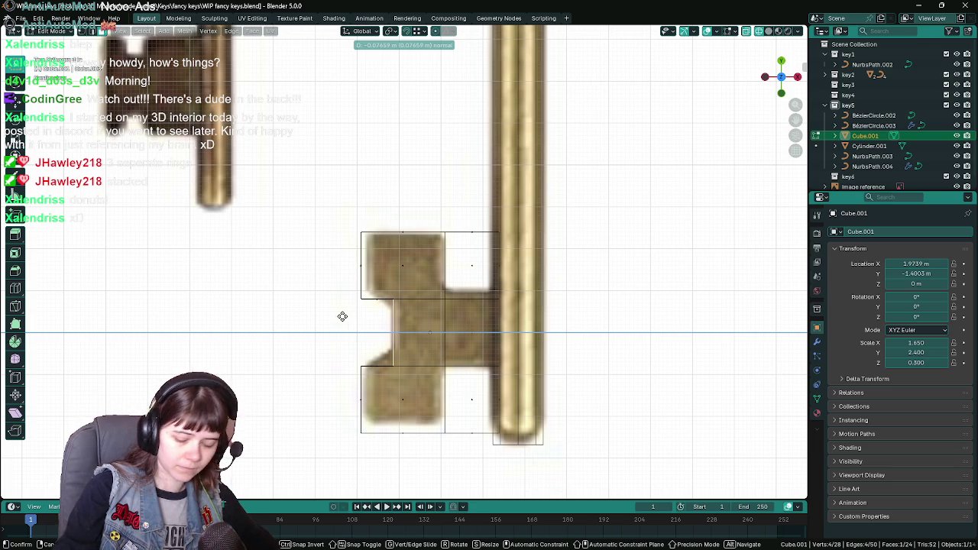
left_click(342, 317)
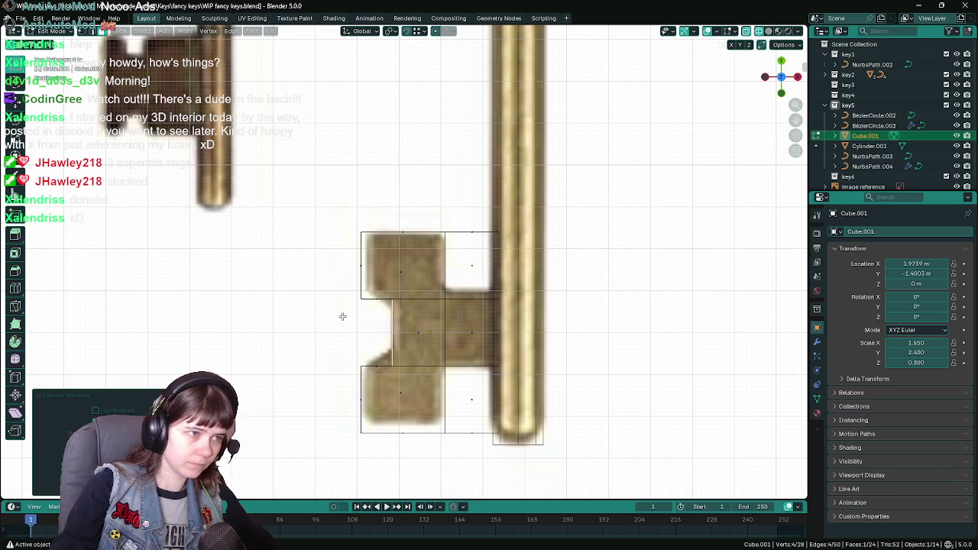
Step: Scale the notch face by -0.075, then scale it flat excluding Z to form the slanted notch
key("s")
scroll(321, 330, "down", 1)
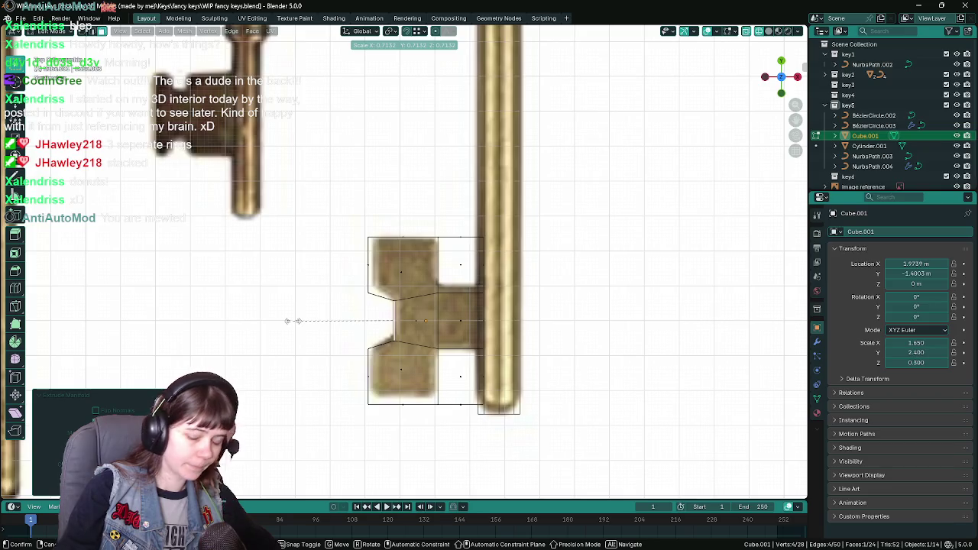
type("-0.075")
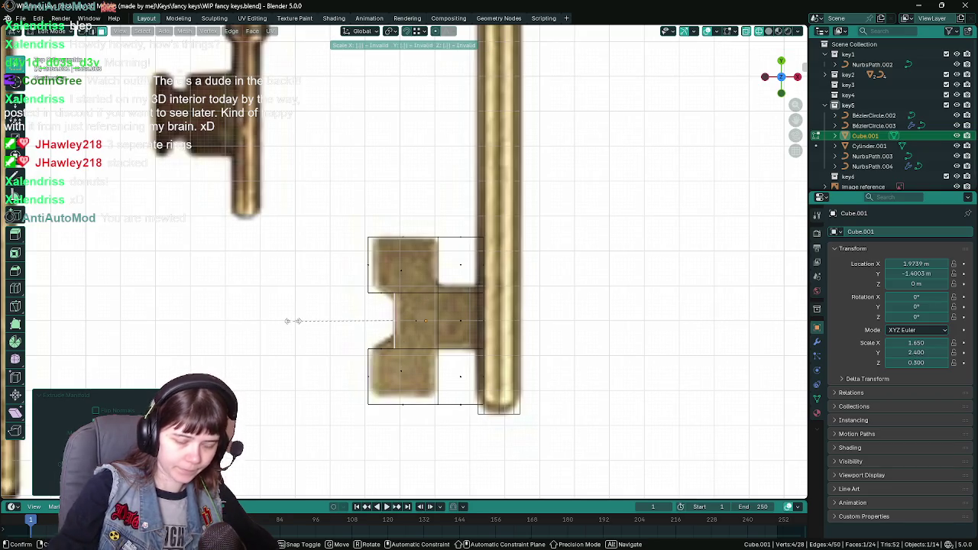
key("Return")
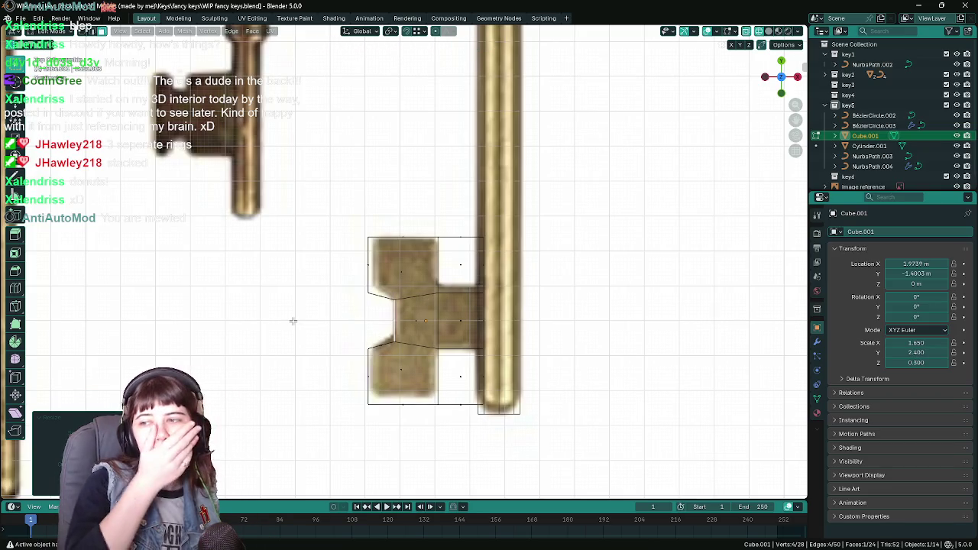
mouse_move(295, 321)
middle_mouse_down()
mouse_move(401, 268)
mouse_move(502, 156)
middle_mouse_up()
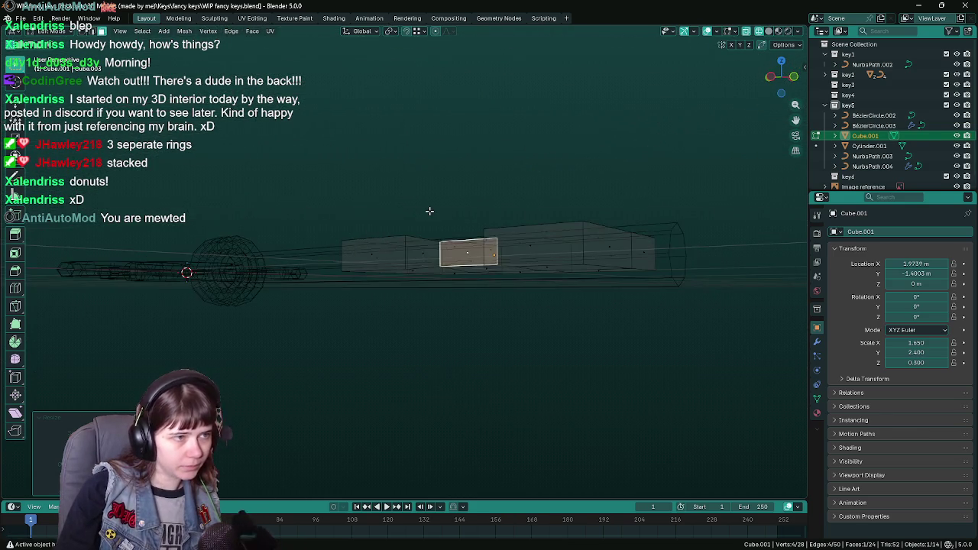
key("KP_7")
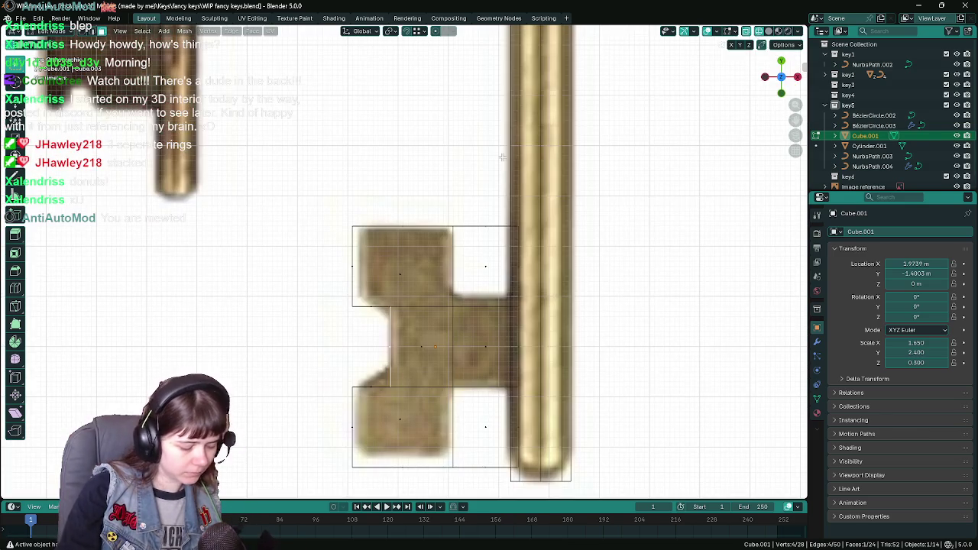
key("s")
key("shift+z")
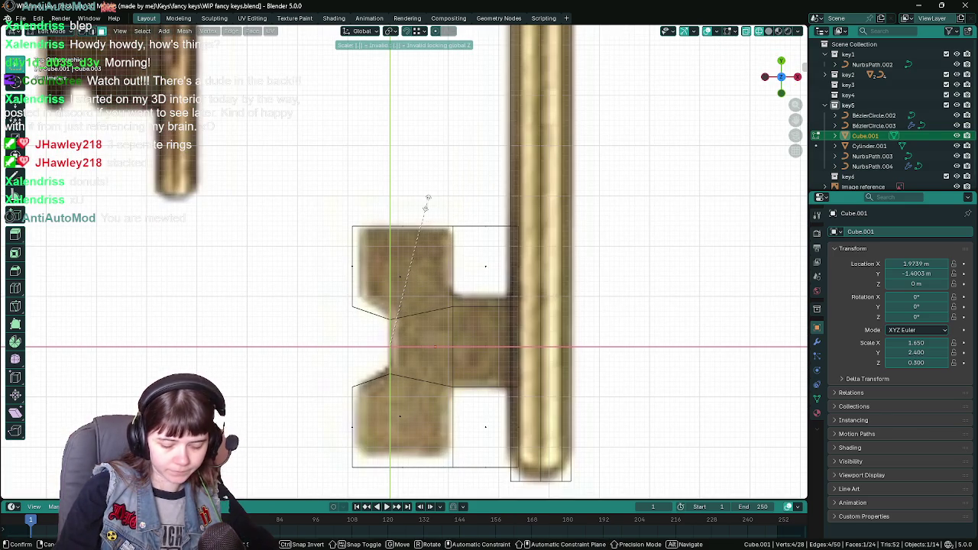
left_click(428, 203)
Step: Leave Edit Mode and start moving the whole key bit along Y
scroll(427, 203, "down", 2)
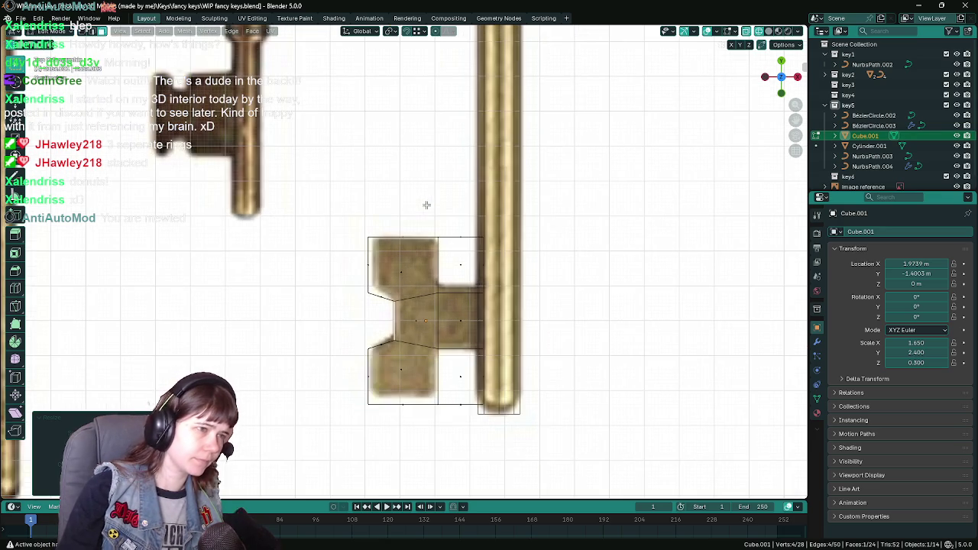
key("Tab")
key("g")
key("y")
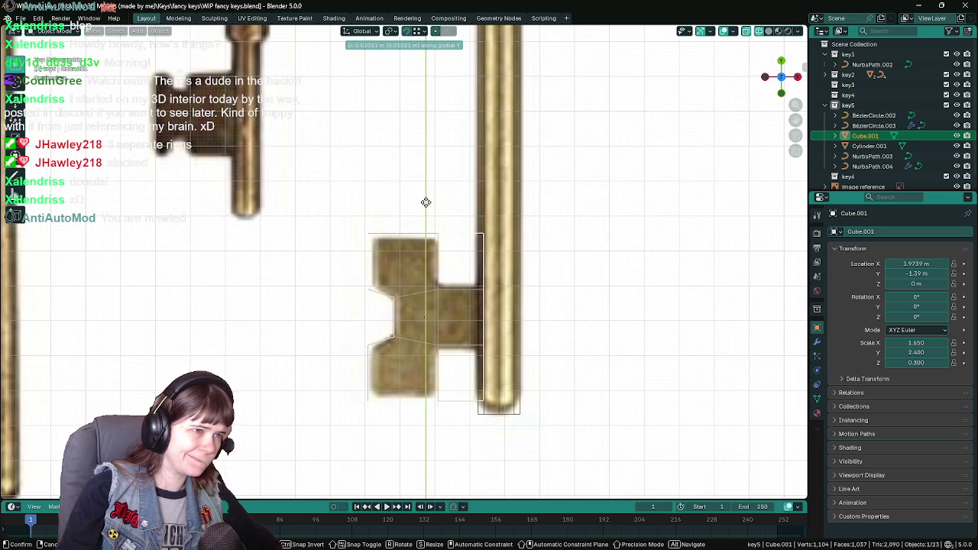
Step: Confirm the bit's new Y position and save the file
left_click(427, 203)
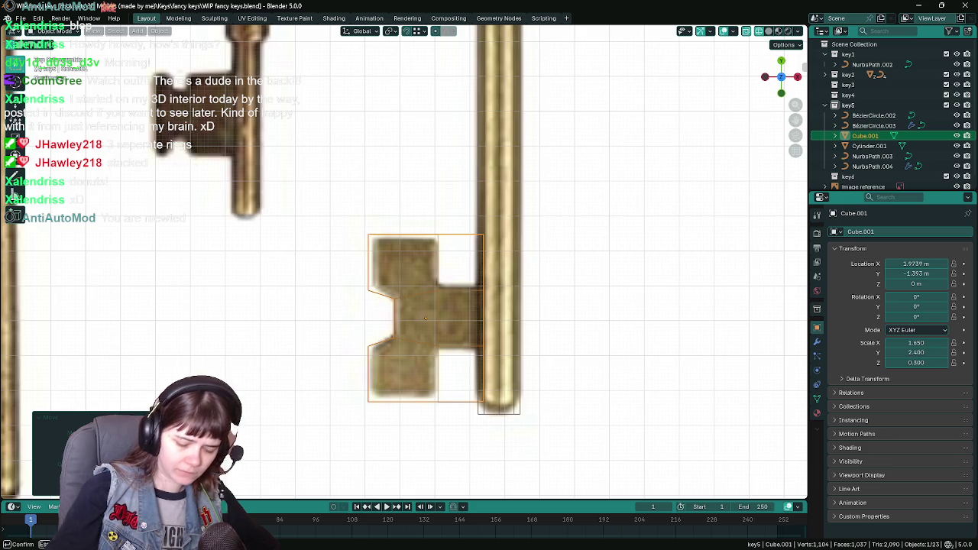
scroll(377, 260, "up", 1)
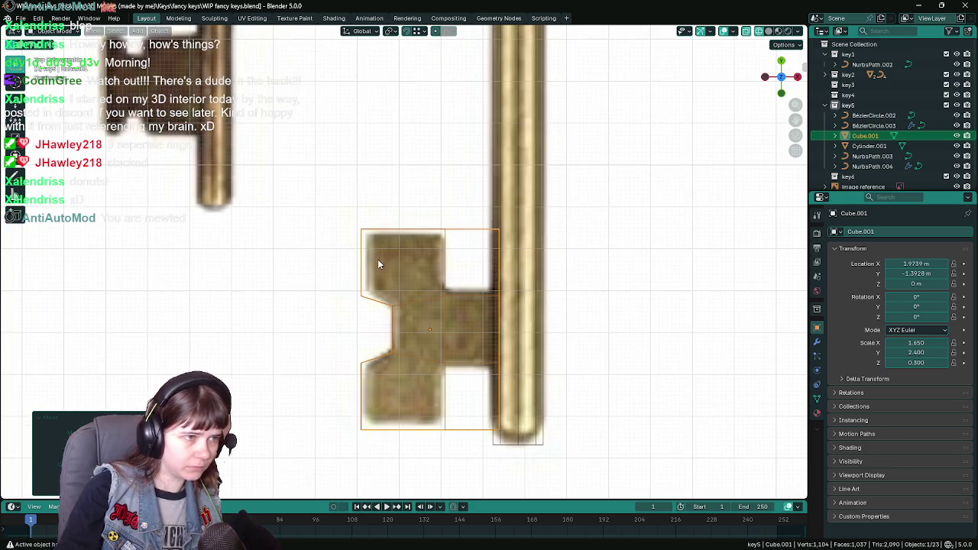
scroll(378, 259, "up", 1)
key("ctrl+s")
Step: In Edit Mode, select the notch edges and move them along X to match the reference
key("Tab")
scroll(342, 256, "down", 2)
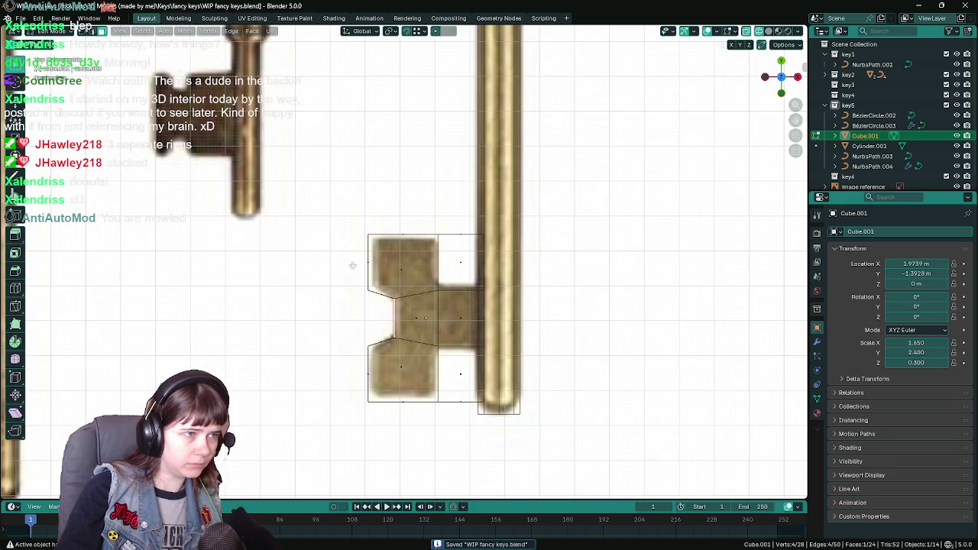
key("ctrl+Tab")
mouse_move(358, 215)
left_mouse_down()
mouse_move(374, 309)
mouse_move(372, 416)
left_mouse_up()
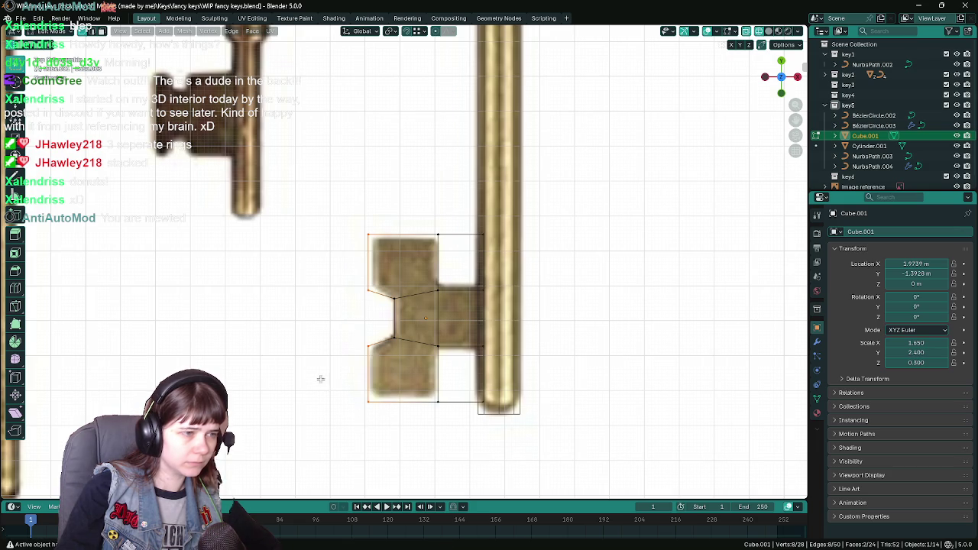
key("g")
key("y")
key("x")
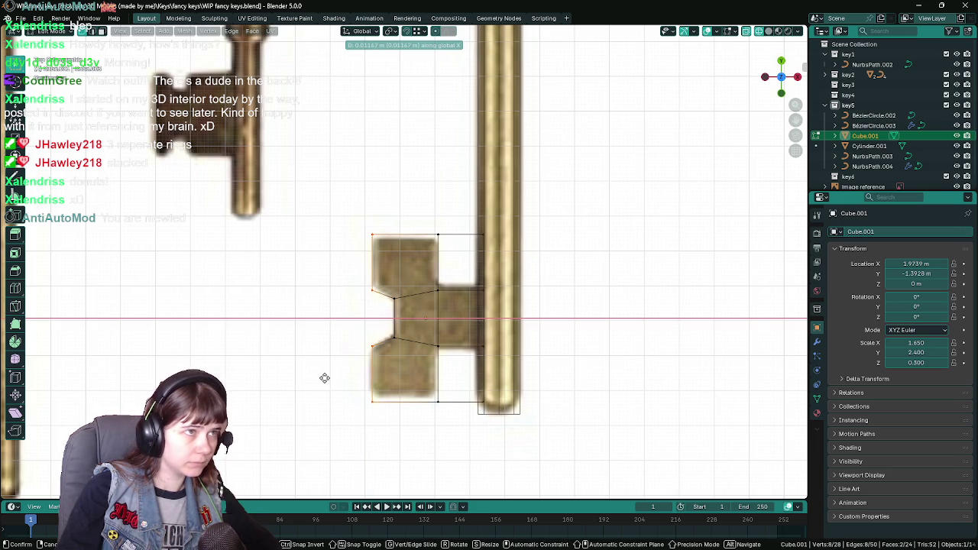
left_click(325, 378)
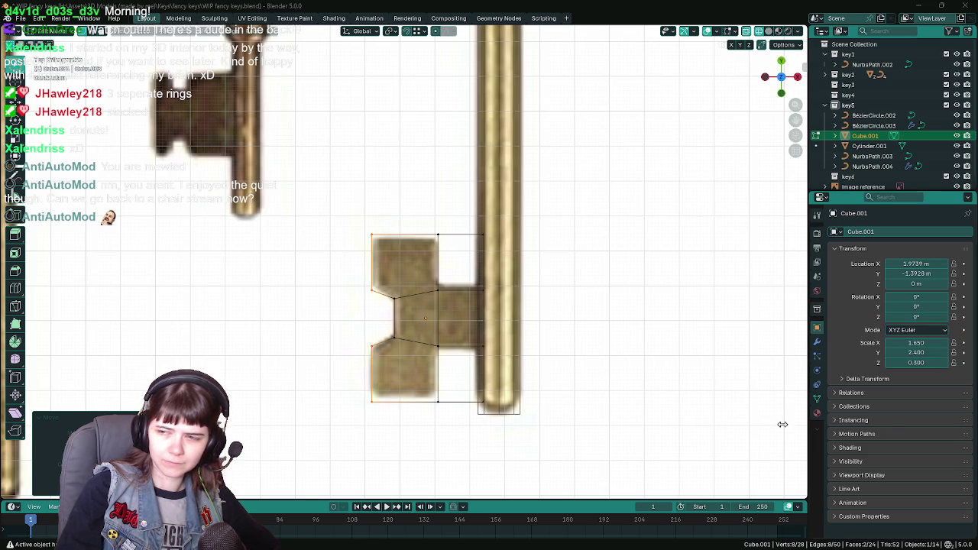
Step: Move the bit's bottom and top edges along Y onto the reference outline and save
scroll(449, 375, "up", 1)
left_click_drag(310, 408, 576, 437)
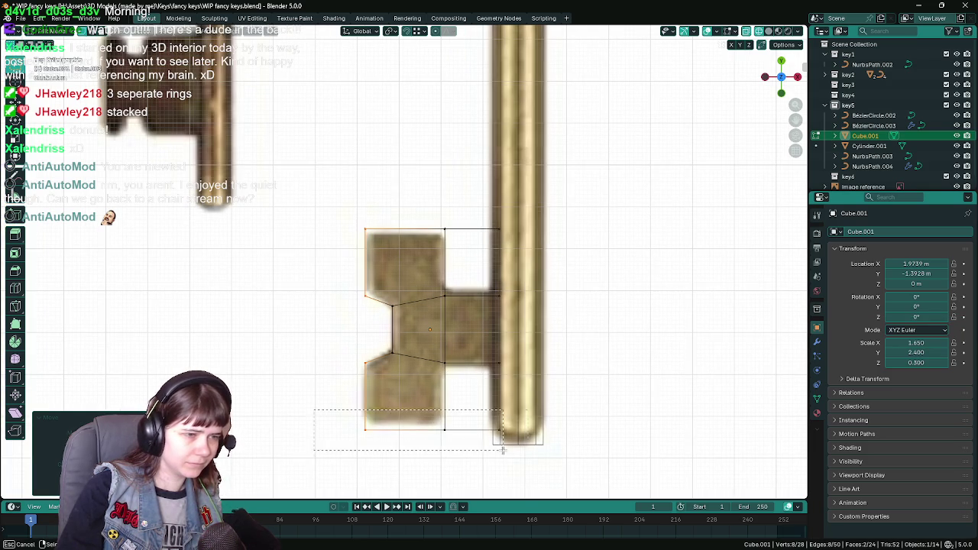
key("g")
key("y")
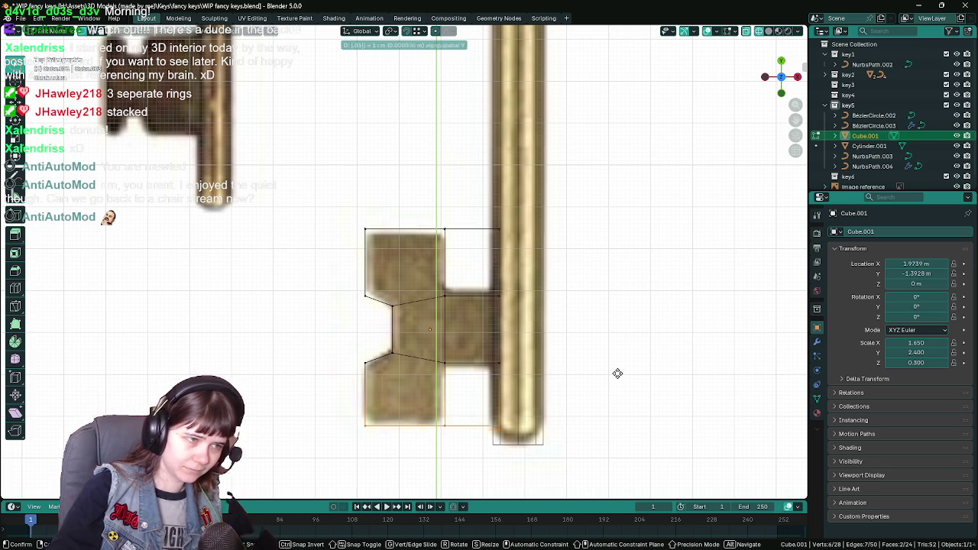
left_click(618, 374)
left_click_drag(318, 220, 546, 265)
key("g")
key("y")
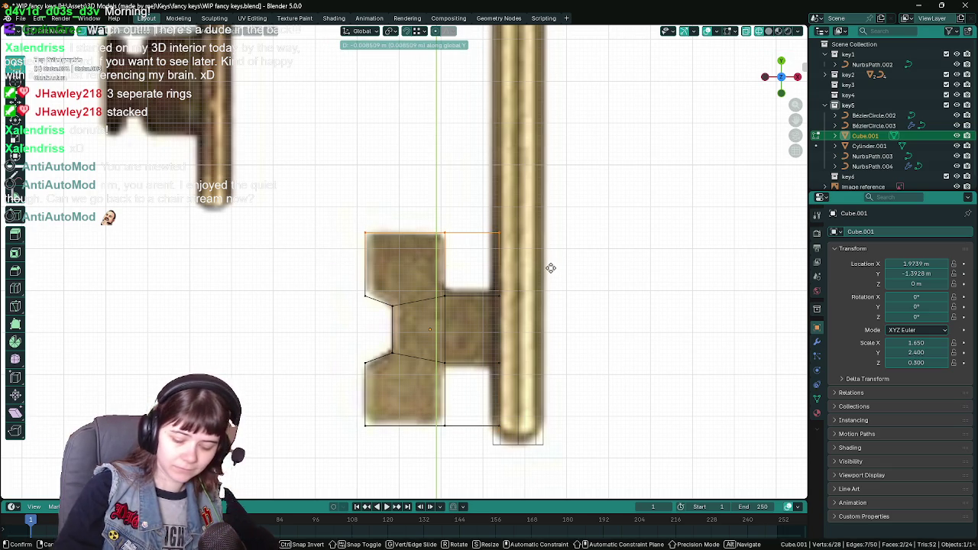
left_click(550, 268)
key("ctrl+s")
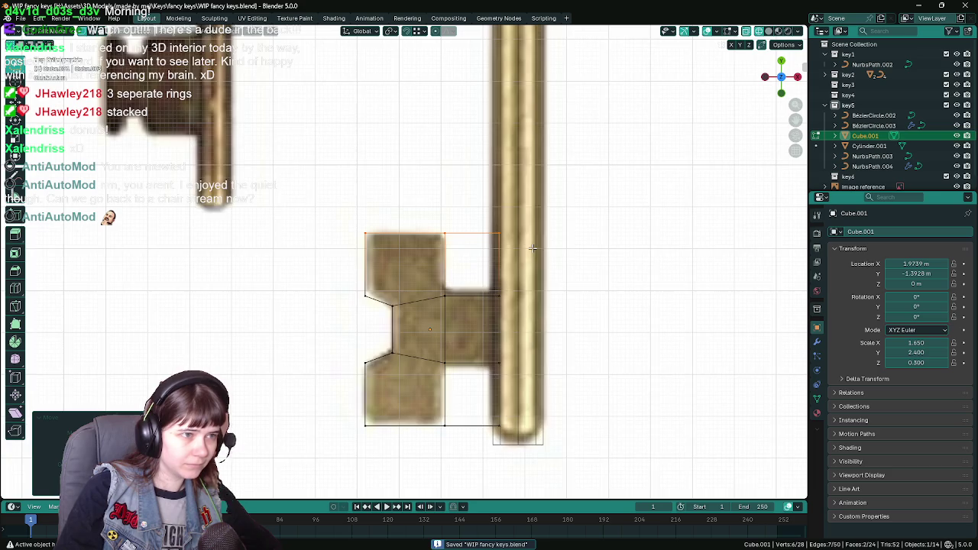
Step: Delete the stray corner vertex, merge the remaining corner into its neighbour, and save
left_click(477, 233)
key("x")
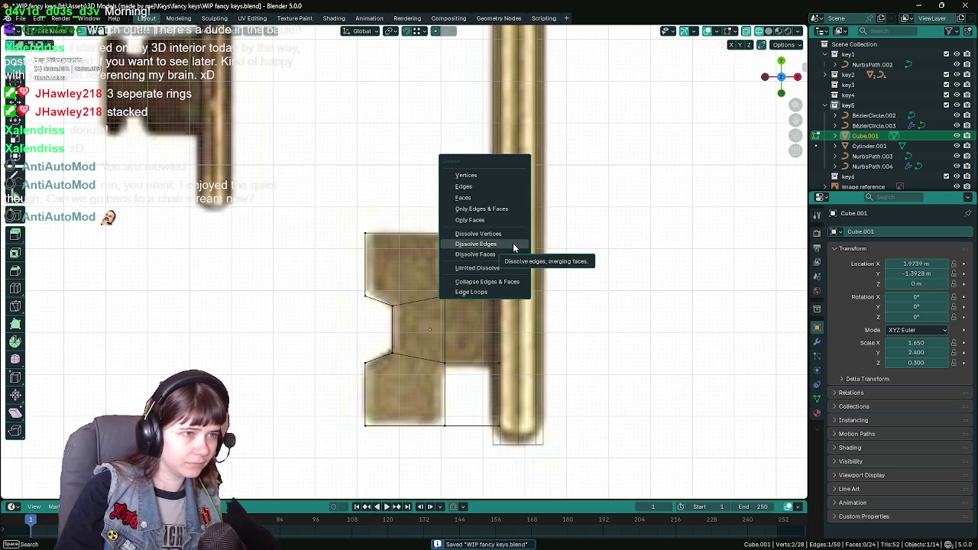
mouse_move(655, 319)
middle_mouse_down()
mouse_move(505, 283)
mouse_move(441, 301)
mouse_move(364, 286)
middle_mouse_up()
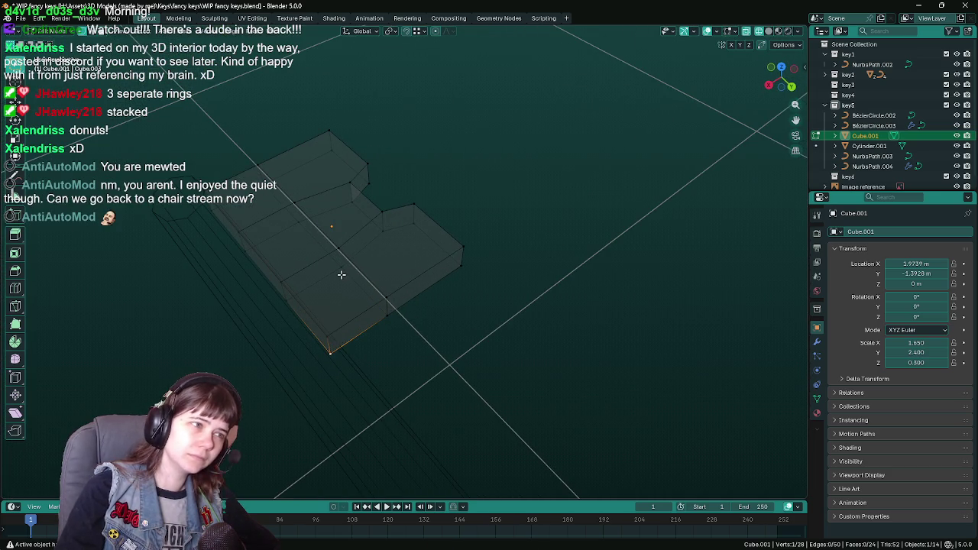
key("x")
left_click(333, 321)
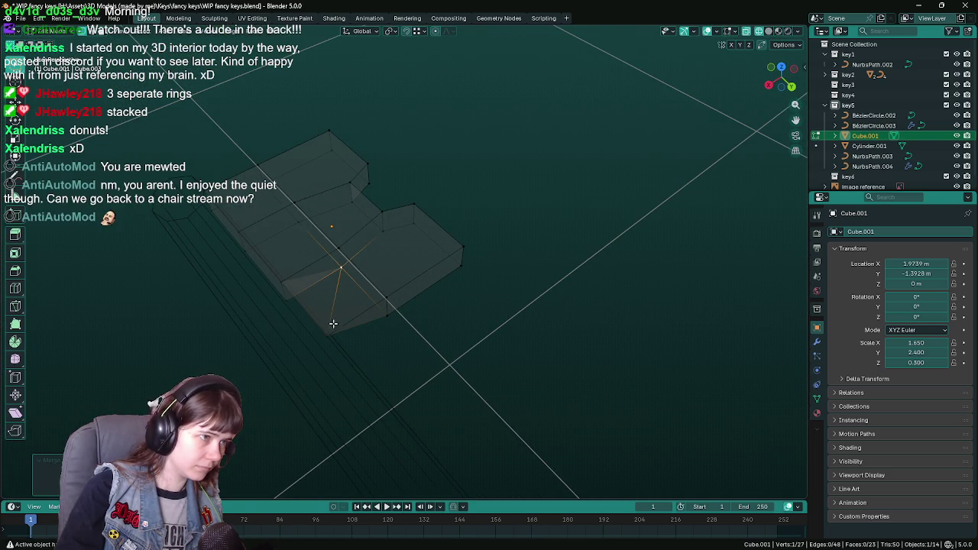
mouse_move(290, 325)
middle_mouse_down()
mouse_move(472, 343)
mouse_move(454, 344)
mouse_move(367, 279)
mouse_move(428, 305)
mouse_move(448, 328)
middle_mouse_up()
key("g")
left_click(418, 337)
key("ctrl+s")
key("KP_7")
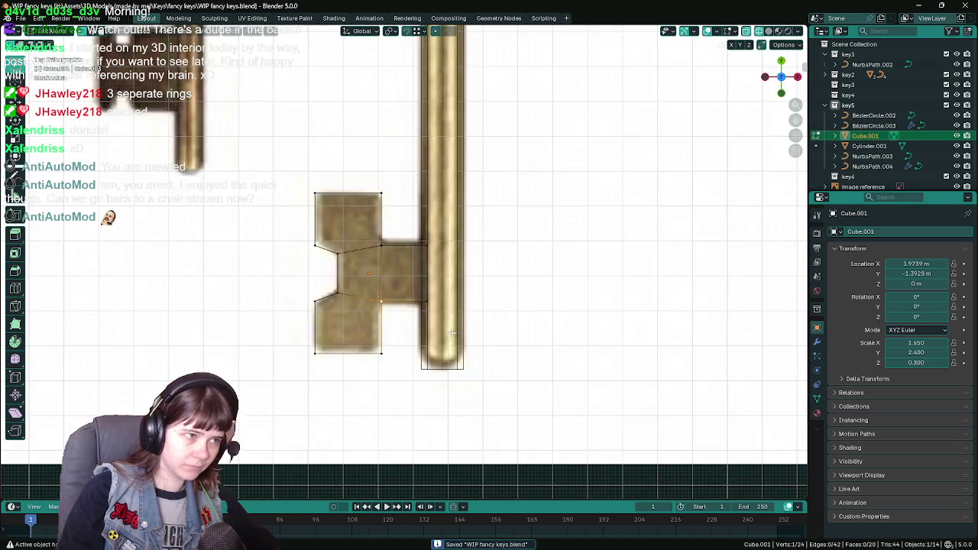
Step: Exit Edit Mode, deselect the bit and switch the viewport to Solid shading
scroll(451, 334, "down", 5)
scroll(386, 301, "up", 5)
key("Tab")
middle_click_drag(386, 301, 504, 279)
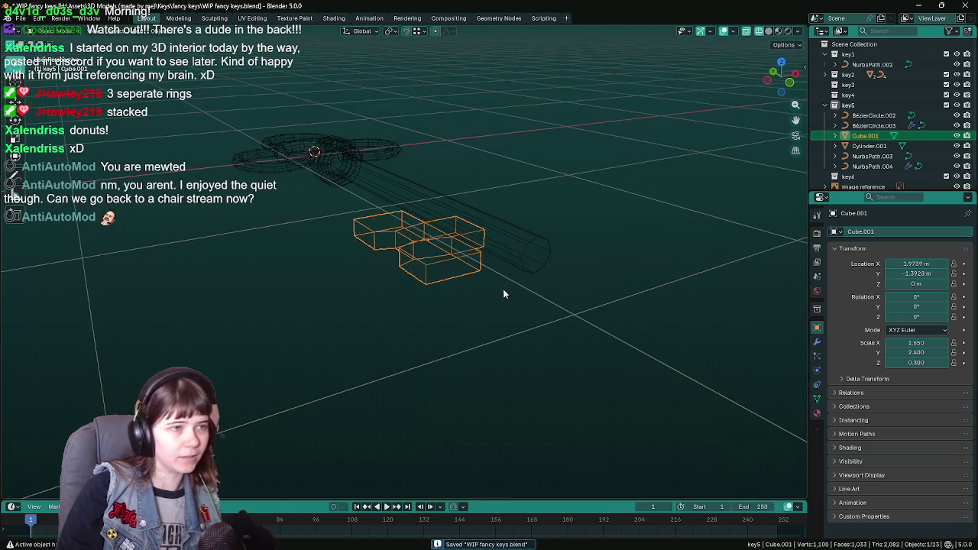
key("alt+a")
key("z")
left_click(618, 316)
Step: Orbit around the finished clover key to check the bit, then save and return to top view
mouse_move(564, 346)
middle_mouse_down()
mouse_move(555, 313)
mouse_move(567, 300)
mouse_move(530, 306)
middle_mouse_up()
scroll(531, 306, "up", 3)
key("ctrl+z")
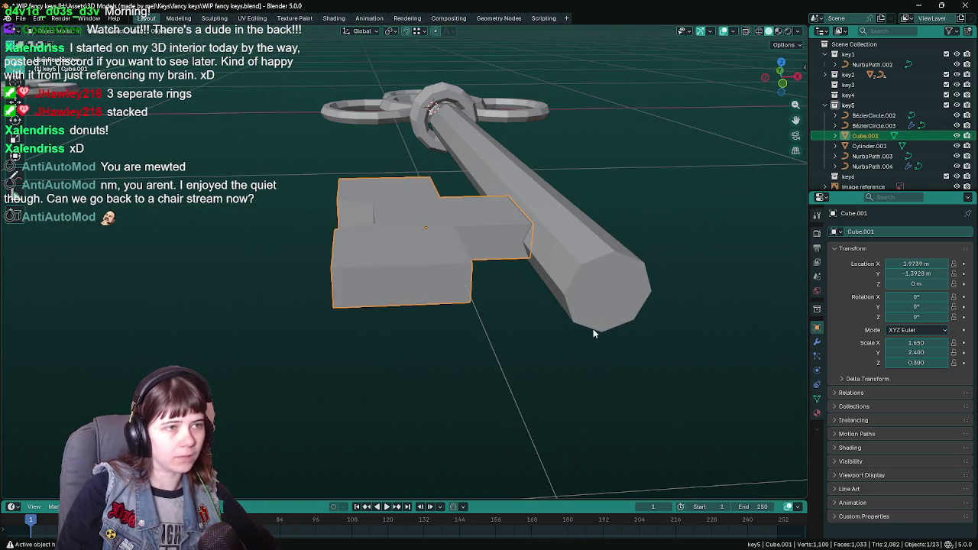
middle_click_drag(597, 333, 535, 330)
scroll(505, 331, "up", 3)
scroll(617, 304, "down", 4)
middle_click_drag(617, 304, 578, 328)
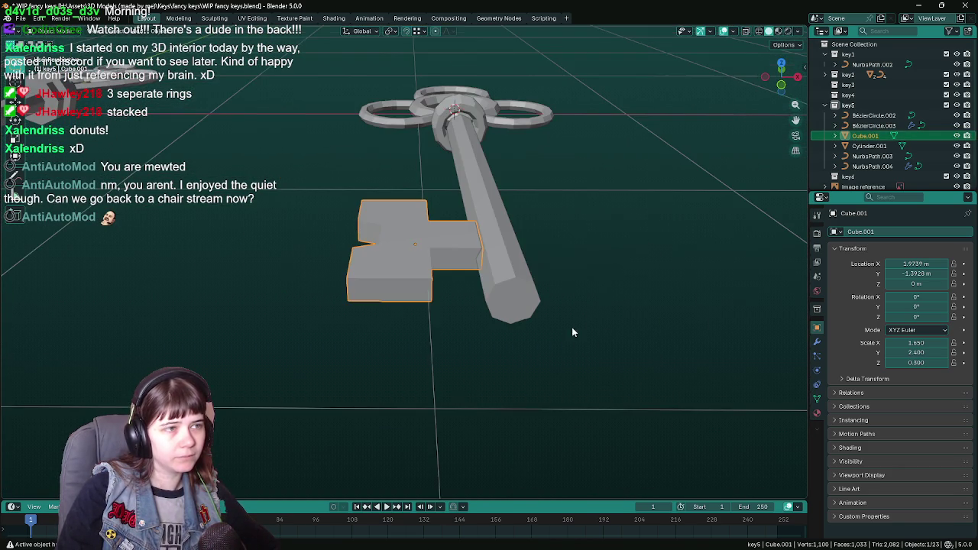
middle_click_drag(452, 345, 458, 388)
scroll(552, 311, "down", 3)
key("Tab")
middle_click_drag(553, 310, 519, 275)
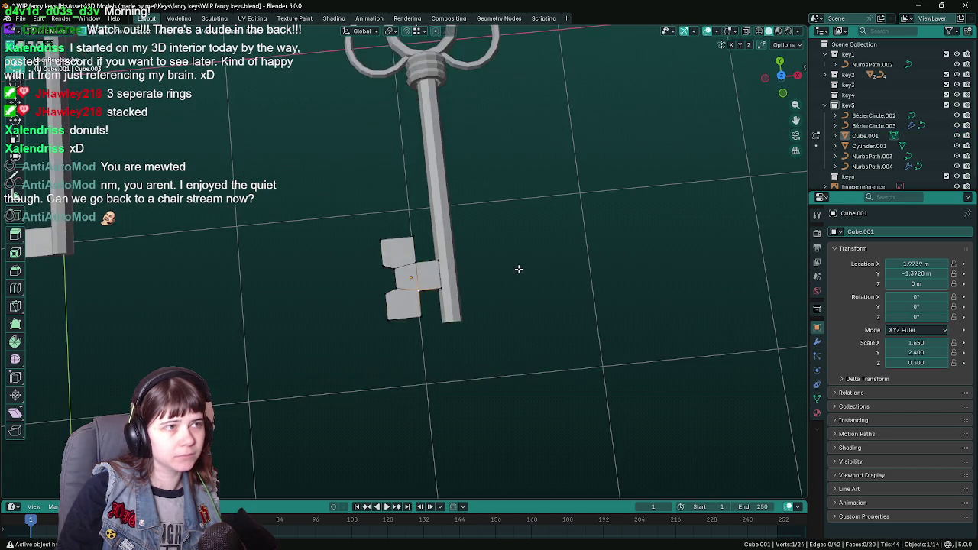
scroll(521, 369, "up", 3)
key("Tab")
middle_click_drag(522, 368, 493, 338)
key("ctrl+s")
key("KP_7")
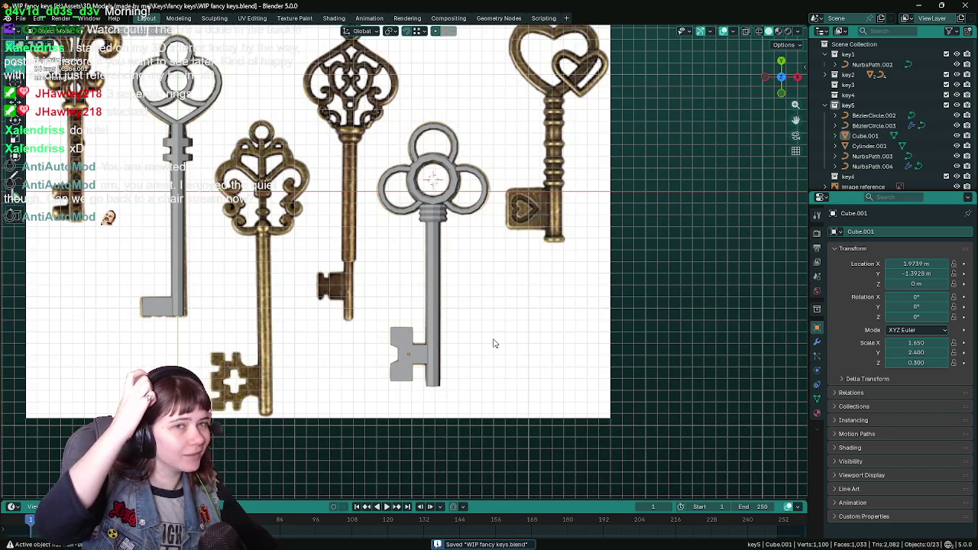
Step: Collapse the key5 collection in the Outliner and save
scroll(485, 343, "down", 1)
middle_click_drag(362, 270, 385, 320, "shift")
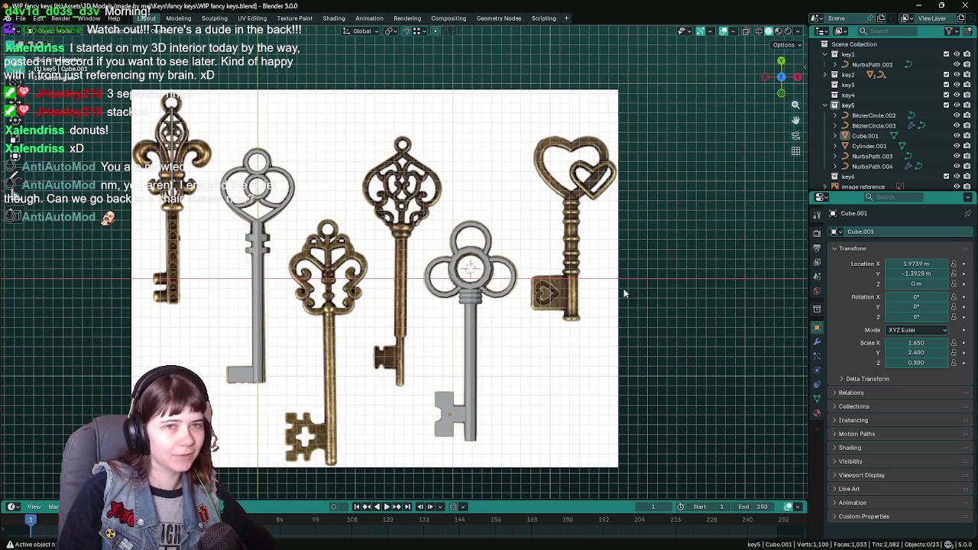
left_click(835, 105)
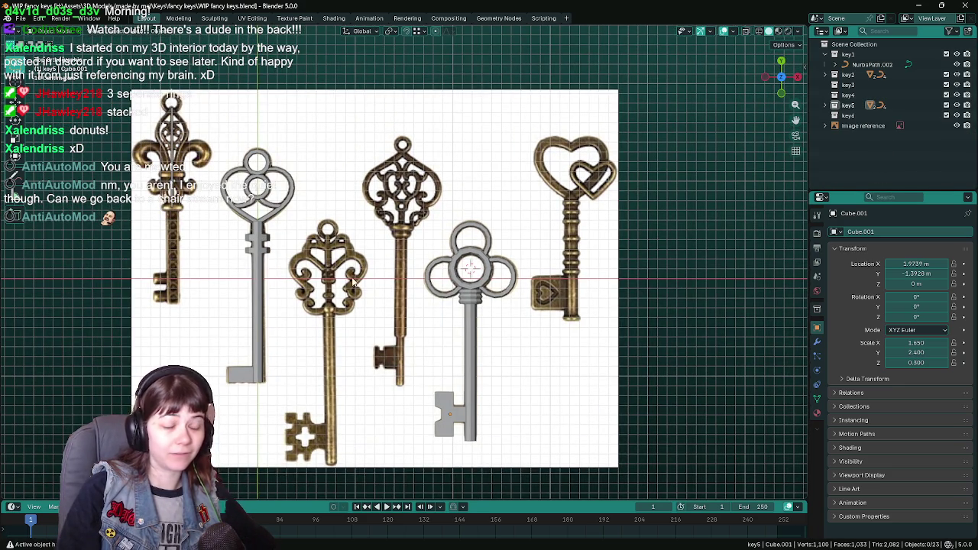
middle_click_drag(353, 281, 432, 267, "shift")
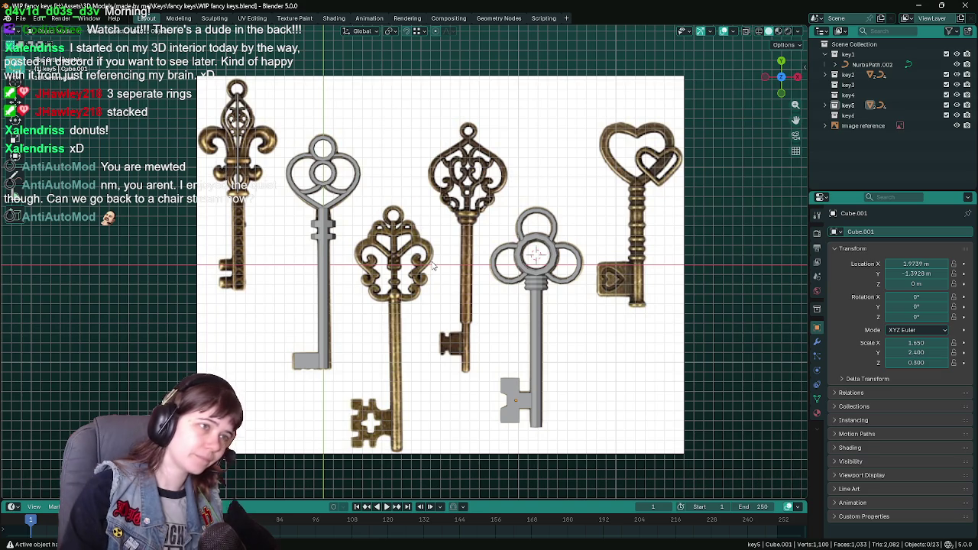
scroll(432, 267, "up", 1)
key("ctrl+s")
Step: Frame the grey heart key reference in the front view and save
middle_click_drag(560, 276, 430, 310, "shift")
scroll(430, 310, "down", 1)
scroll(424, 367, "up", 2)
middle_click_drag(424, 367, 420, 415, "shift")
scroll(543, 170, "down", 2)
mouse_move(436, 371)
middle_mouse_down()
mouse_move(596, 191)
mouse_move(561, 235)
middle_mouse_up()
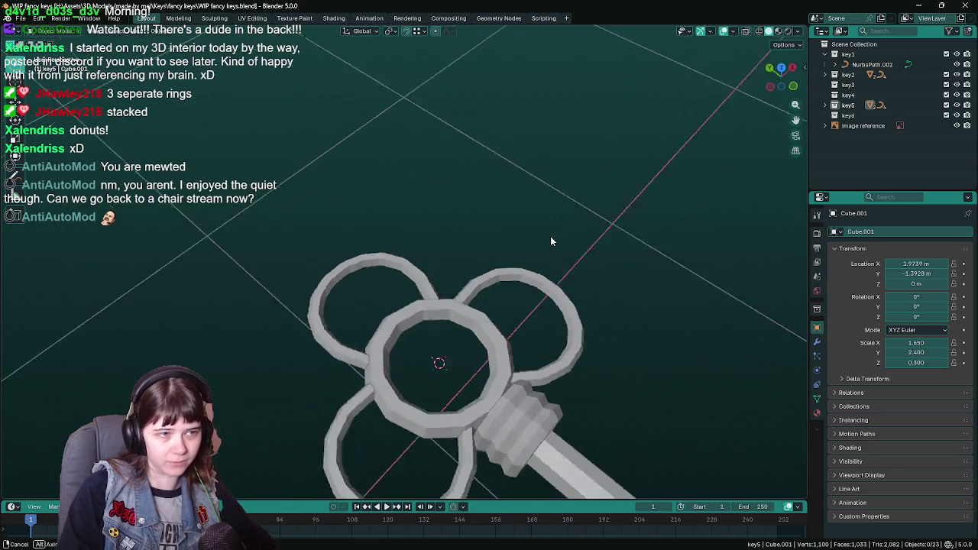
key("KP_1")
key("ctrl+s")
scroll(539, 242, "down", 6)
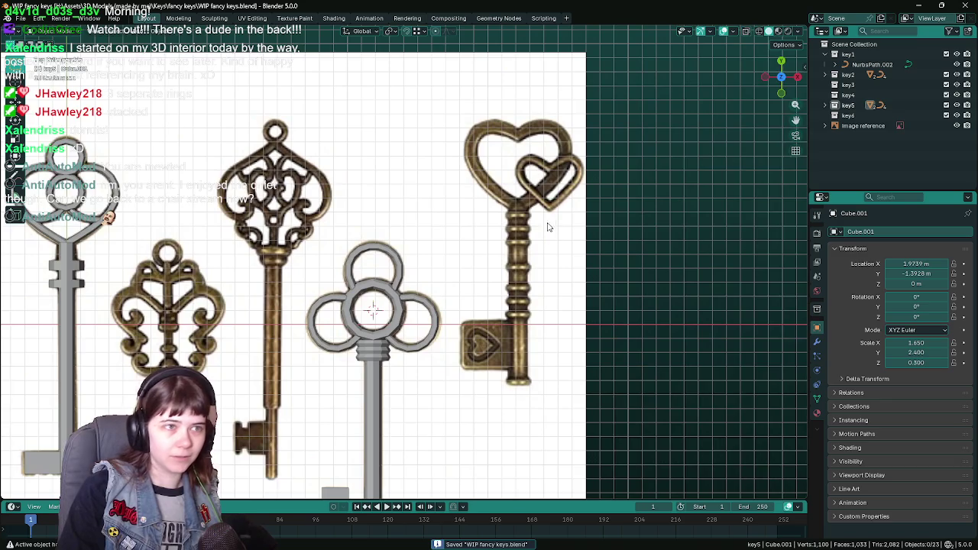
scroll(497, 233, "up", 2)
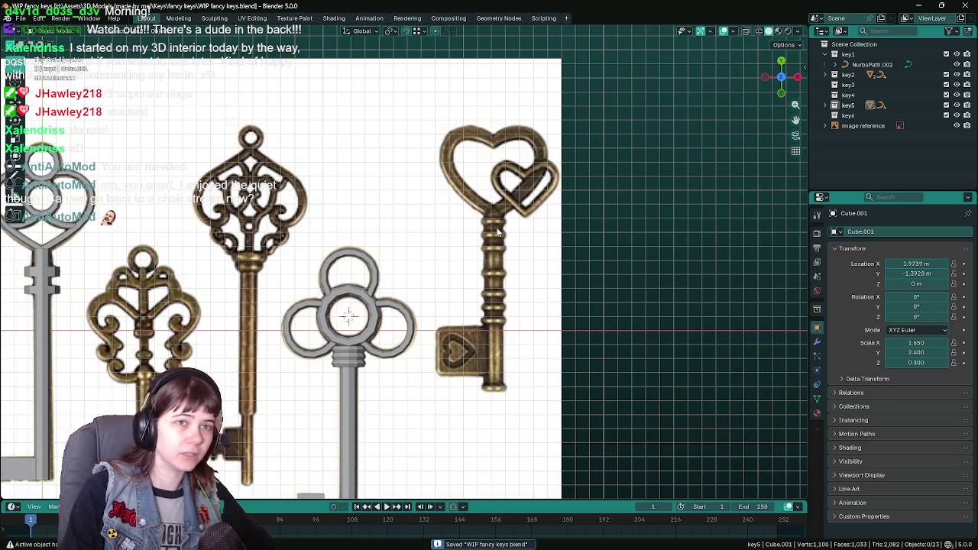
scroll(498, 232, "up", 2)
Step: Make key6 the active collection and select the grey key's inner and top rings
left_click(849, 115)
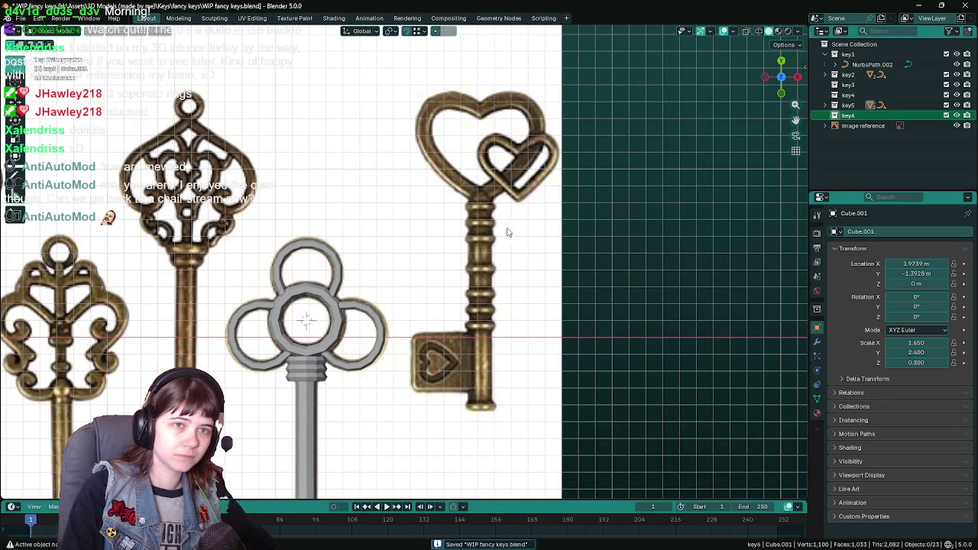
left_click(333, 309)
left_click(340, 285)
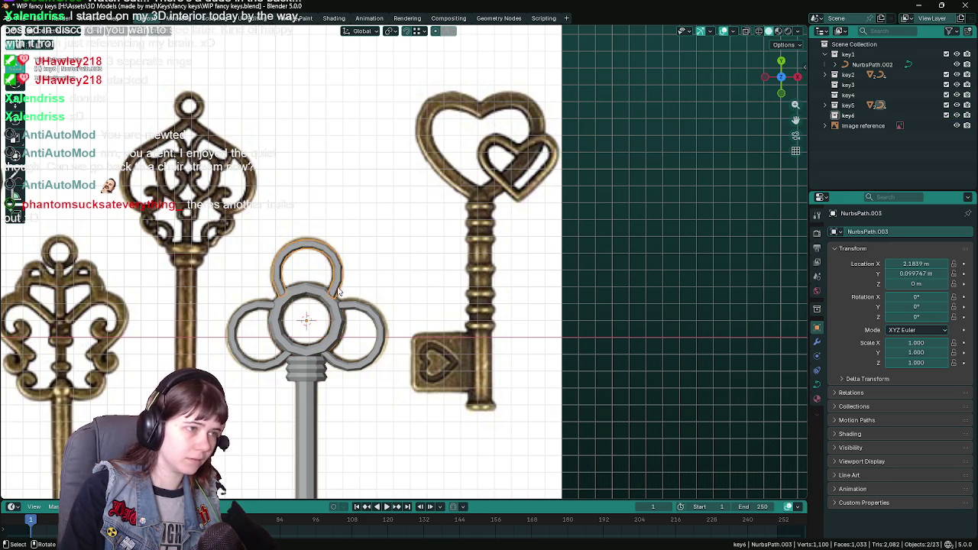
Step: Duplicate the top ring, then delete the unwanted copy
key("shift+d")
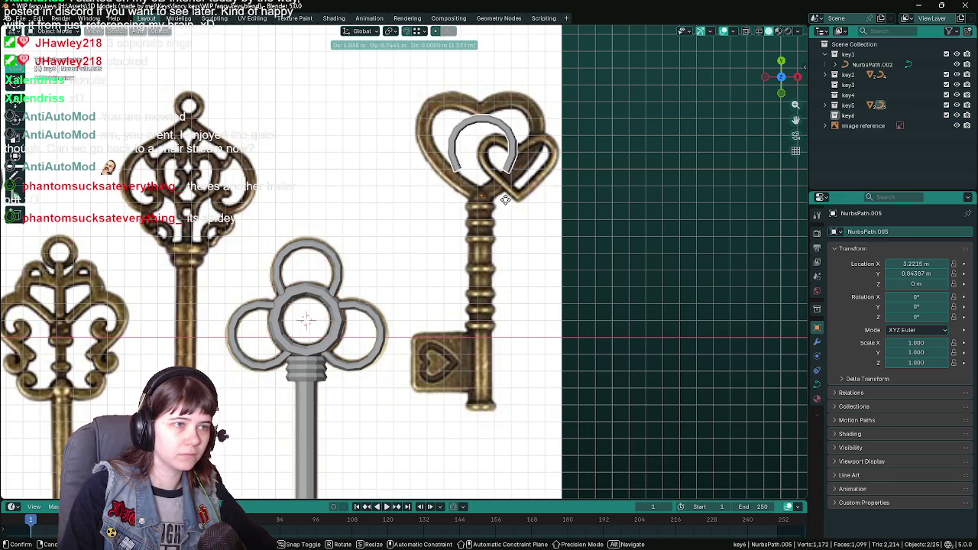
left_click(505, 203)
key("Delete")
scroll(458, 221, "down", 2)
scroll(442, 225, "down", 2)
Step: Duplicate the other key's heart-shaped ring and place the copy over the heart key's bow
left_click(373, 183)
middle_click_drag(408, 189, 268, 259, "shift")
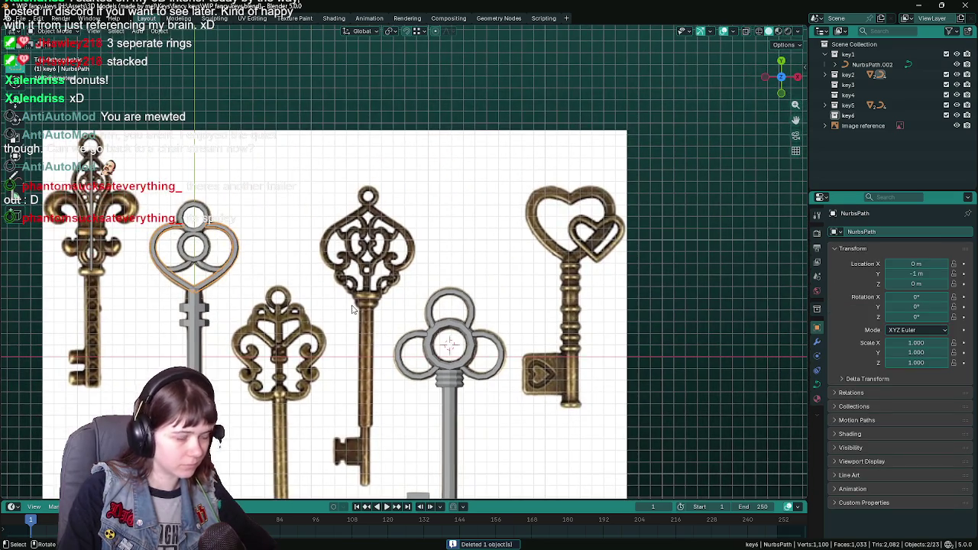
key("shift+d")
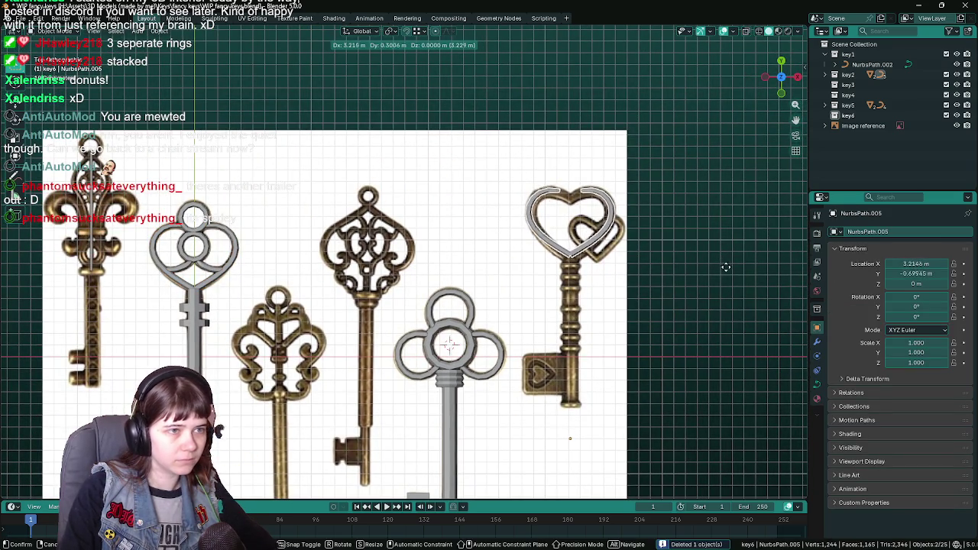
left_click(726, 270)
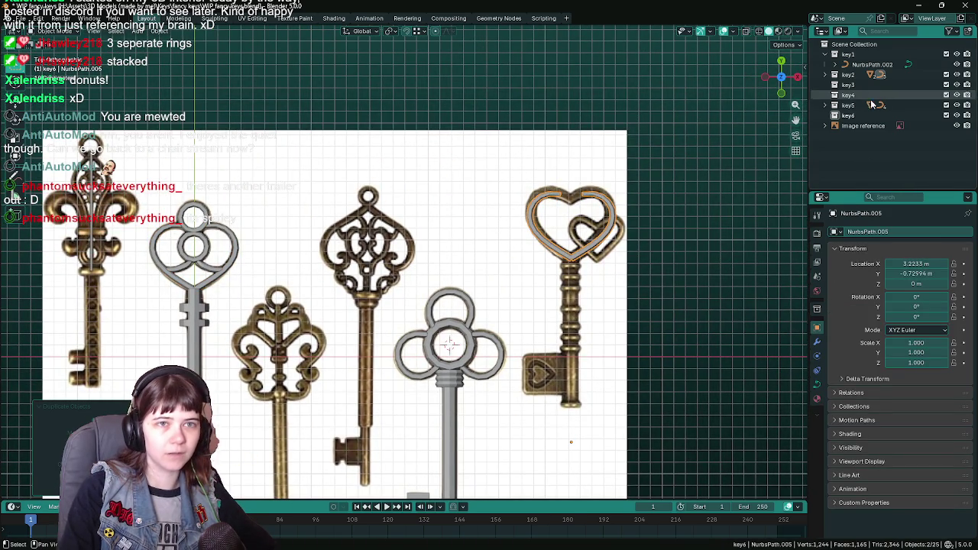
Step: Check the key2 collection, zoom in on the heart key, and enter Edit Mode on the heart curve
left_click(835, 74)
scroll(830, 83, "down", 1)
left_click_drag(871, 127, 863, 157)
scroll(863, 146, "up", 2)
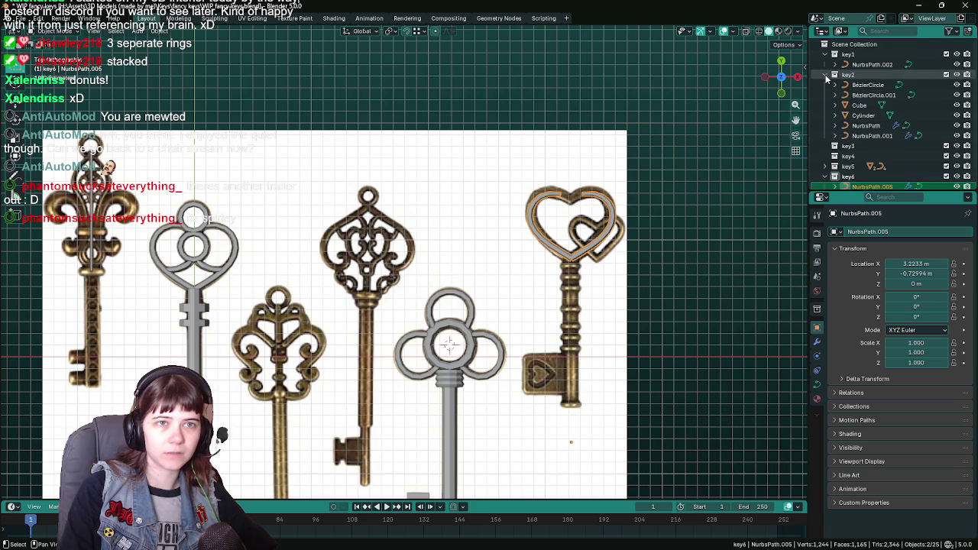
left_click(831, 74)
scroll(509, 204, "up", 3)
middle_click_drag(508, 204, 428, 206, "shift")
key("Tab")
scroll(428, 206, "up", 1)
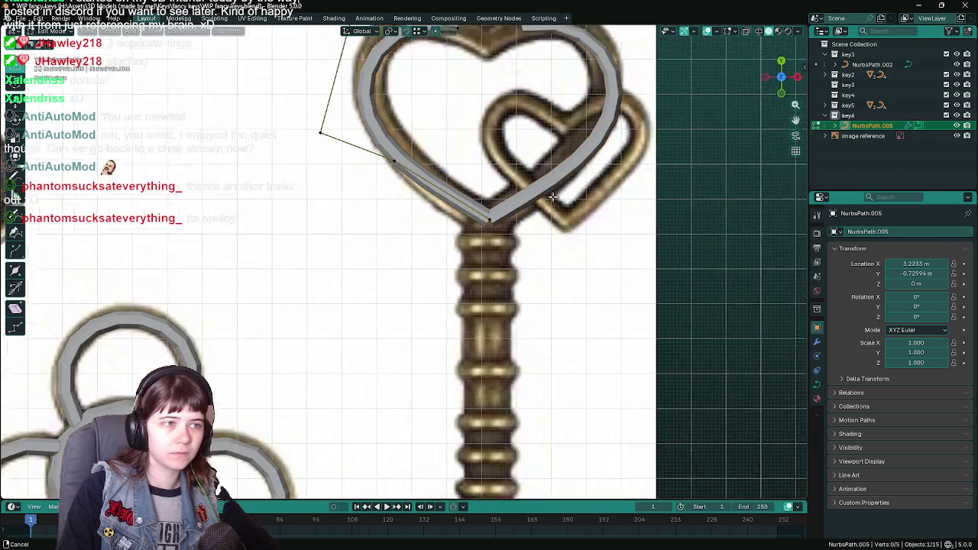
Step: Move the heart's bottom point, handle and top-dip point to trace the reference outline
middle_click_drag(601, 176, 519, 309, "shift")
scroll(434, 331, "up", 1)
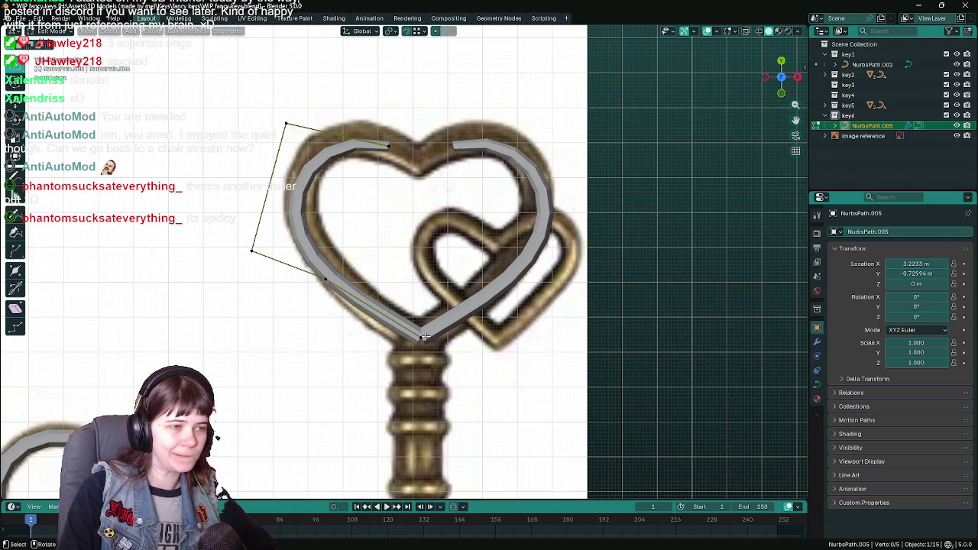
key("g")
left_click(437, 259)
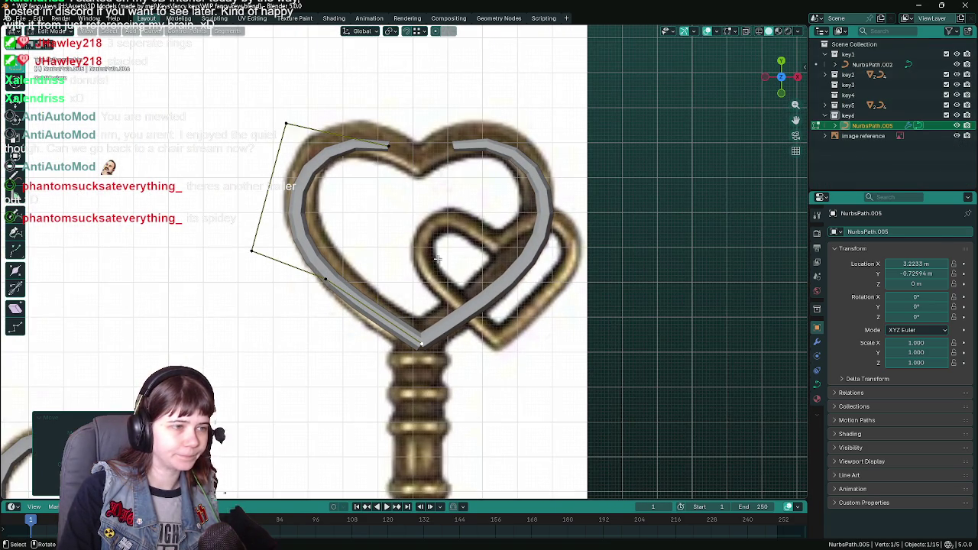
key("g")
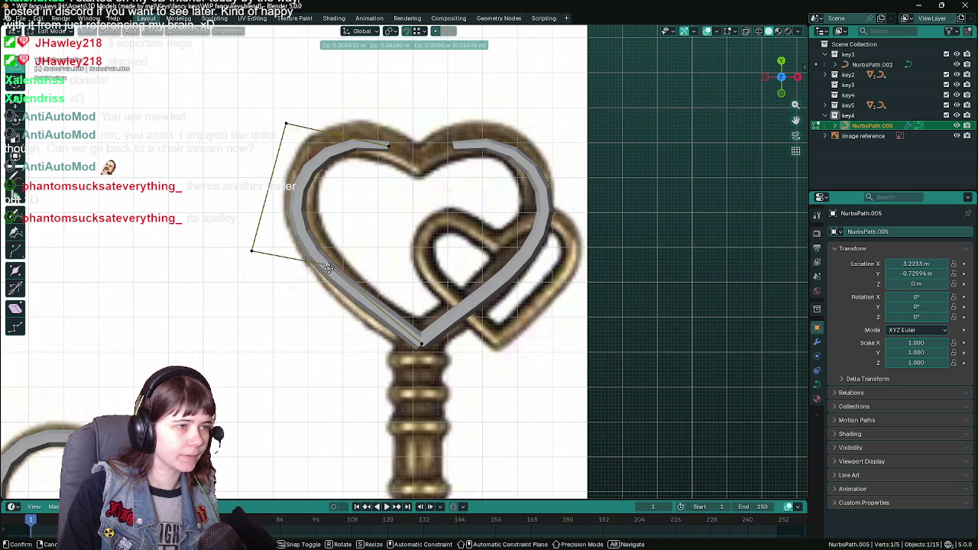
left_click(326, 262)
key("g")
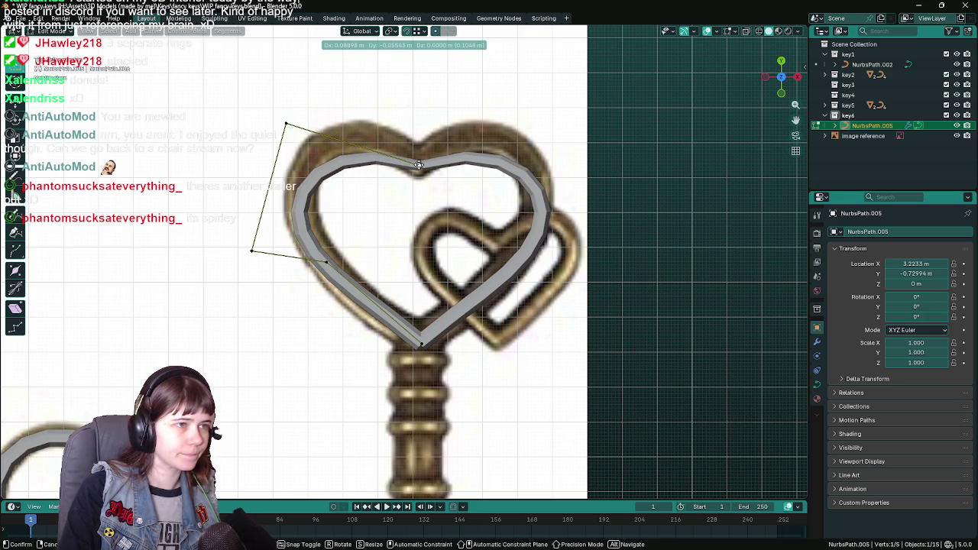
left_click(420, 164)
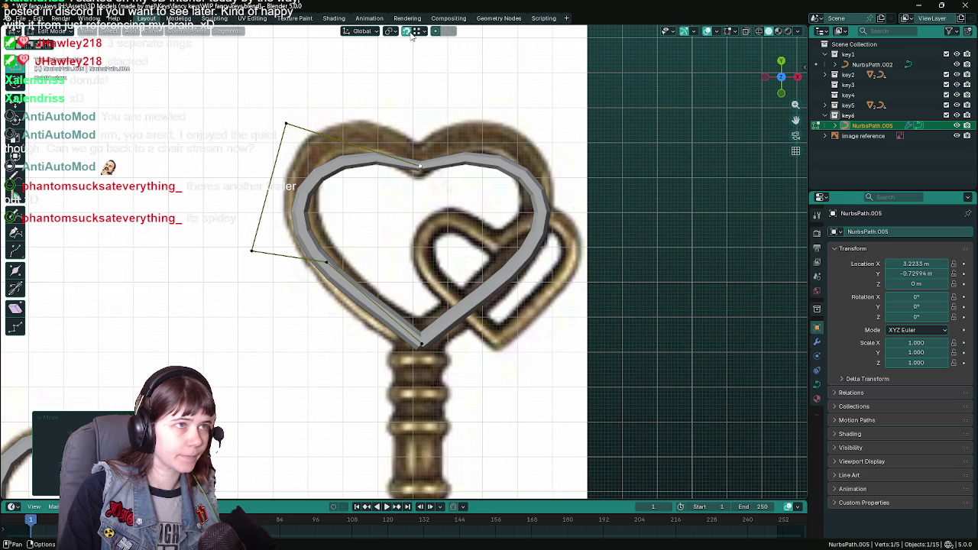
key("g")
key("x")
left_click(419, 344)
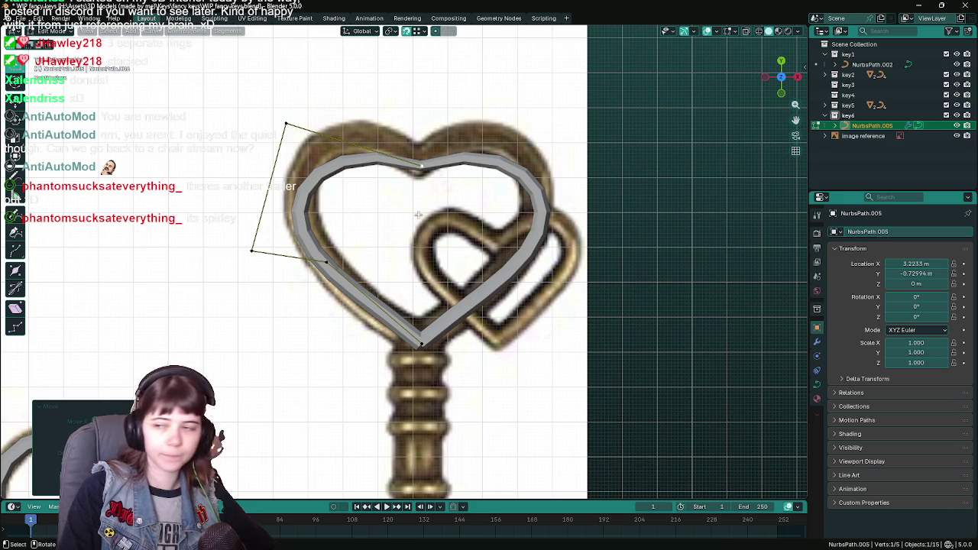
Step: Shift the whole heart curve slightly along the X axis in Object Mode
scroll(419, 215, "up", 1, "shift")
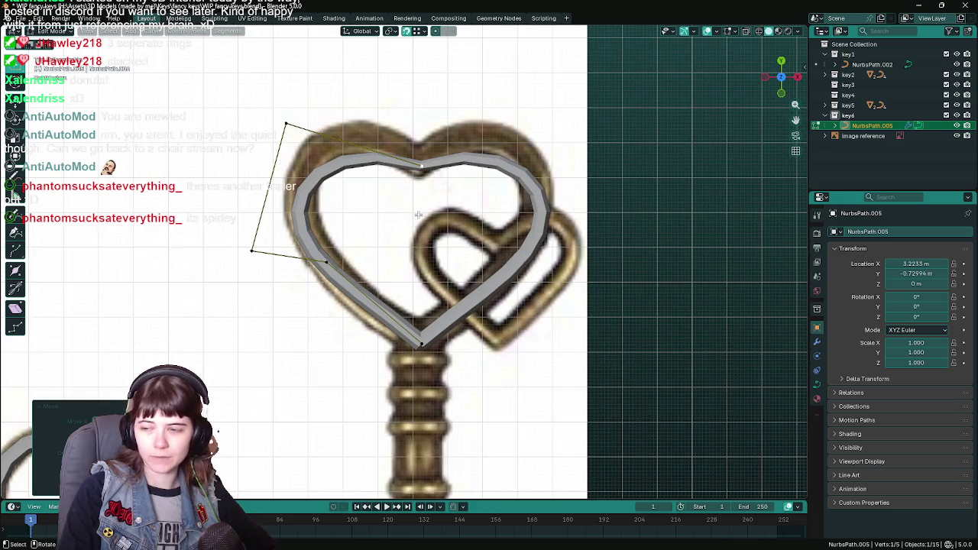
scroll(419, 214, "up", 1, "shift")
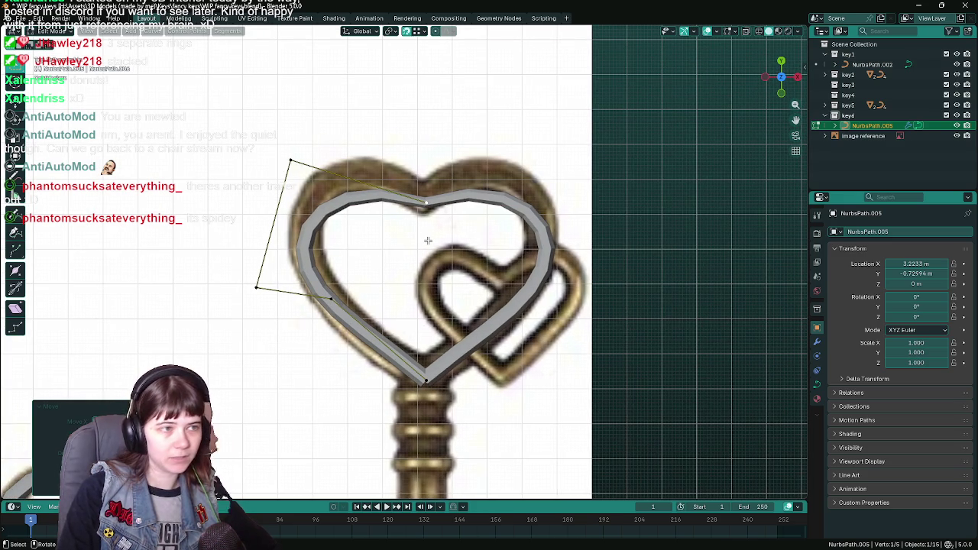
scroll(450, 360, "down", 2, "shift")
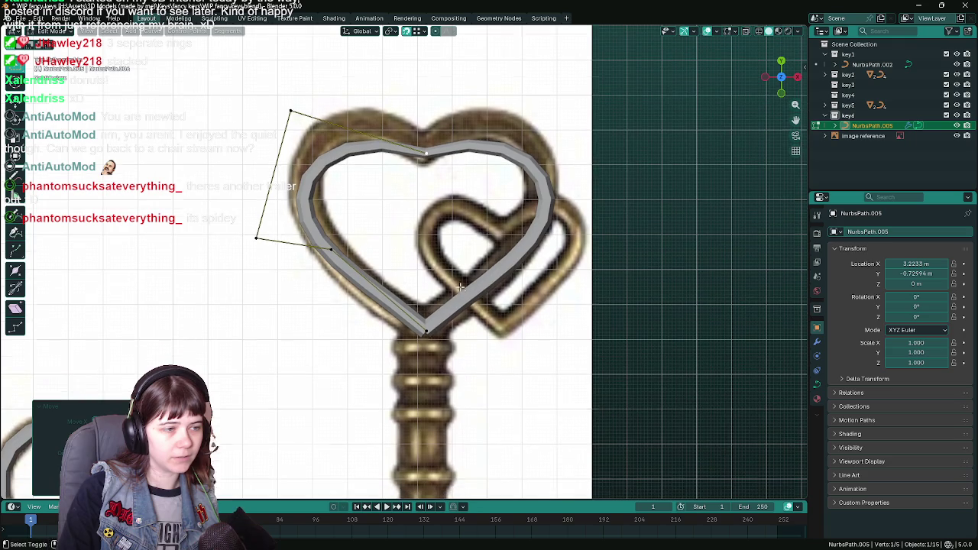
key("Tab")
key("g")
key("x")
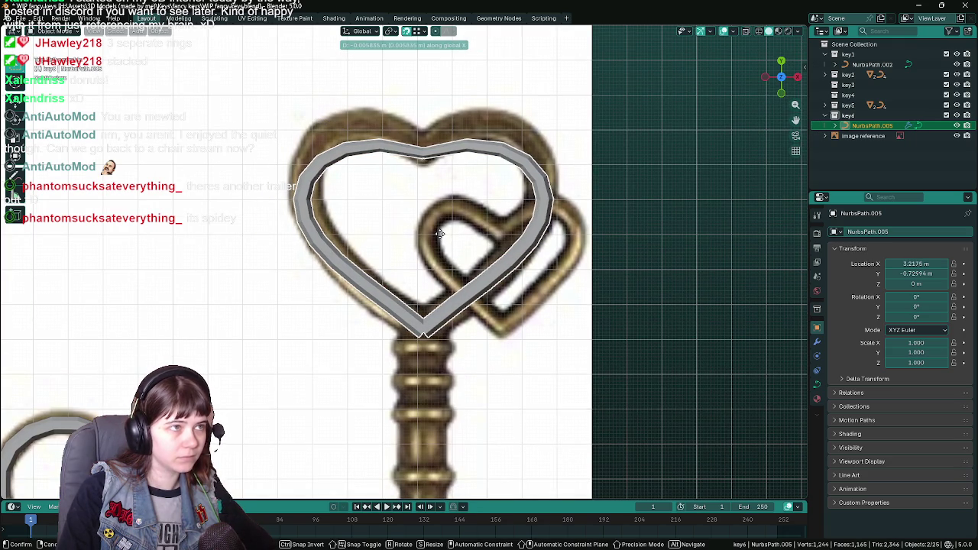
left_click(439, 233)
scroll(439, 233, "down", 1)
Step: Refine the top-left and lower-left control points, then save WIP fancy keys.blend
key("Tab")
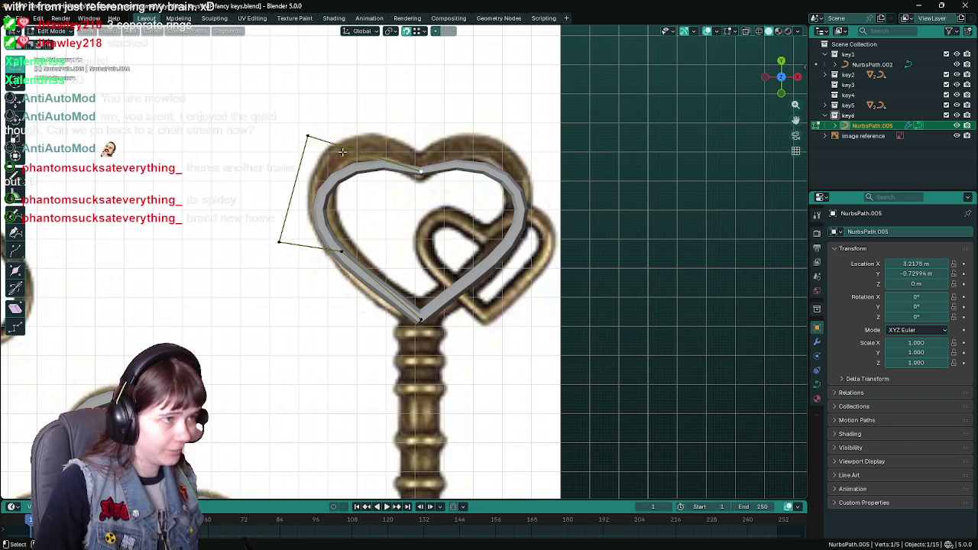
key("g")
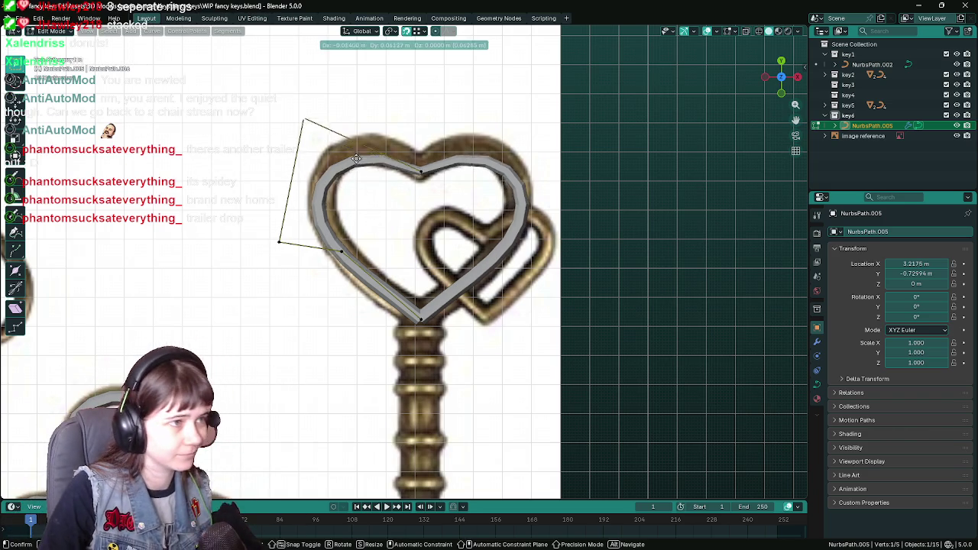
left_click(382, 128)
left_click(277, 243)
key("g")
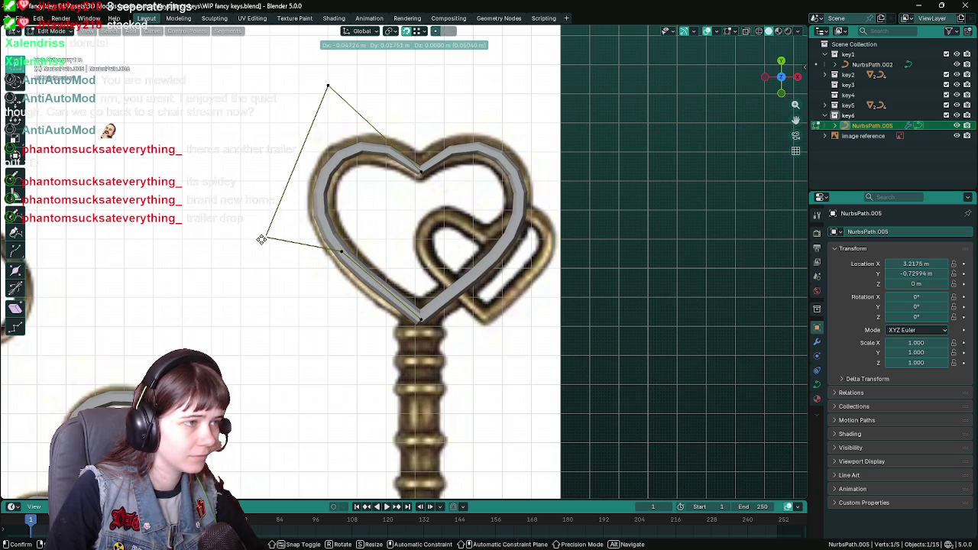
left_click(268, 238)
key("g")
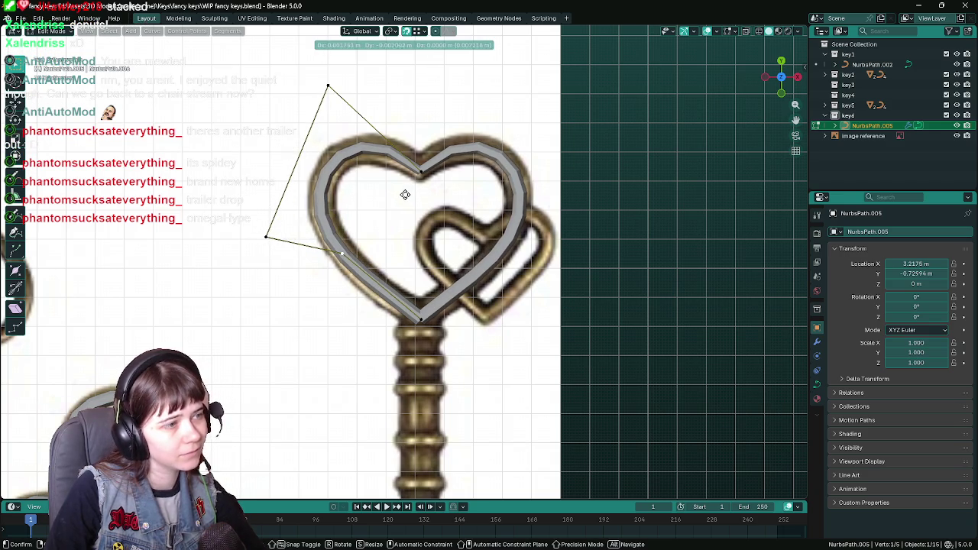
right_click(406, 199)
key("ctrl+s")
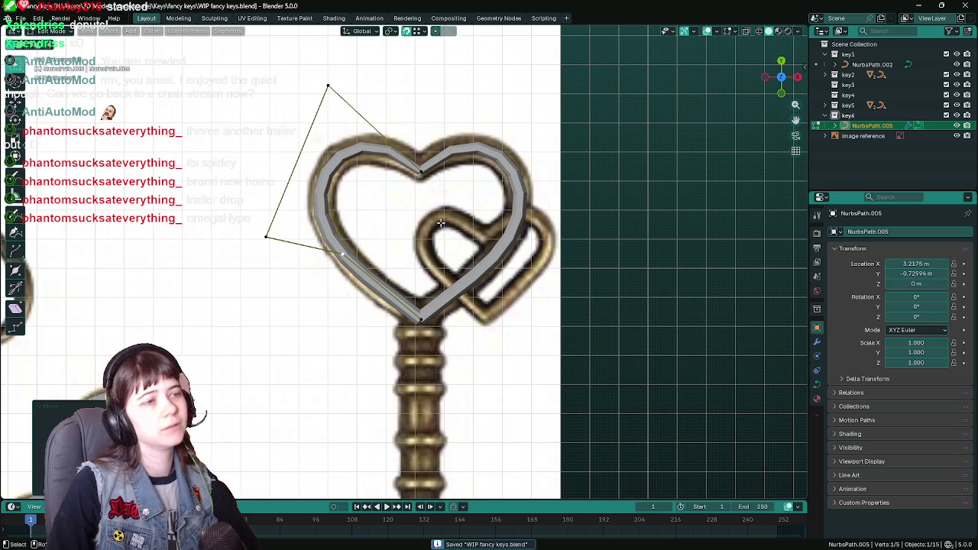
left_click(817, 341)
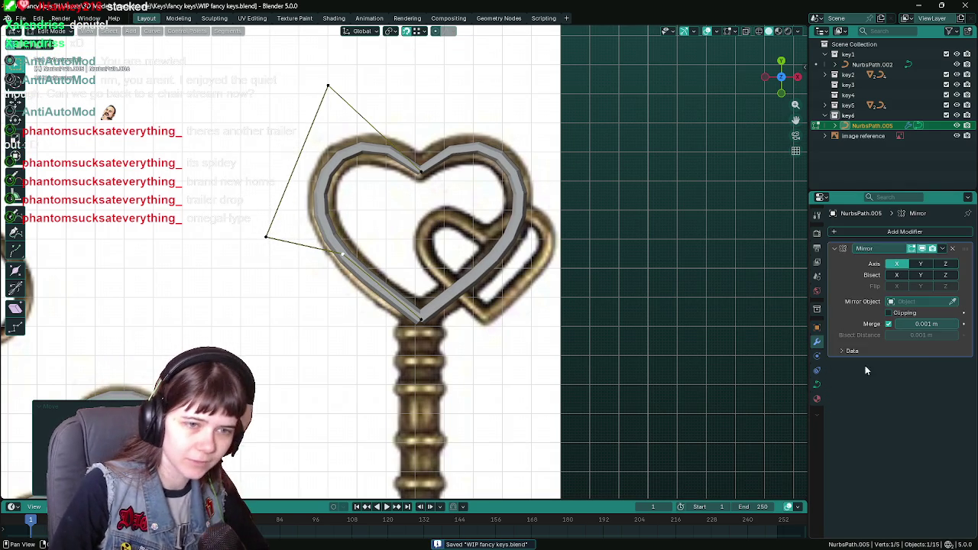
Step: Set the heart curve's bevel depth to 0.05 m after trying 0.03 m
left_click(817, 384)
scroll(933, 489, "down", 4)
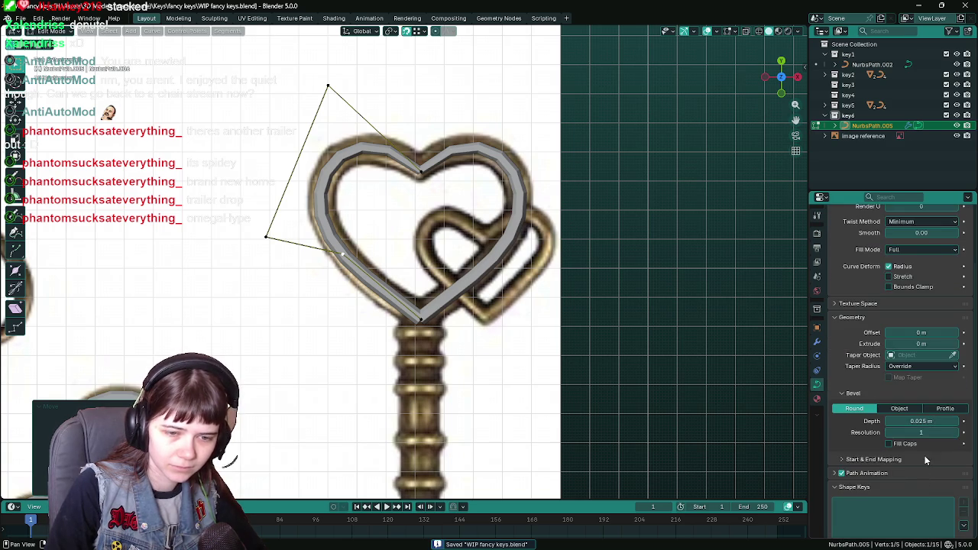
left_click(931, 422)
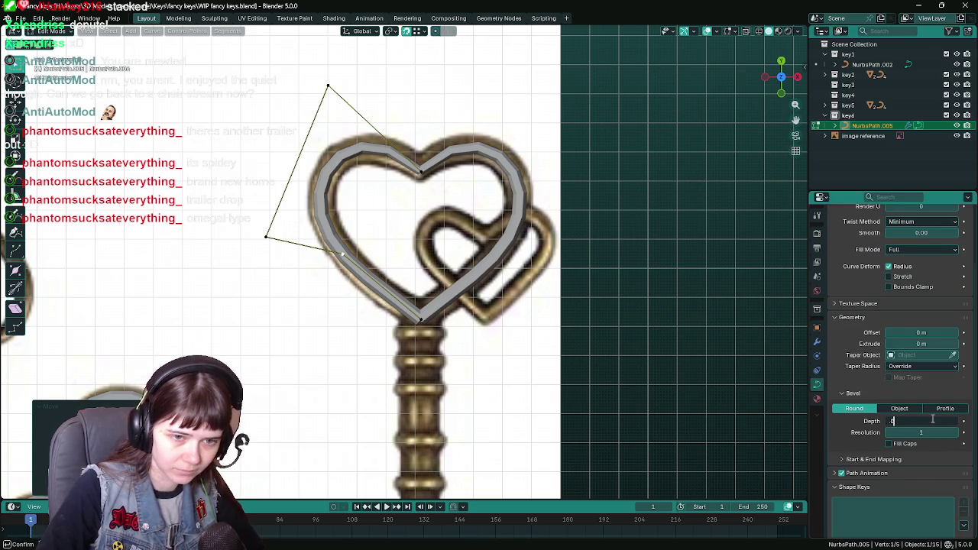
key("Return")
left_click(925, 419)
key("Return")
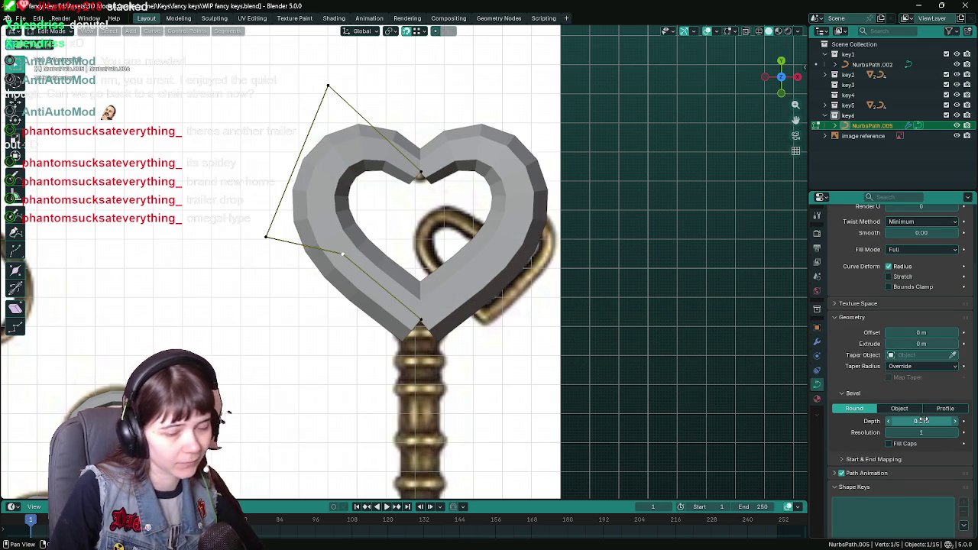
left_click(924, 420)
type(".05")
key("Return")
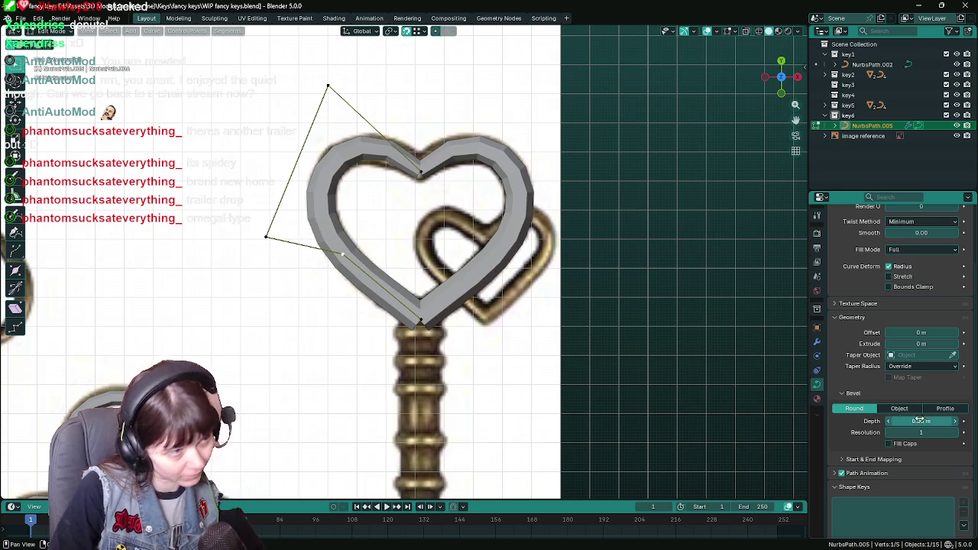
Step: Delete the heart's Mirror modifier so only the left half remains
key("g")
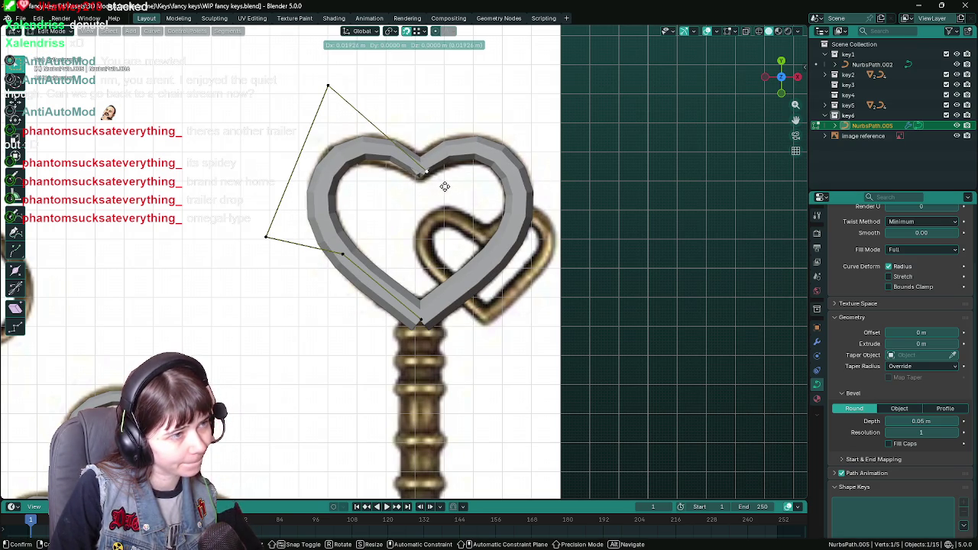
key("Escape")
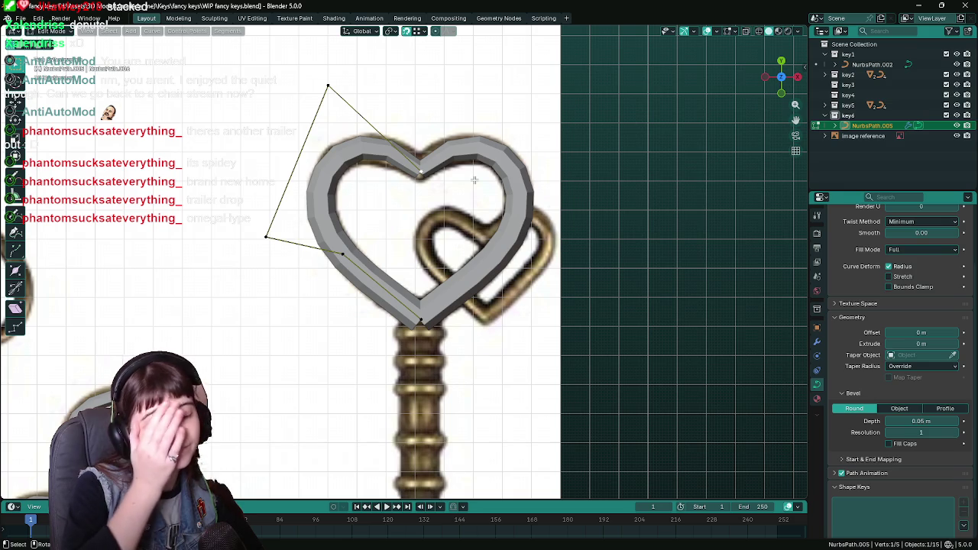
left_click(817, 341)
left_click(953, 249)
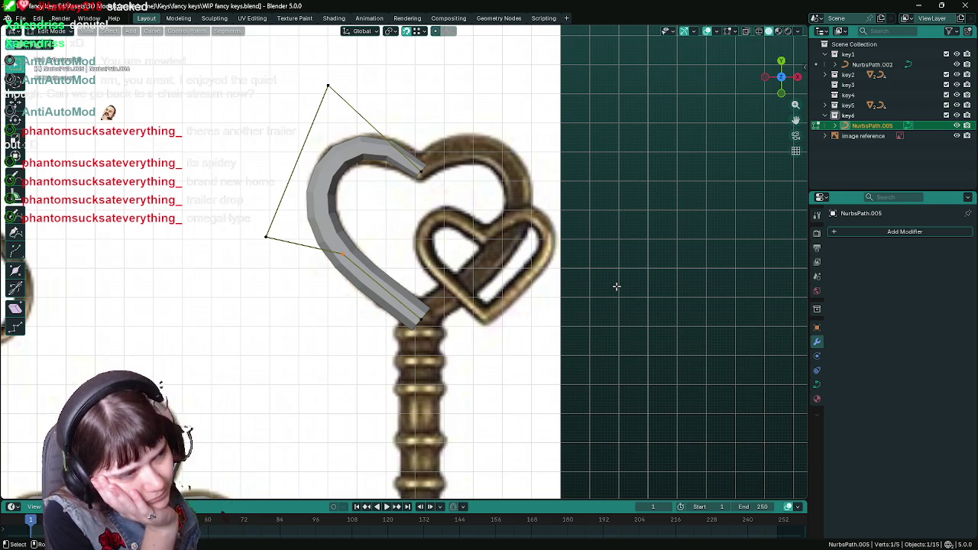
left_click(883, 231)
mouse_move(838, 229)
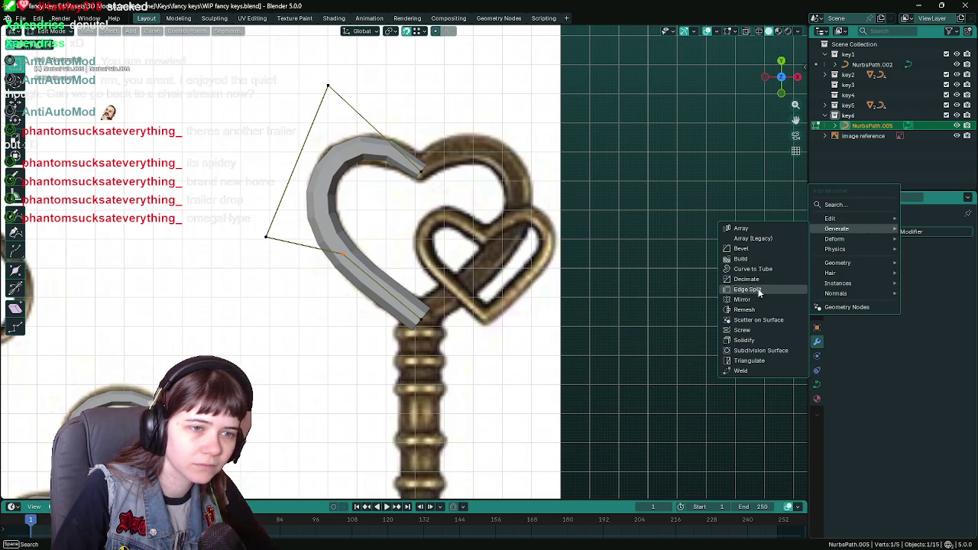
Step: Add a Mirror modifier on X to complete the heart, and save WIP fancy keys.blend
left_click(742, 299)
scroll(464, 250, "up", 2)
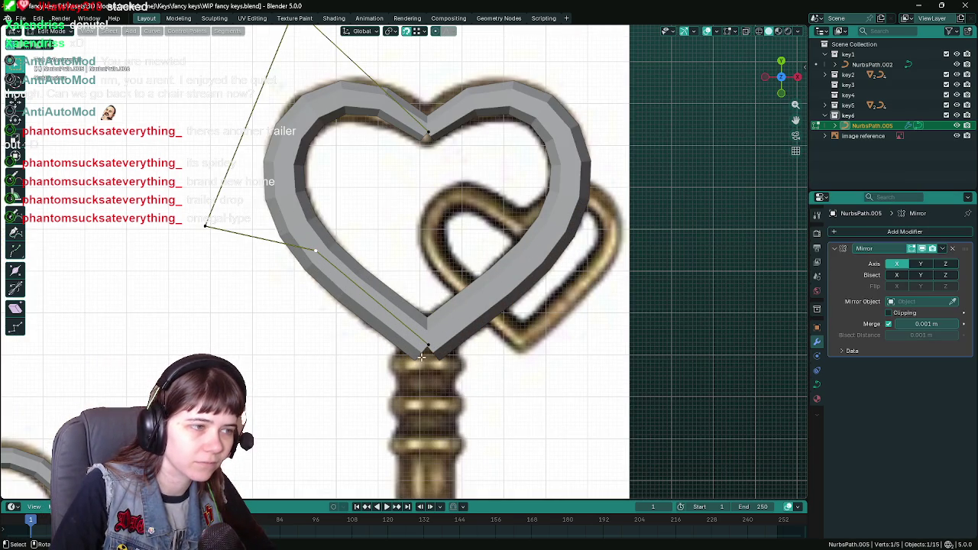
scroll(441, 207, "down", 1)
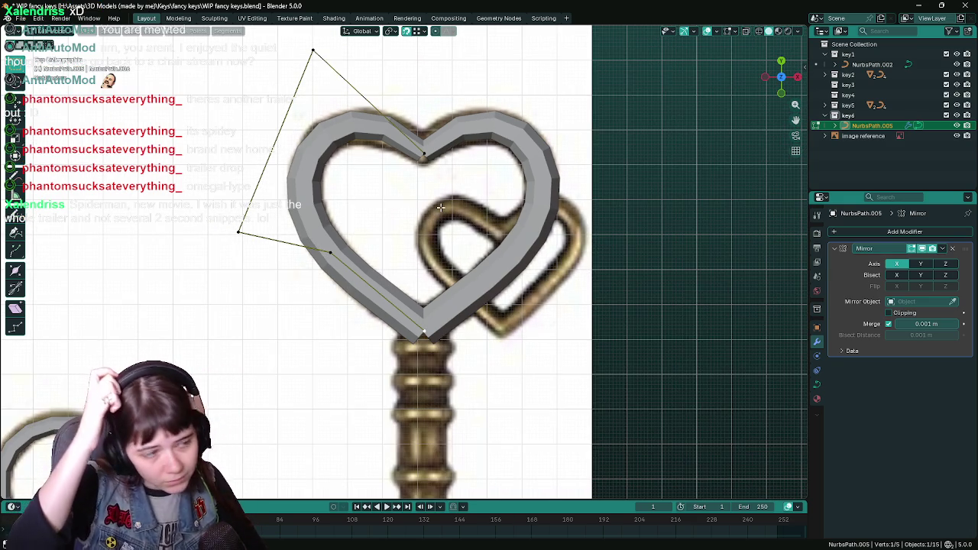
key("ctrl+s")
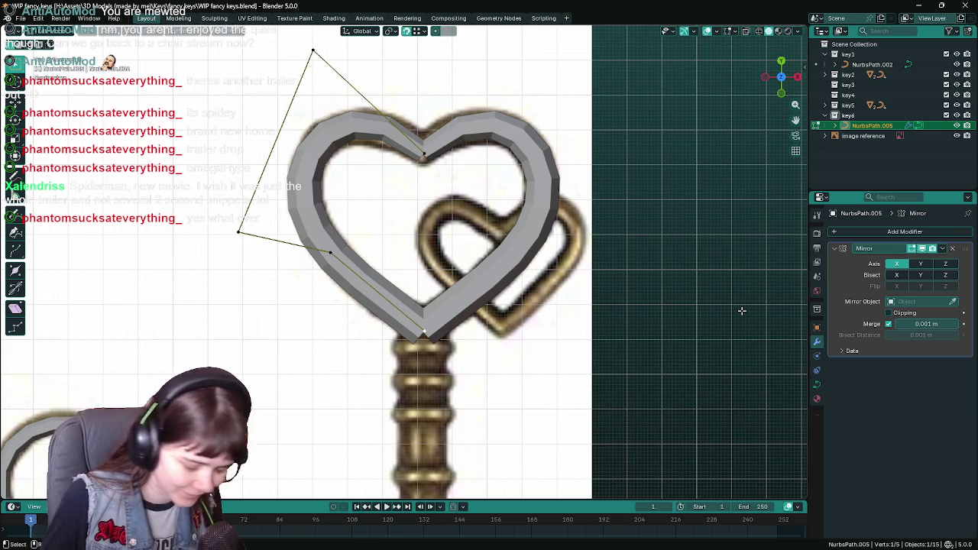
key("ctrl+s")
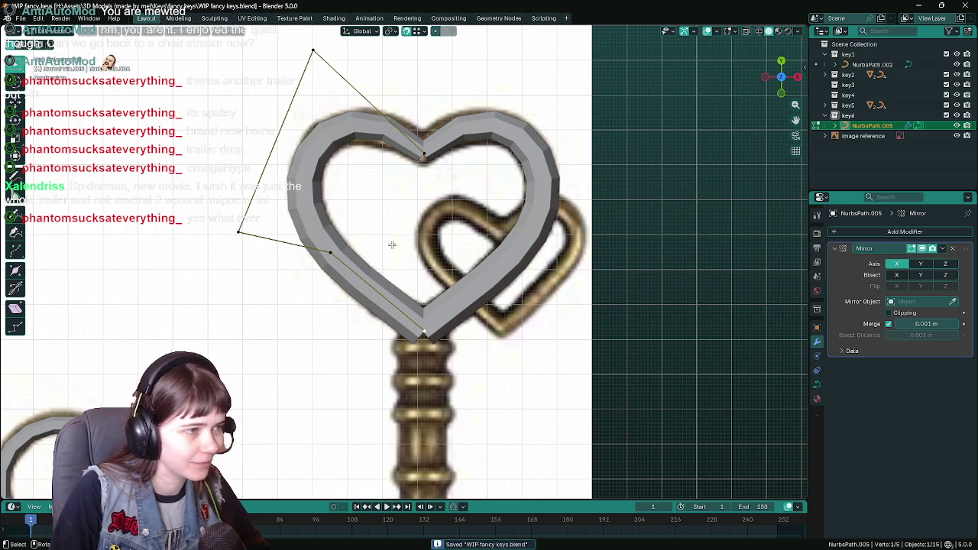
Step: Reduce the heart curve's bevel depth to 0.04 m
left_click(817, 385)
scroll(934, 487, "down", 2)
type(".04")
key("Return")
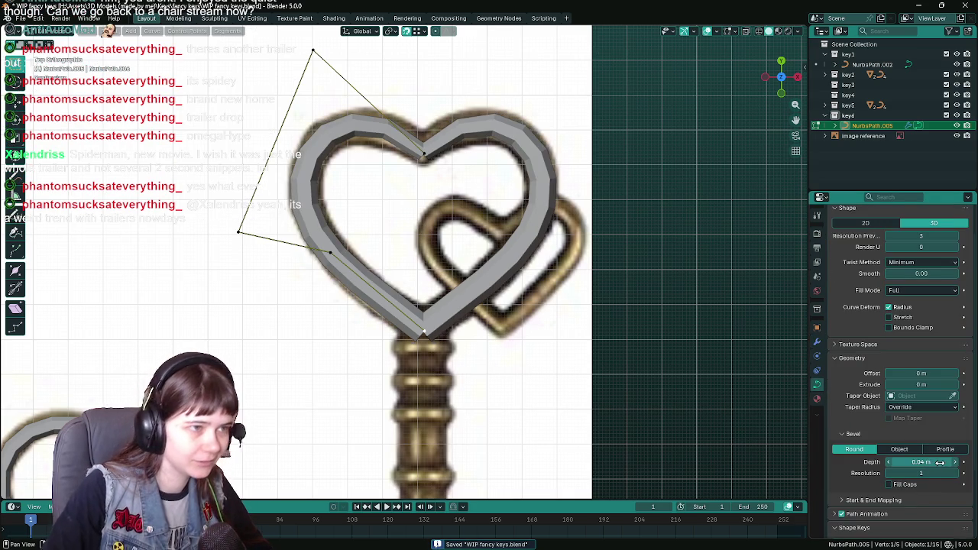
key("g")
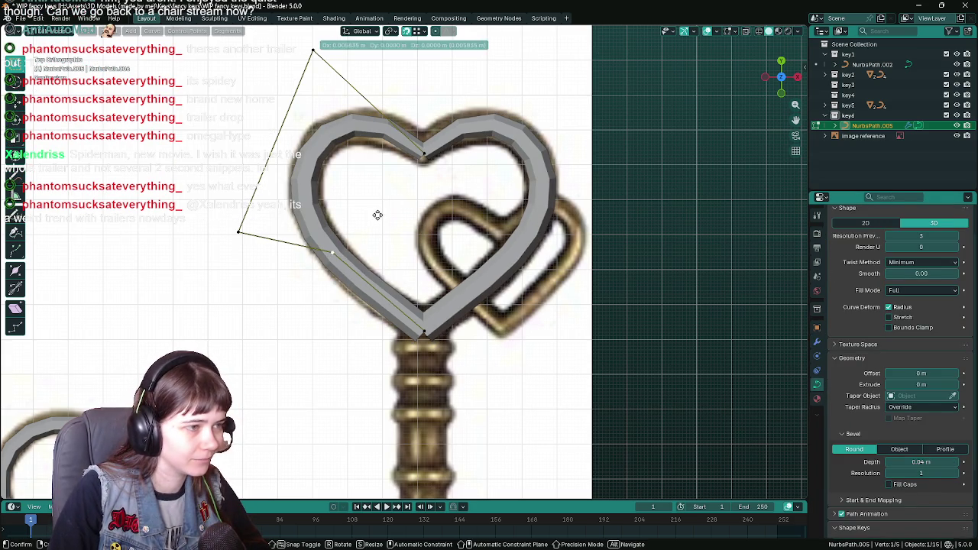
key("Escape")
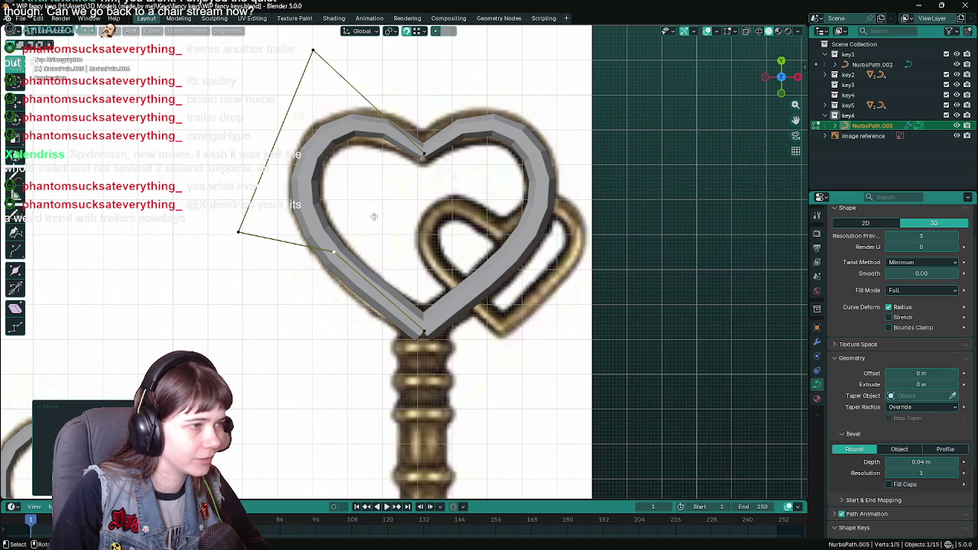
Step: Reposition a heart control point and change the curve thickness at the top notch point
middle_click_drag(335, 191, 350, 247, "shift")
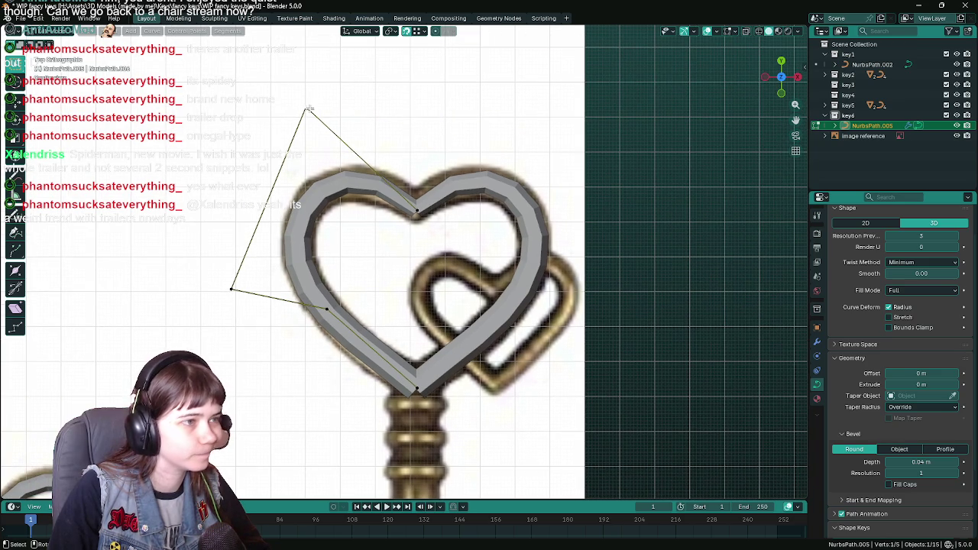
key("g")
left_click(382, 131)
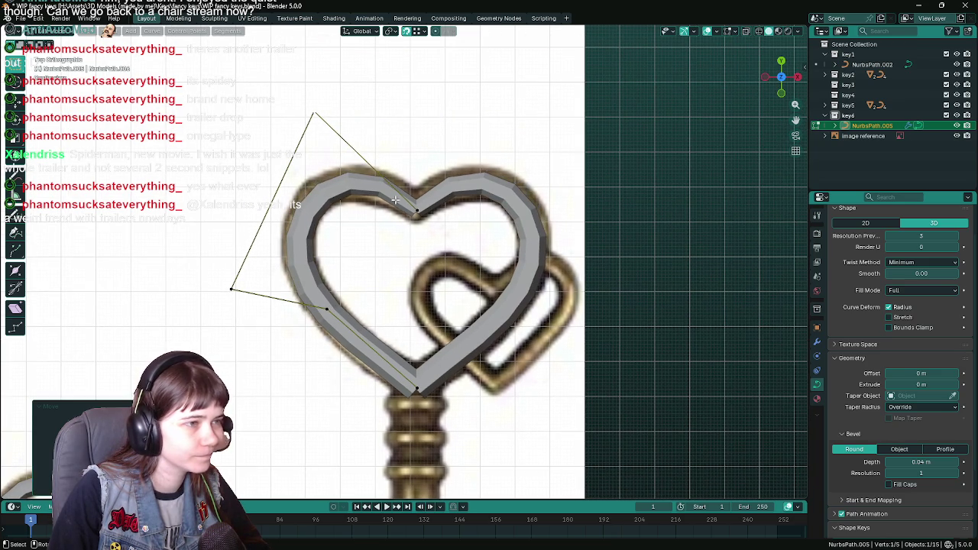
left_click(413, 209)
key("alt+s")
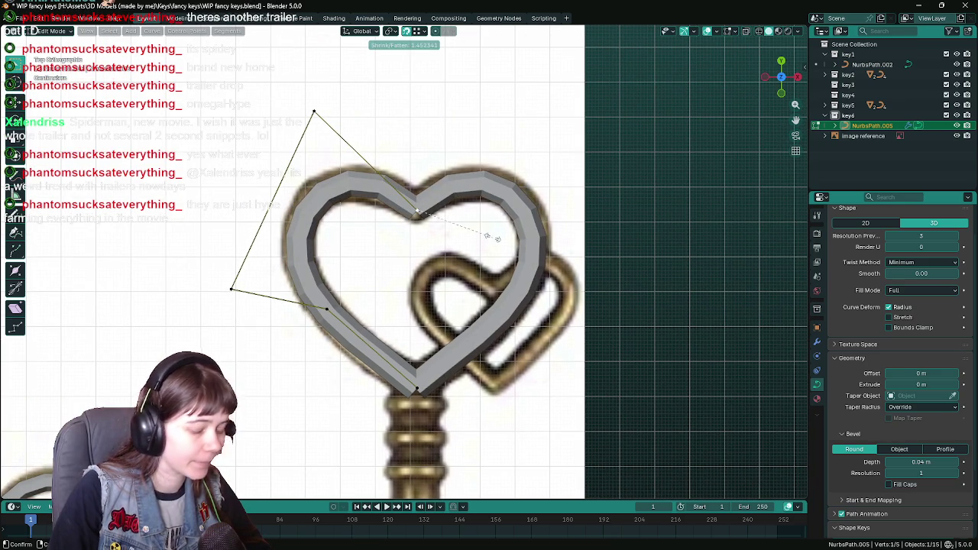
left_click(493, 238)
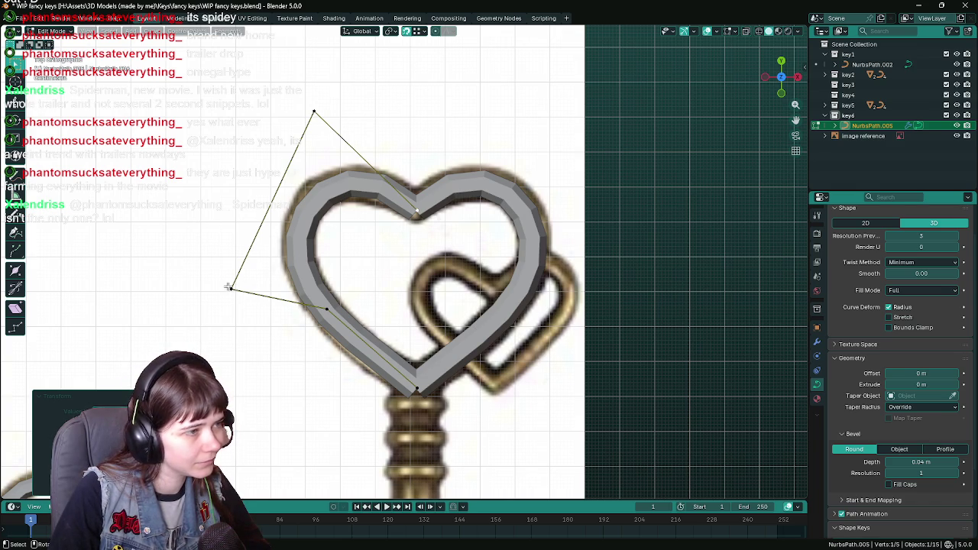
Step: Nudge another curve point up-left and return to Object Mode
key("g")
left_click(384, 252)
scroll(384, 253, "down", 1)
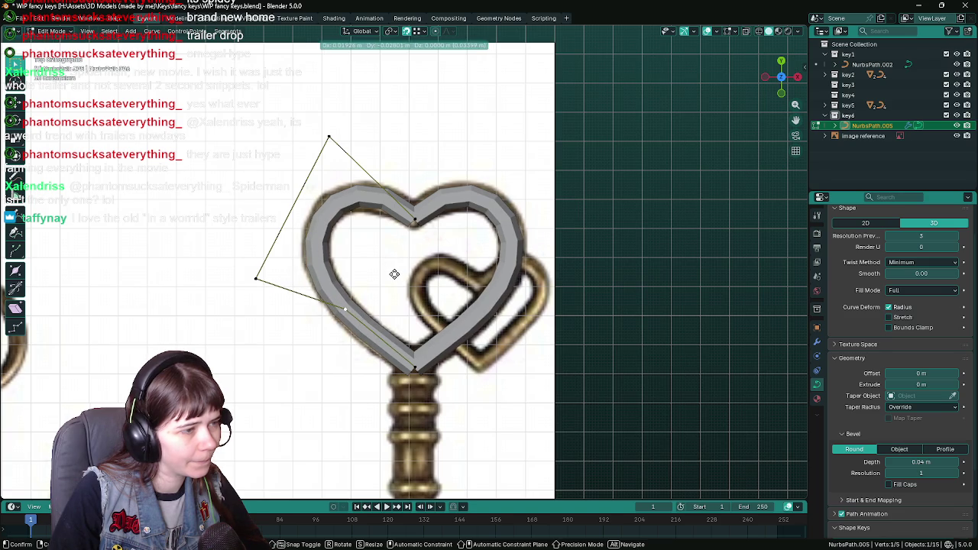
scroll(396, 273, "down", 1)
key("Tab")
scroll(480, 274, "down", 2)
scroll(480, 276, "down", 1)
scroll(504, 281, "up", 2)
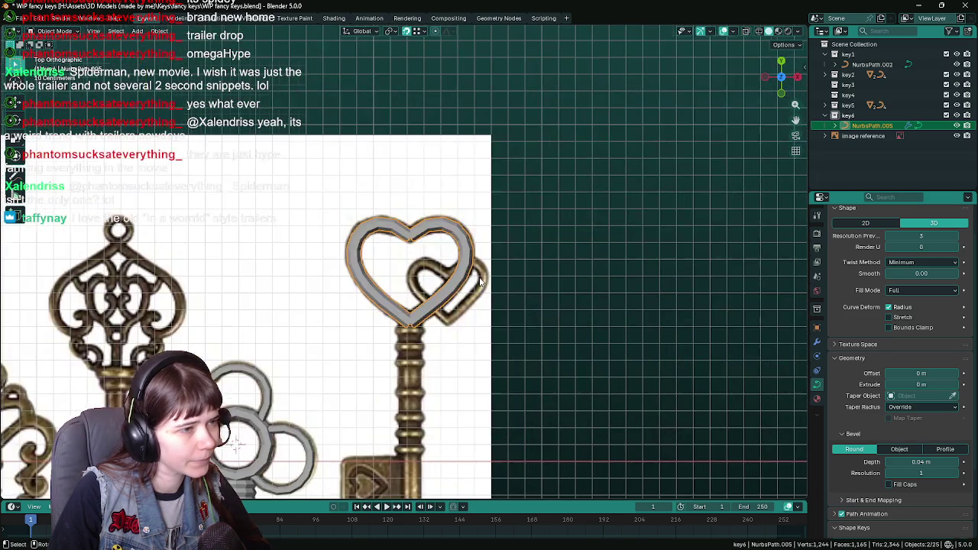
scroll(532, 286, "up", 1)
Step: Inspect the heart in perspective, return to top orthographic view, and save the file
middle_click_drag(532, 291, 528, 221)
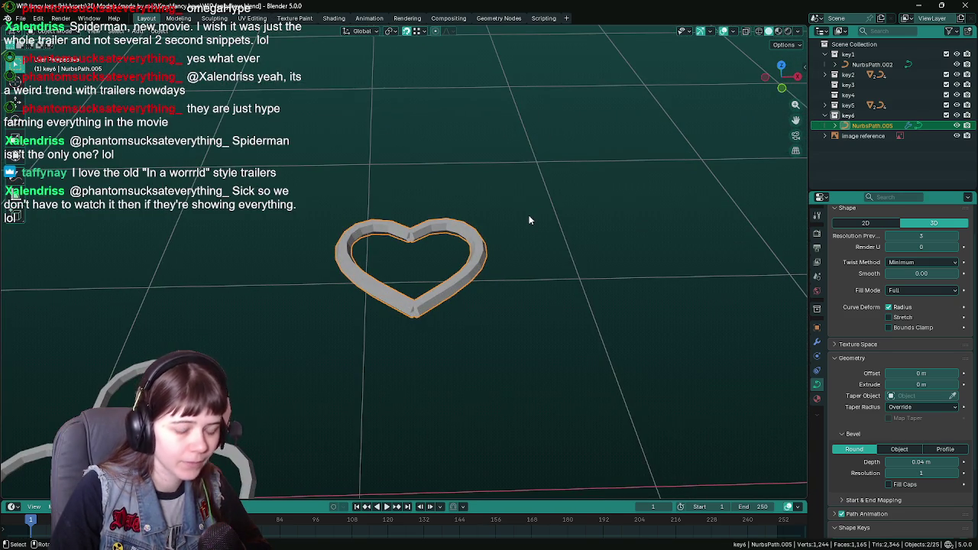
key("KP_7")
key("ctrl+s")
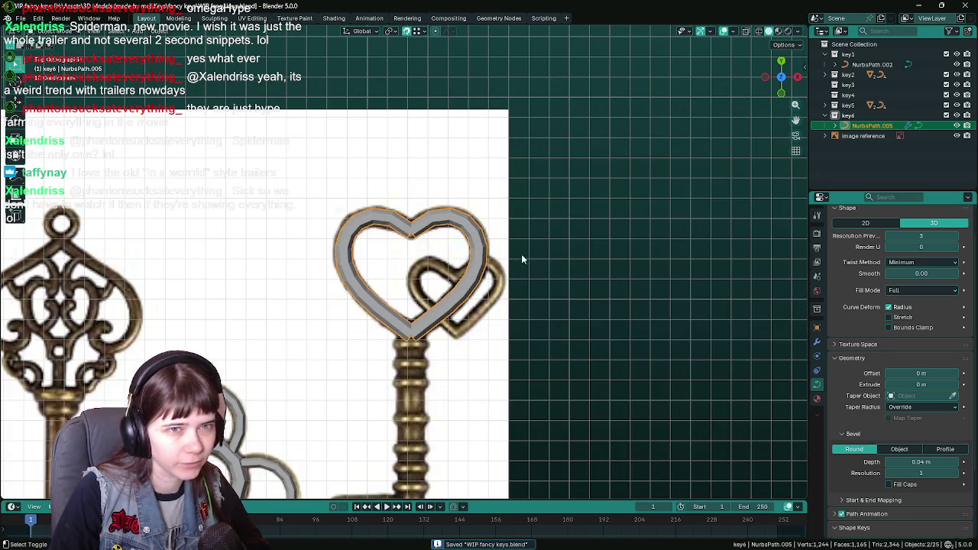
Step: Duplicate the heart curve and place the copy over the upper heart
key("shift+d")
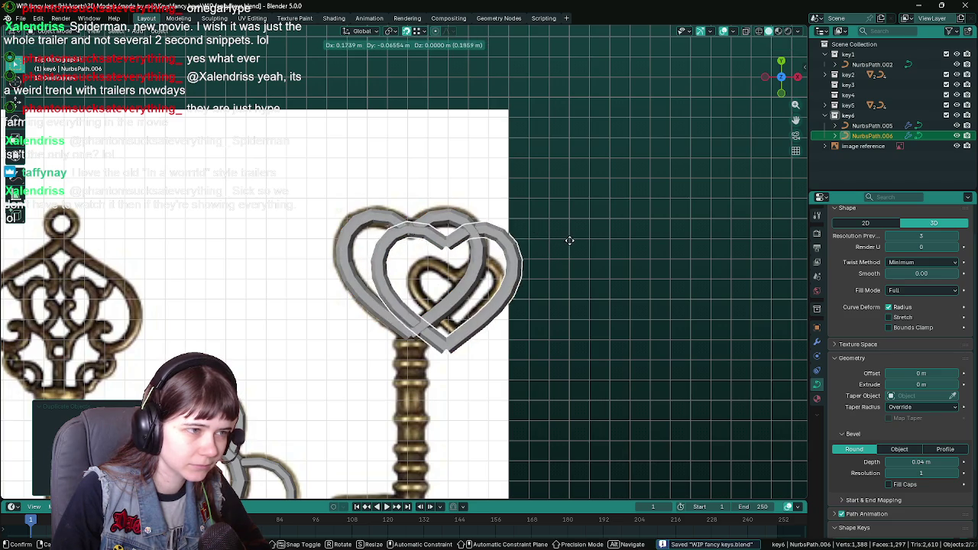
key("Escape")
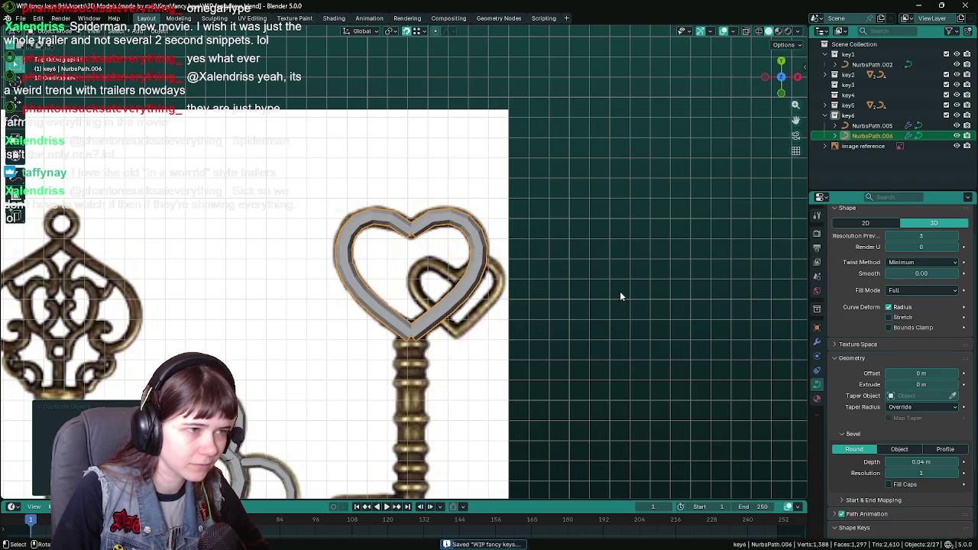
scroll(603, 279, "up", 2)
scroll(584, 270, "up", 3)
scroll(588, 260, "up", 2)
key("g")
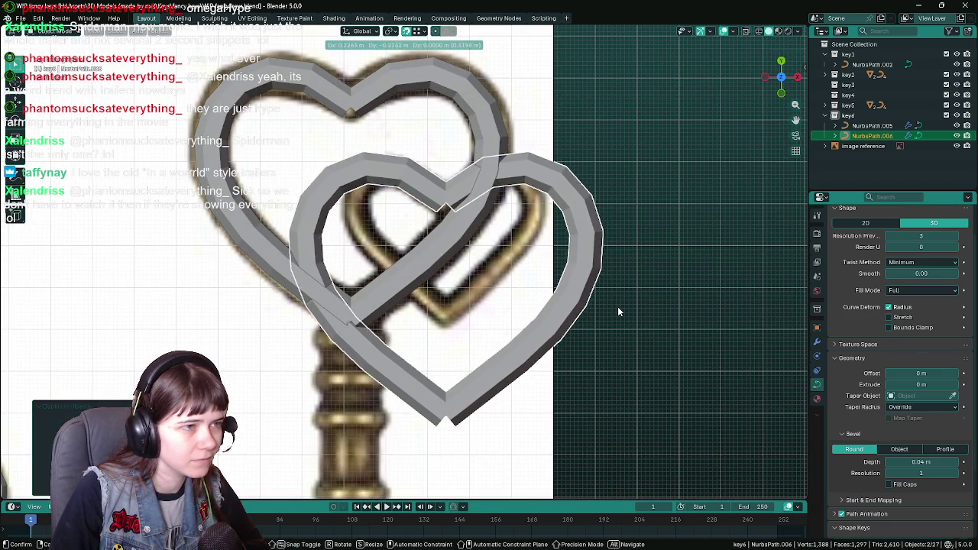
left_click(530, 441)
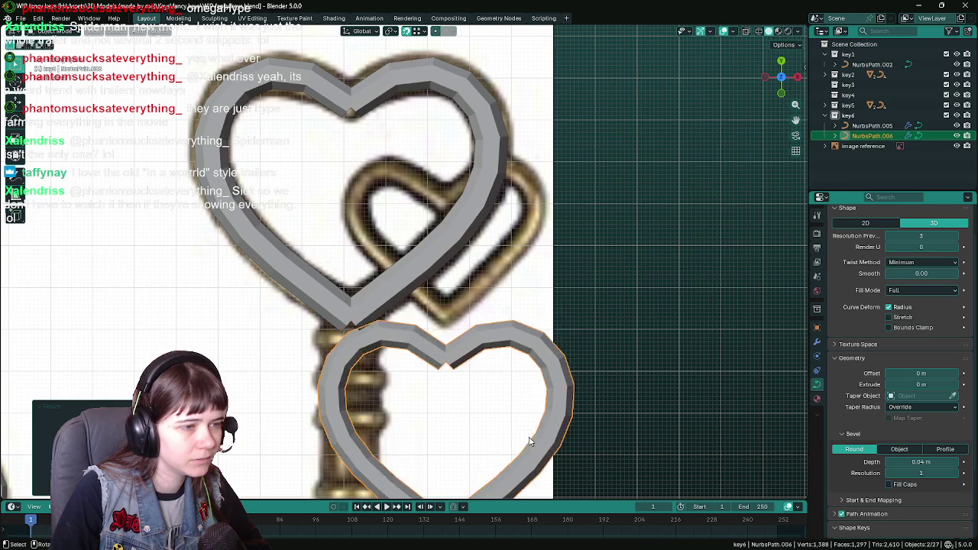
key("g")
left_click(535, 256)
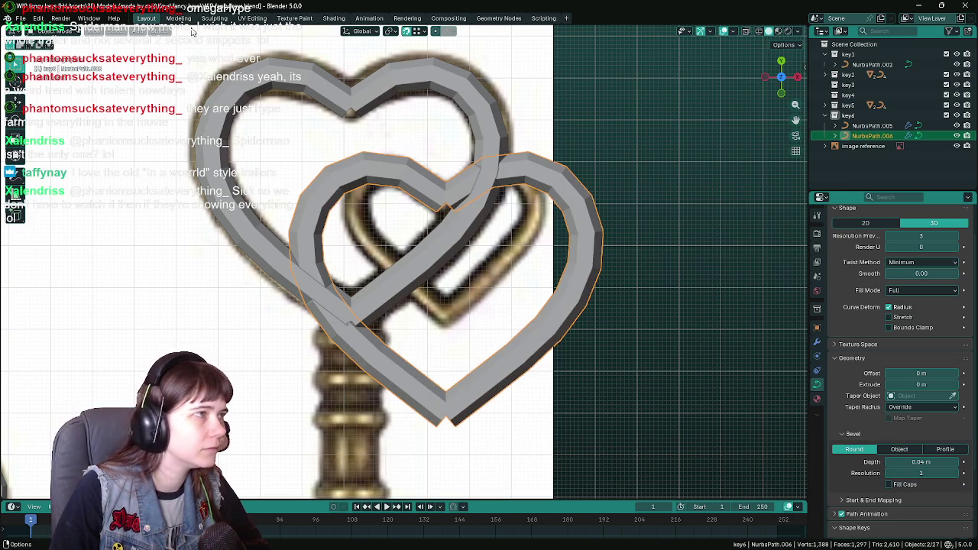
Step: Try flipping the copy upside-down, undo it, and re-place the copy on the upper heart
left_click(166, 32)
left_click(296, 72)
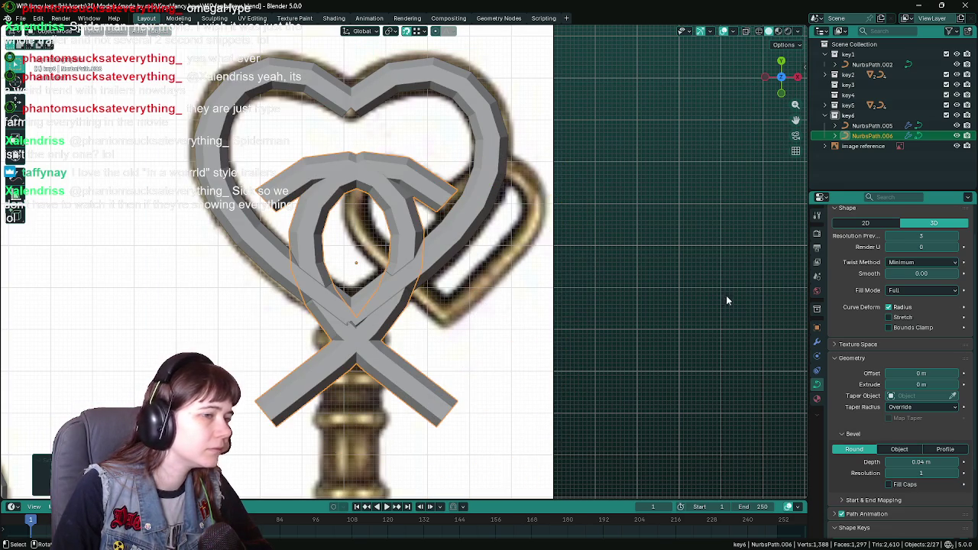
key("ctrl+z")
scroll(592, 291, "down", 1)
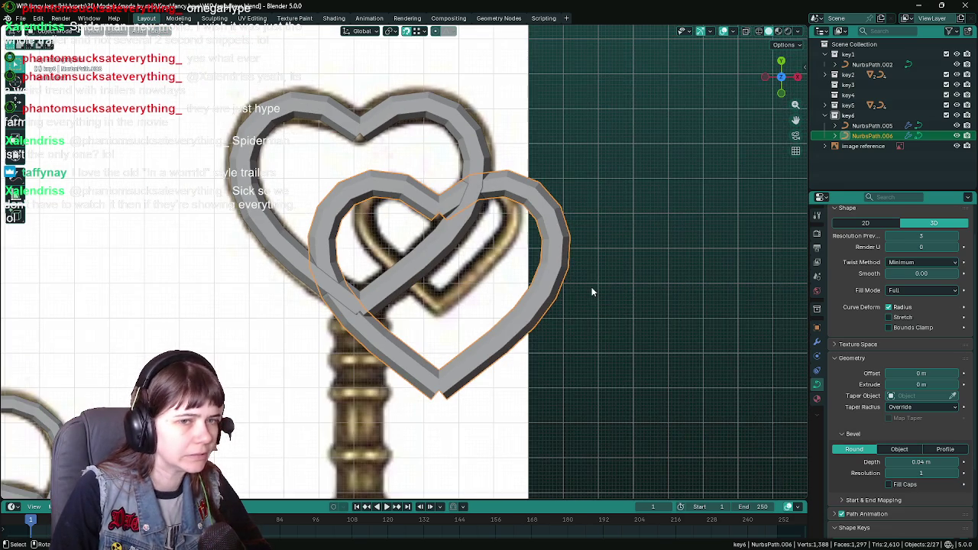
scroll(673, 321, "down", 3)
scroll(563, 352, "down", 1)
mouse_move(562, 352)
middle_mouse_down("shift")
mouse_move(566, 165)
mouse_move(565, 335)
middle_mouse_up("shift")
key("g")
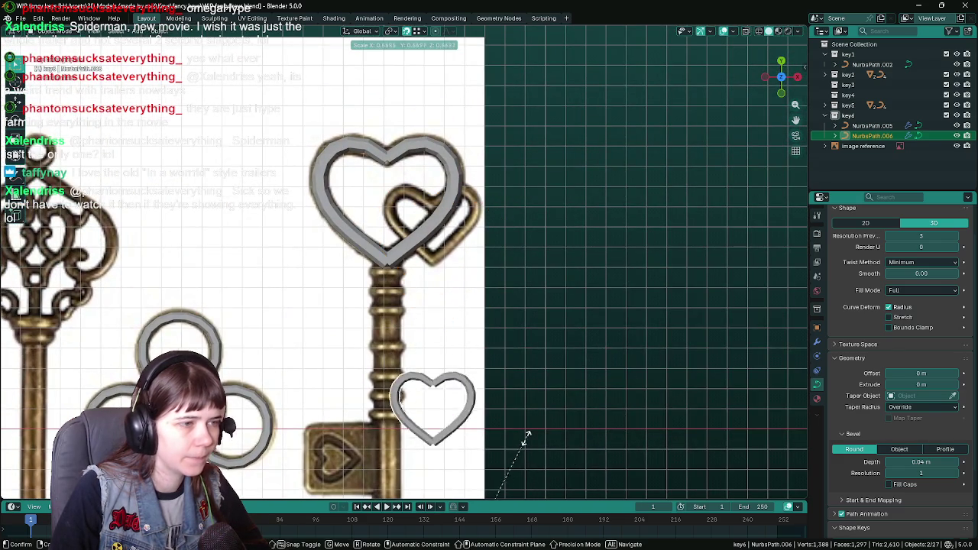
left_click(493, 256)
Step: Shrink the copy and move it over the reference's small interlocking heart
key("s")
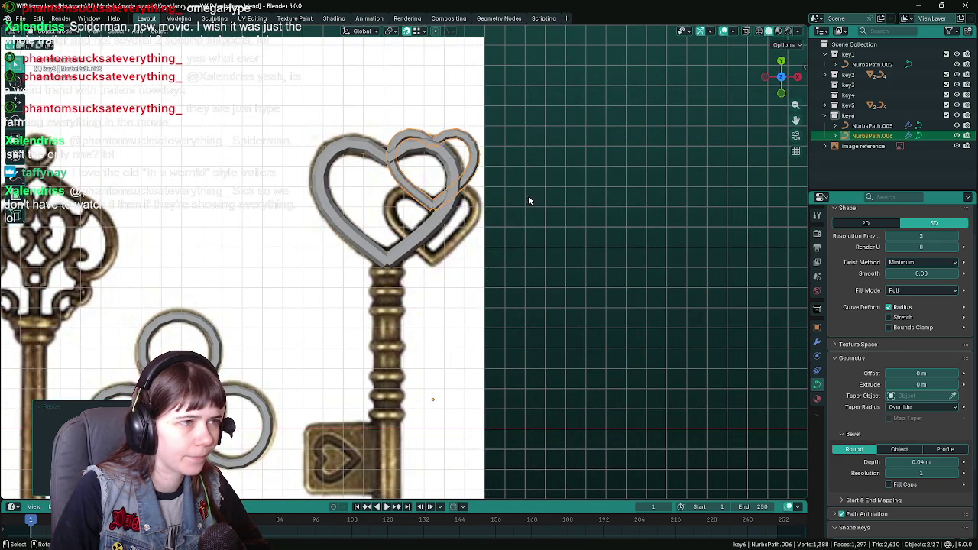
key("g")
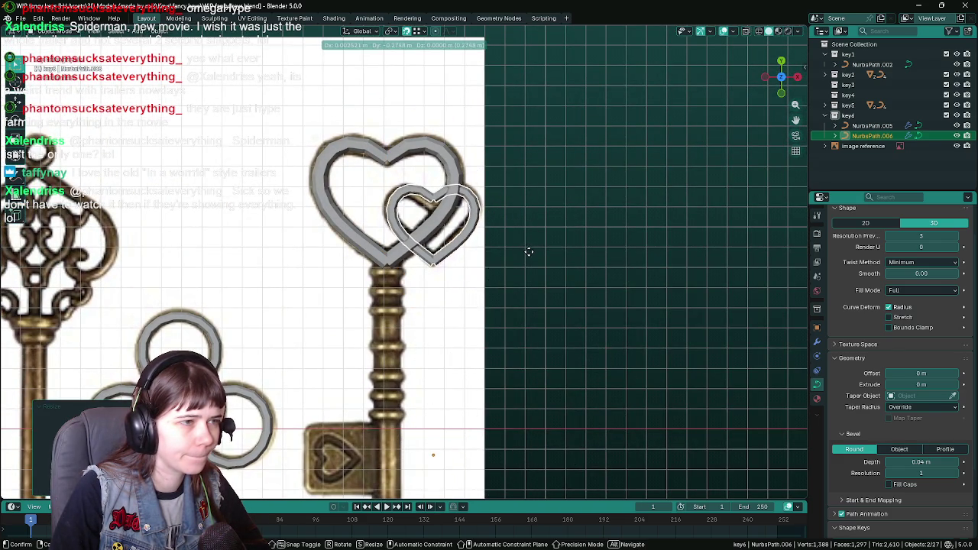
left_click(529, 252)
scroll(529, 252, "up", 2)
scroll(506, 282, "up", 2)
key("Tab")
scroll(506, 282, "down", 1)
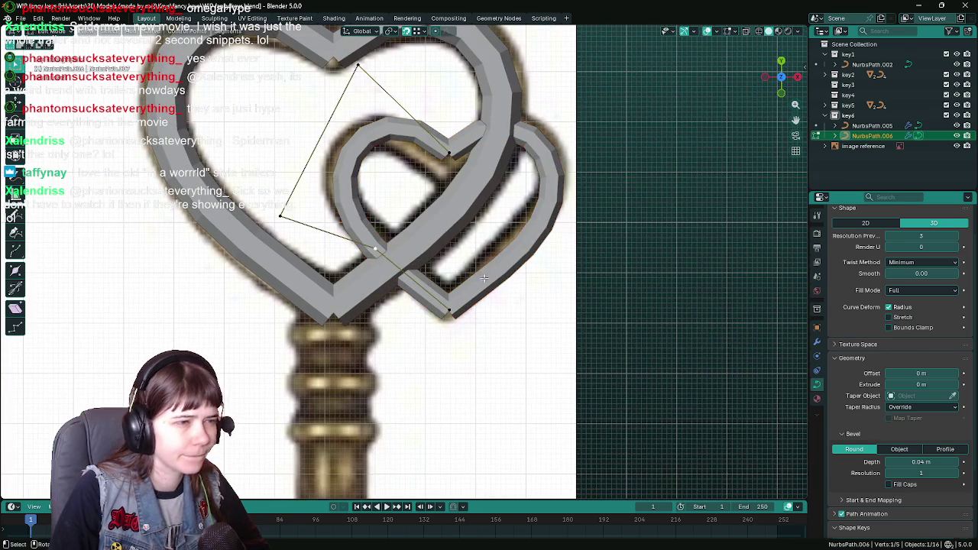
Step: Reset the small heart's scale to 1 and move the full-size copy to overlap the big heart
left_click(817, 327)
scroll(504, 273, "down", 1)
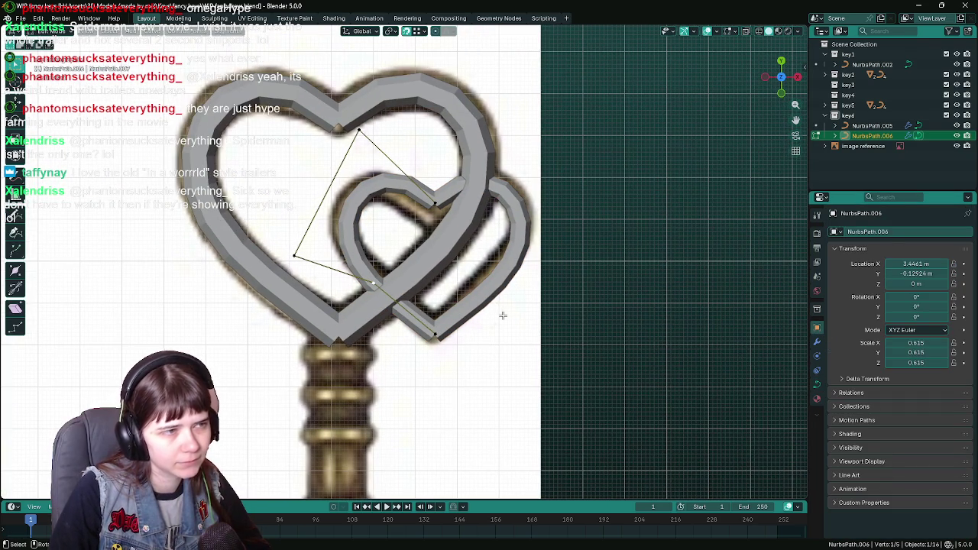
key("Tab")
left_click(462, 245)
left_click(510, 265)
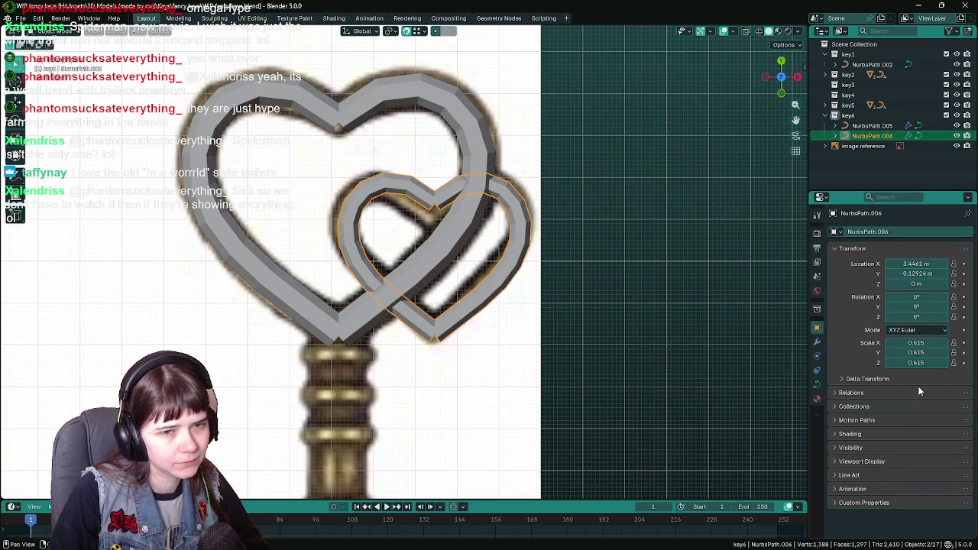
scroll(646, 345, "down", 1)
left_click(917, 343)
key("Escape")
key("alt+s")
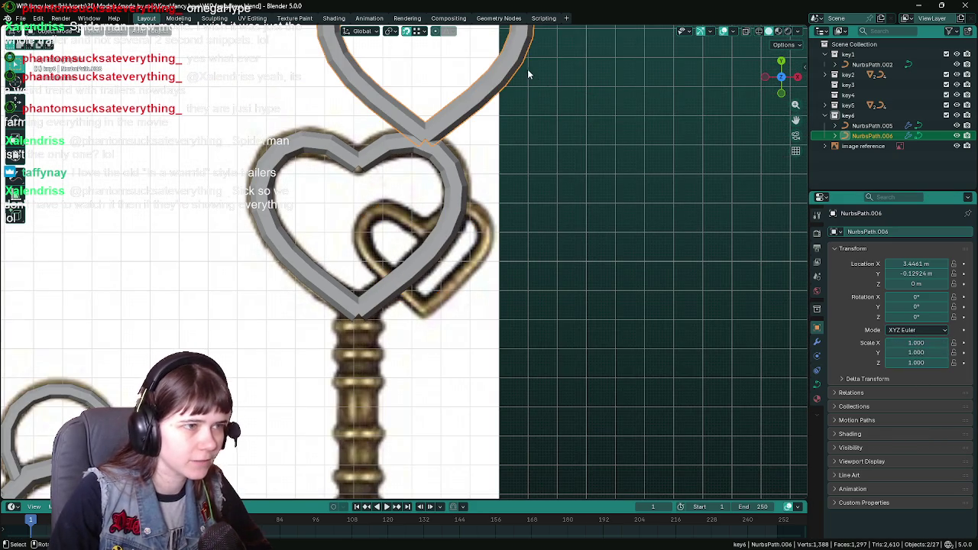
key("g")
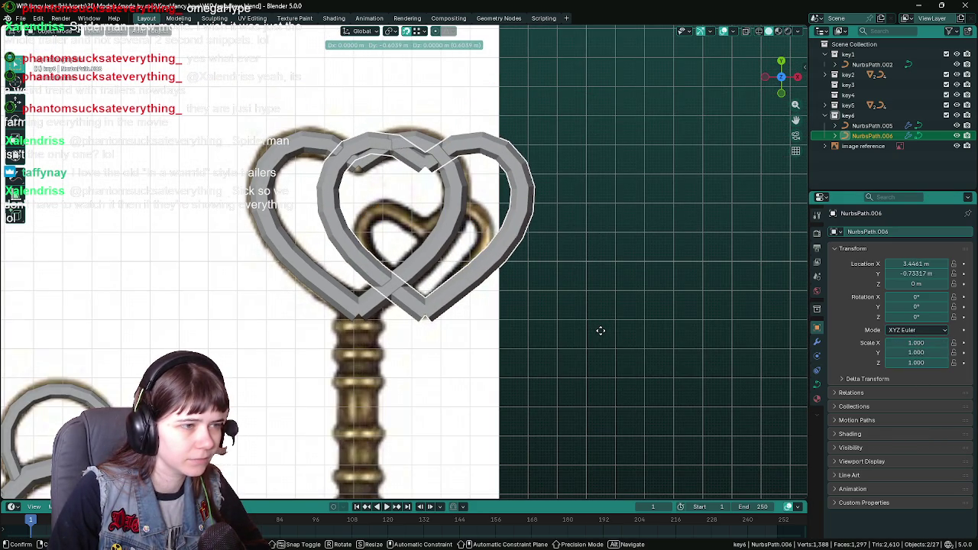
left_click(600, 330)
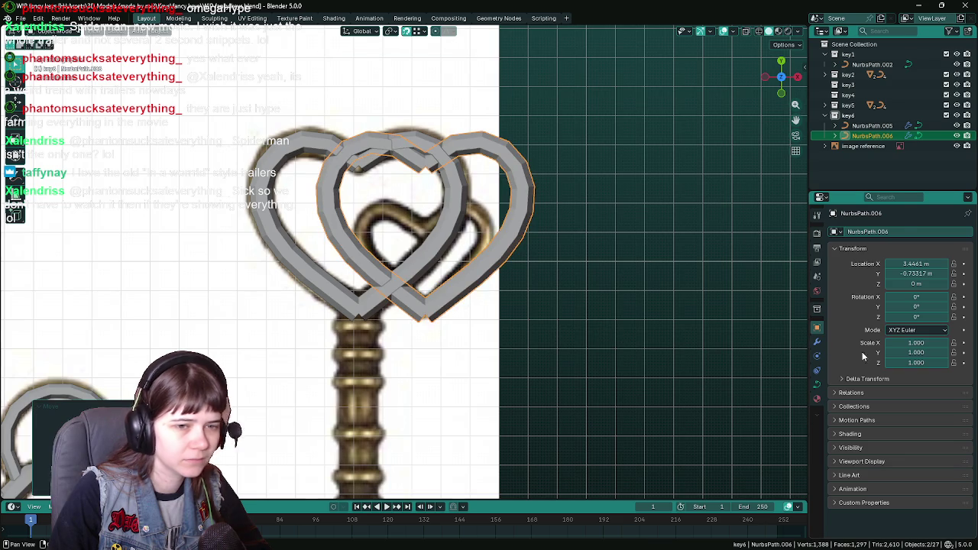
Step: Give NurbsPath.006 a bevel depth of 0.025 m for a slimmer second heart
left_click(817, 342)
scroll(765, 337, "up", 1)
scroll(765, 337, "up", 1)
scroll(856, 311, "up", 1)
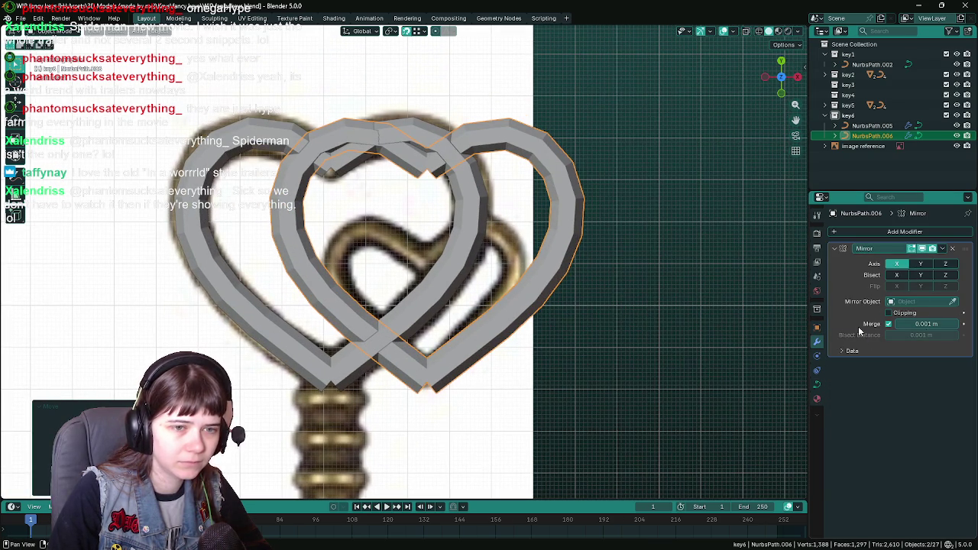
left_click(817, 386)
scroll(902, 383, "down", 5)
double_click(940, 422)
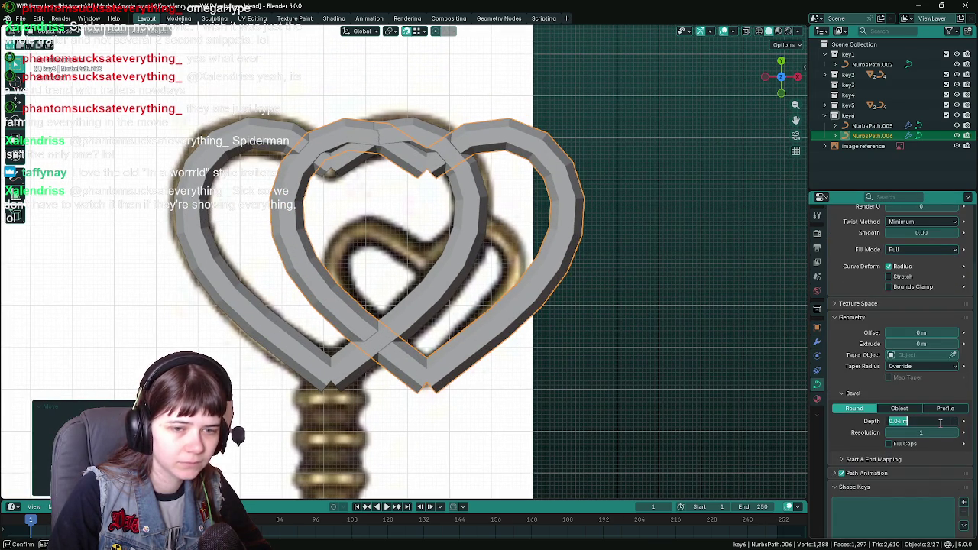
type("0.025")
key("Return")
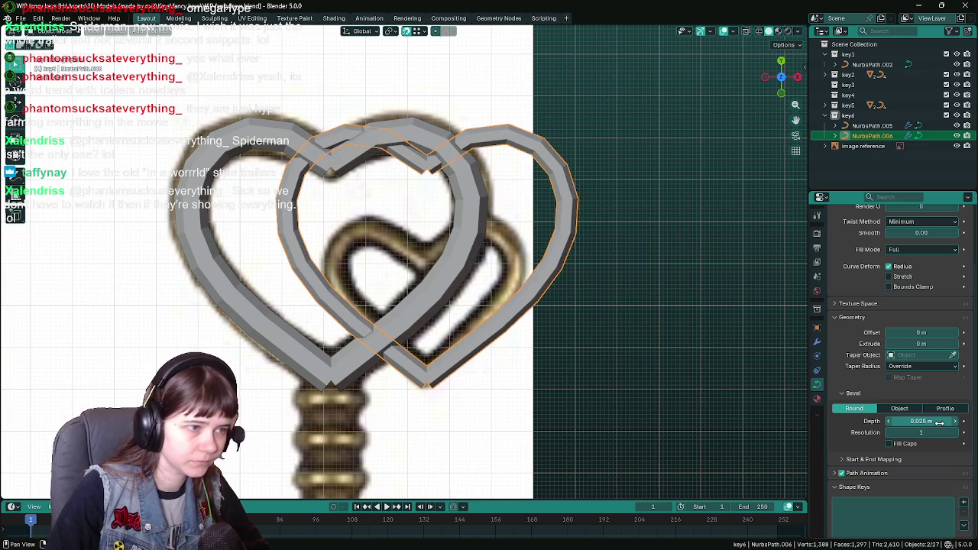
key("Tab")
Step: Shift the small heart's control points, then hide the big heart NurbsPath.005
key("g")
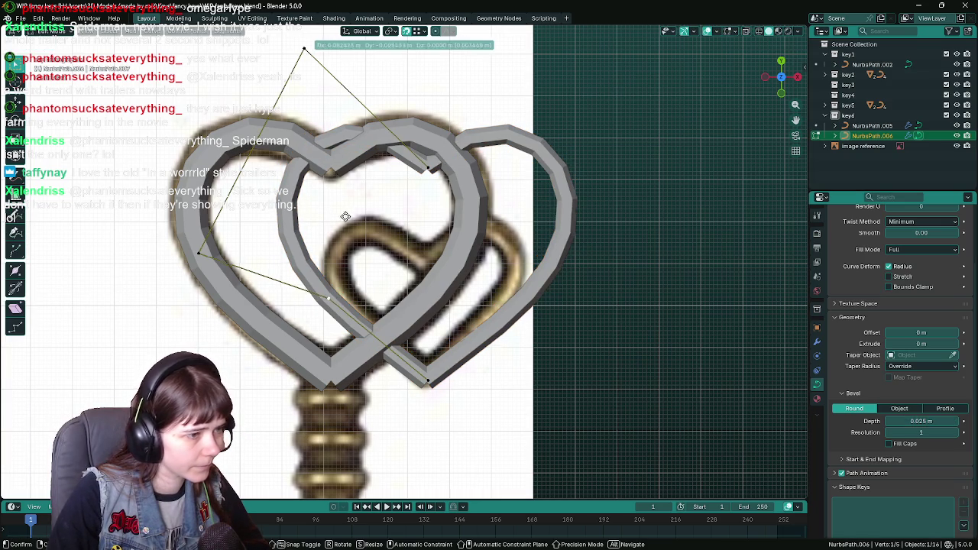
left_click(402, 267)
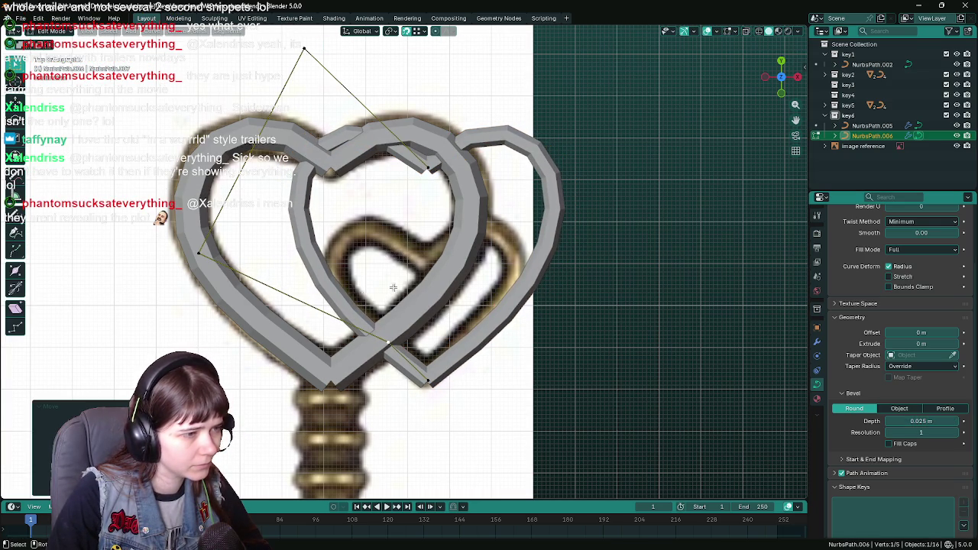
key("g")
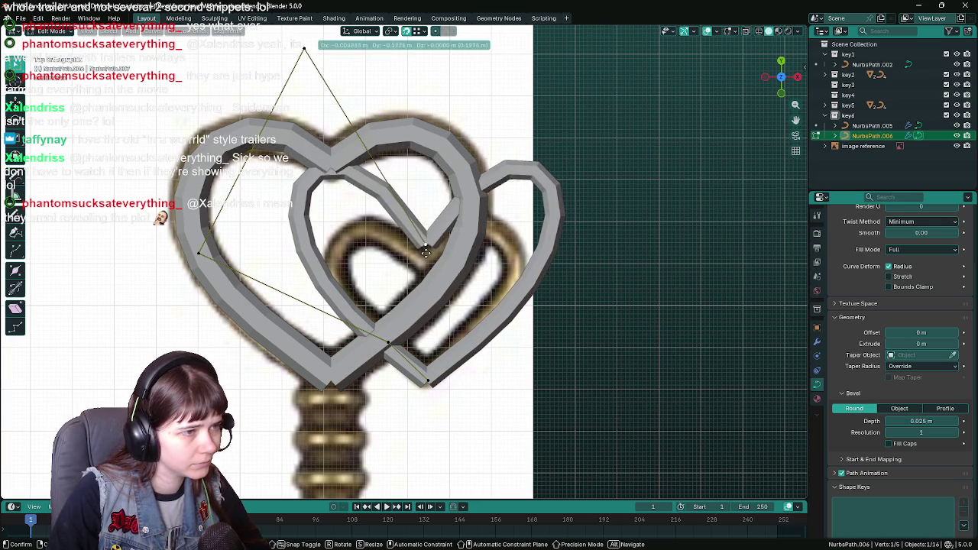
right_click(428, 263)
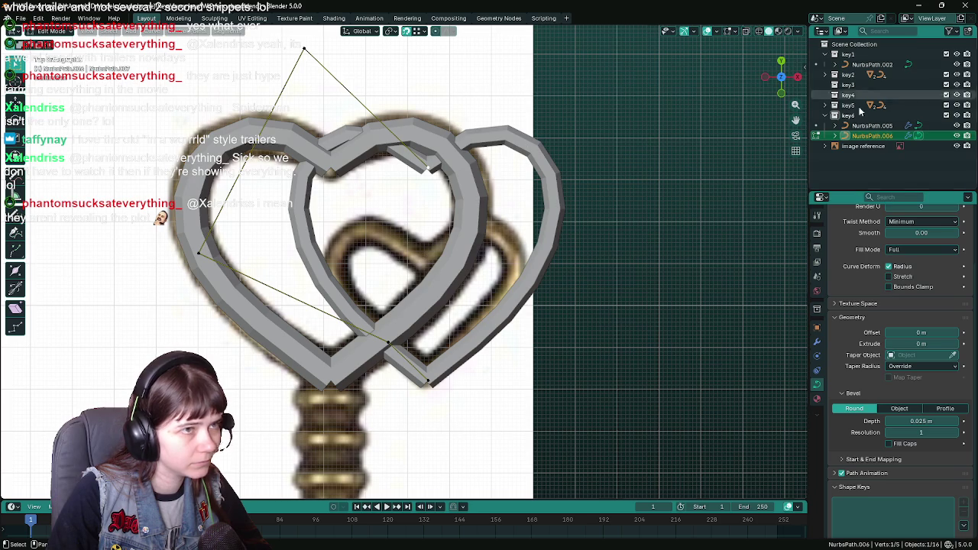
left_click(956, 125)
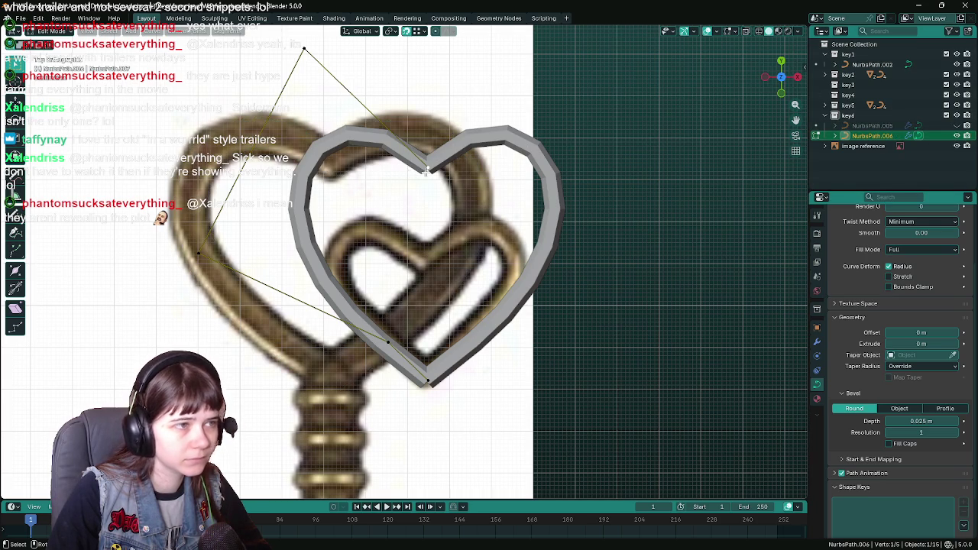
Step: Pull the heart's top dip point and top control point down onto the small reference heart
key("g")
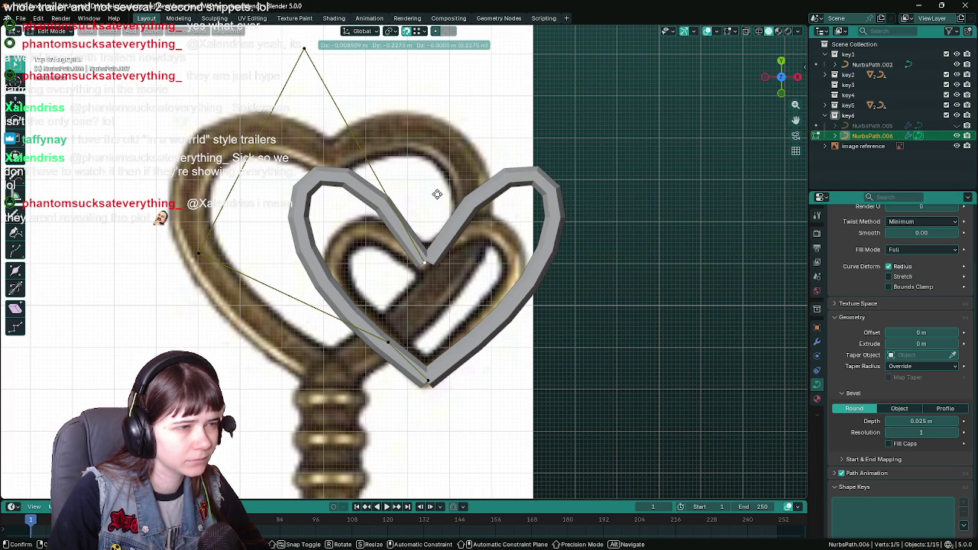
left_click(437, 197)
key("g")
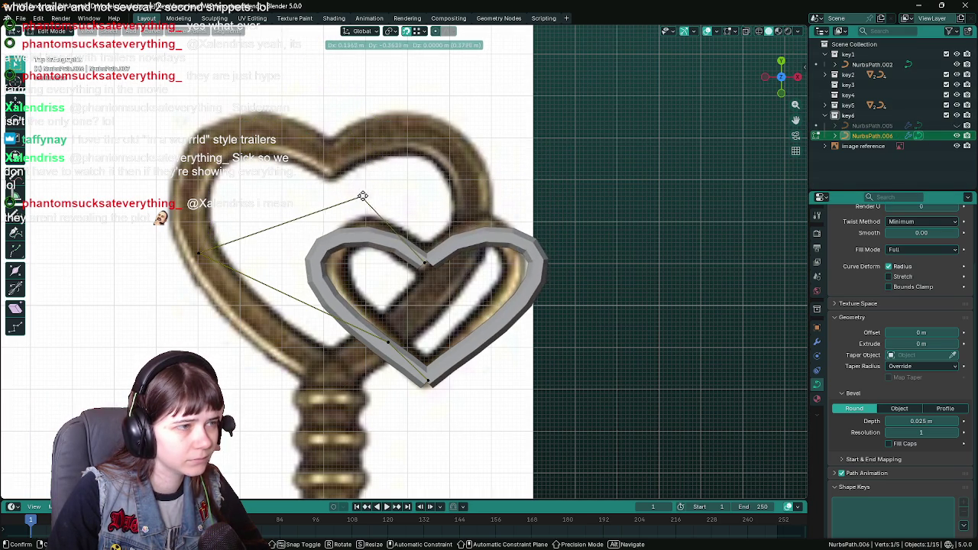
left_click(369, 184)
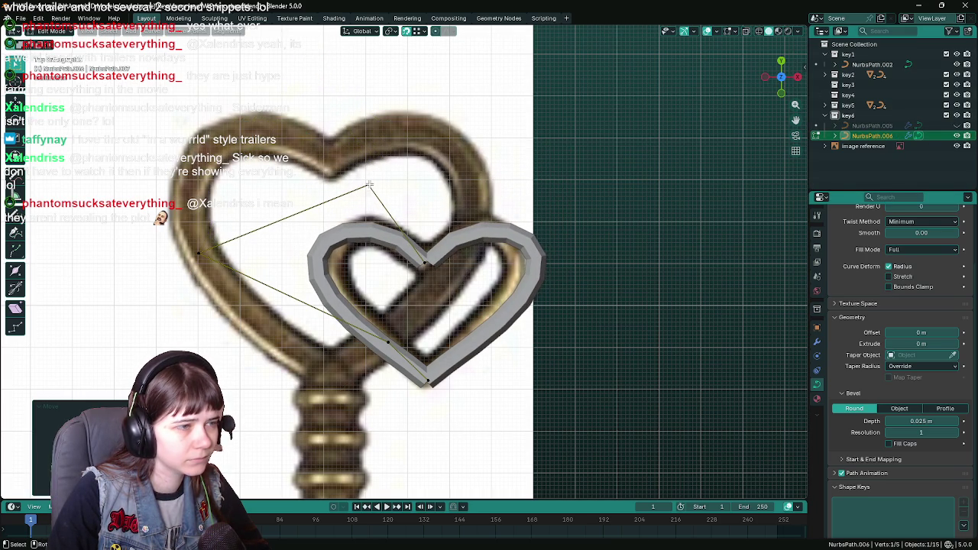
left_click(422, 264)
key("g")
left_click(419, 262)
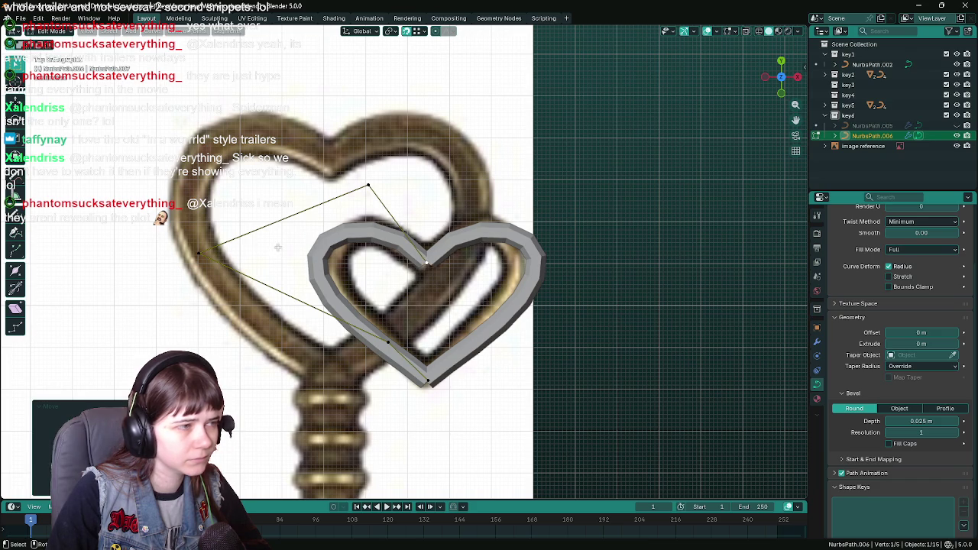
Step: Move the heart's left control point right and slightly lower to follow the reference outline
left_click(191, 255)
key("g")
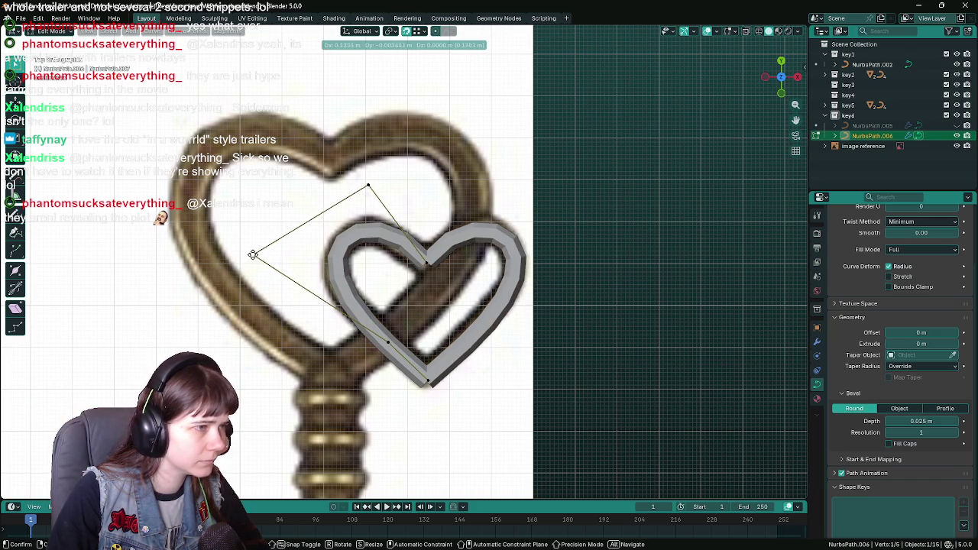
left_click(264, 263)
key("g")
key("Escape")
key("g")
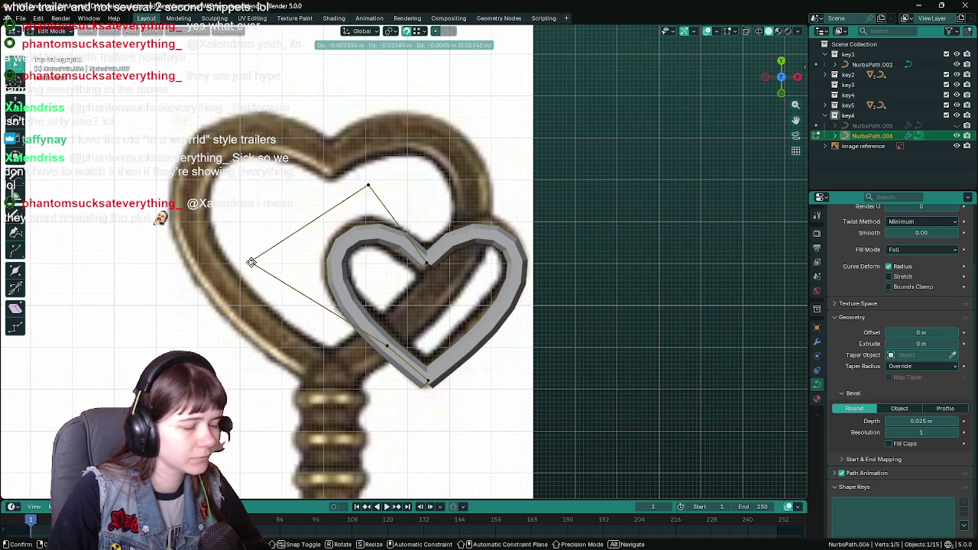
left_click(261, 267)
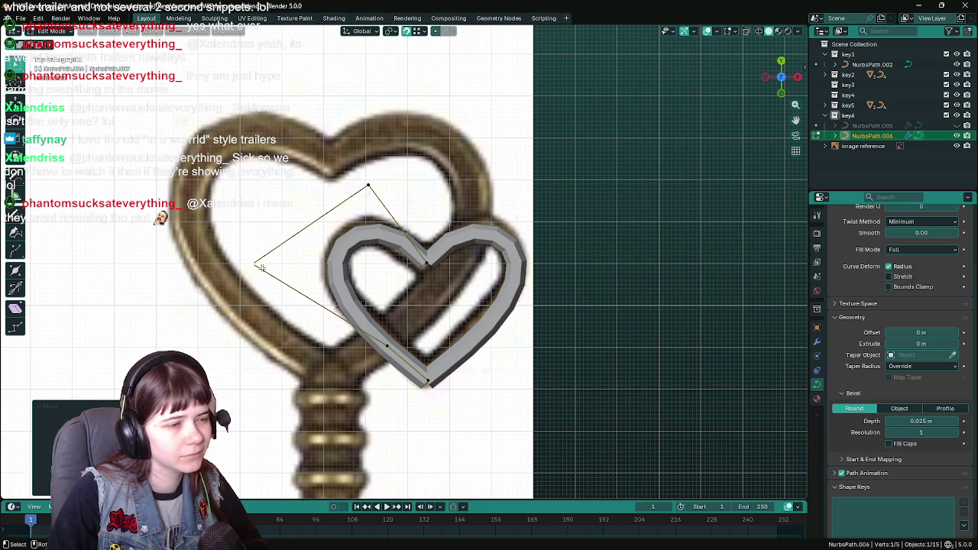
Step: Adjust the bottom tip and top curve points, then return to Object Mode
left_click(430, 380)
key("g")
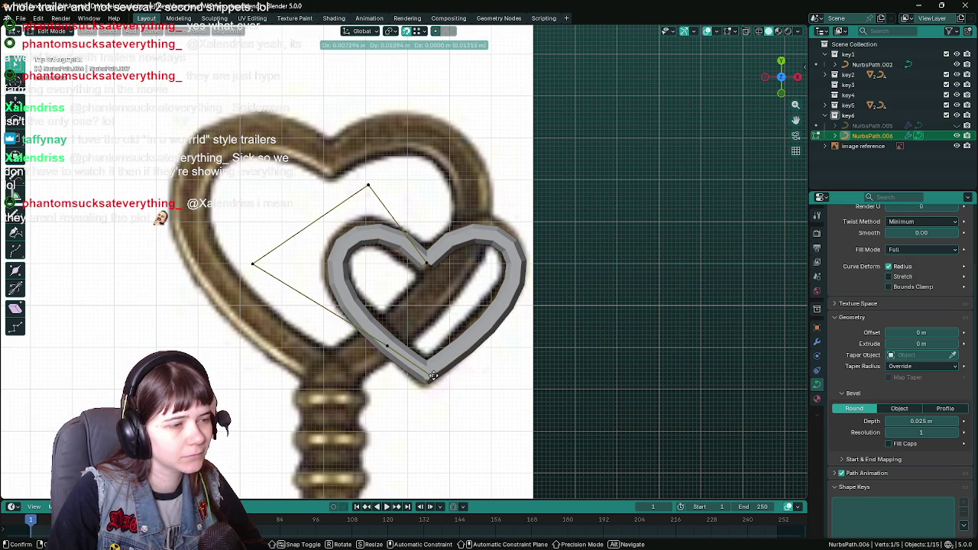
left_click(432, 375)
scroll(406, 290, "down", 2)
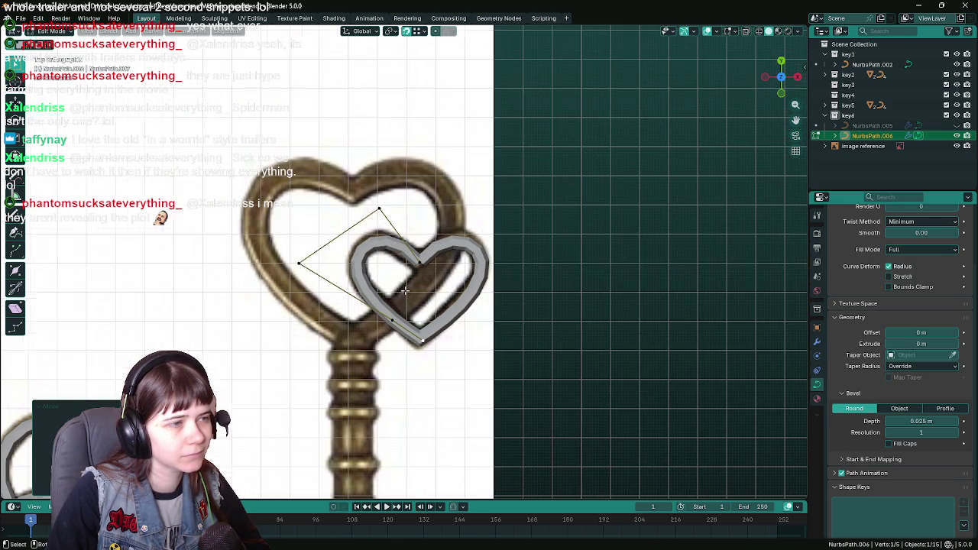
left_click(377, 209)
key("g")
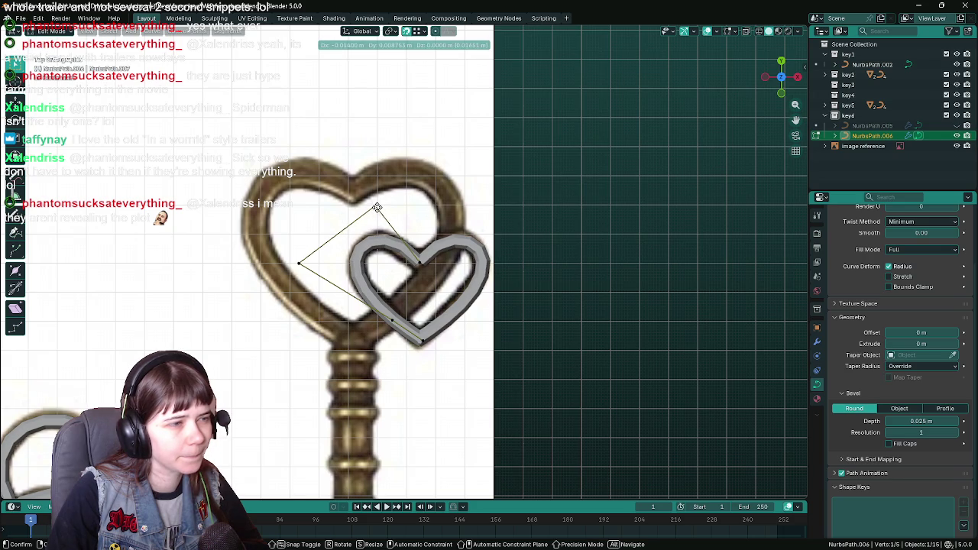
left_click(377, 207)
scroll(525, 247, "down", 2)
scroll(524, 247, "up", 2)
key("Tab")
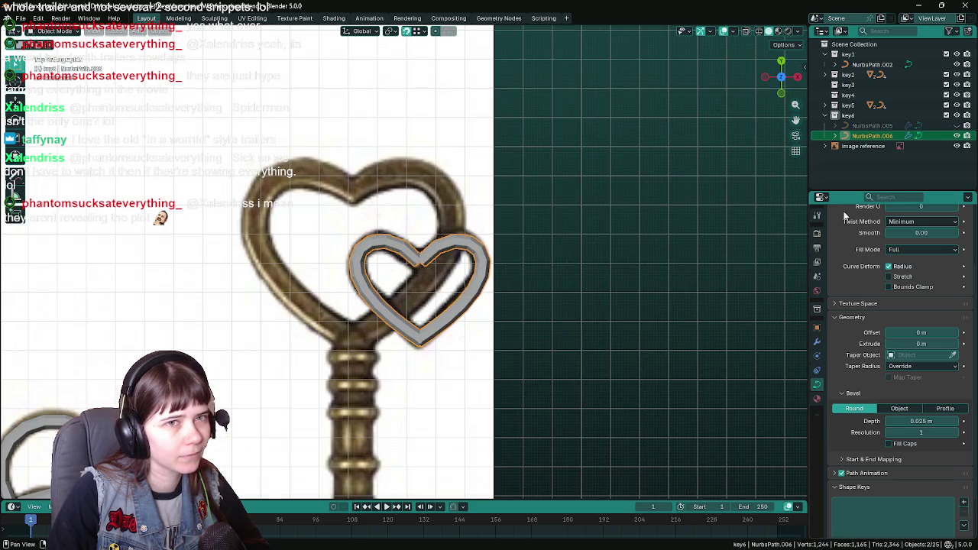
Step: Unhide NurbsPath.005, check both hearts in perspective, return to top view and save WIP fancy keys.blend
left_click(957, 125)
scroll(593, 219, "down", 2)
middle_click_drag(544, 280, 543, 216)
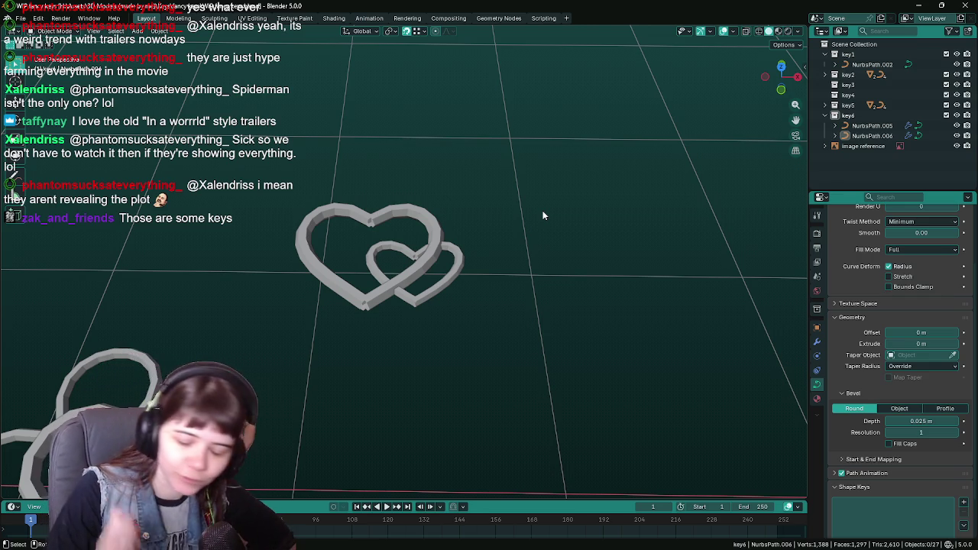
key("KP_7")
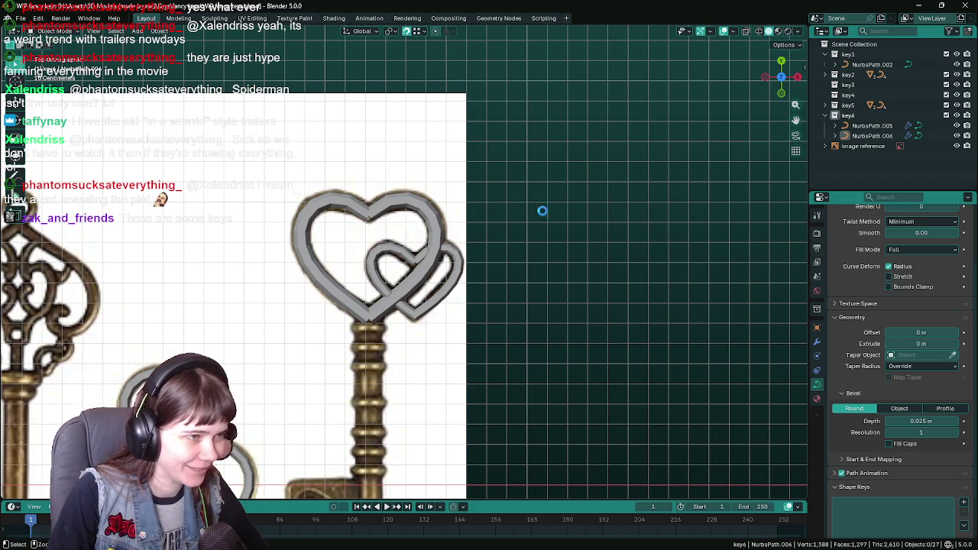
key("ctrl+s")
Step: In Edit Mode, nudge the small heart's top control point slightly
scroll(535, 222, "up", 2)
scroll(512, 245, "up", 2)
scroll(492, 262, "up", 1)
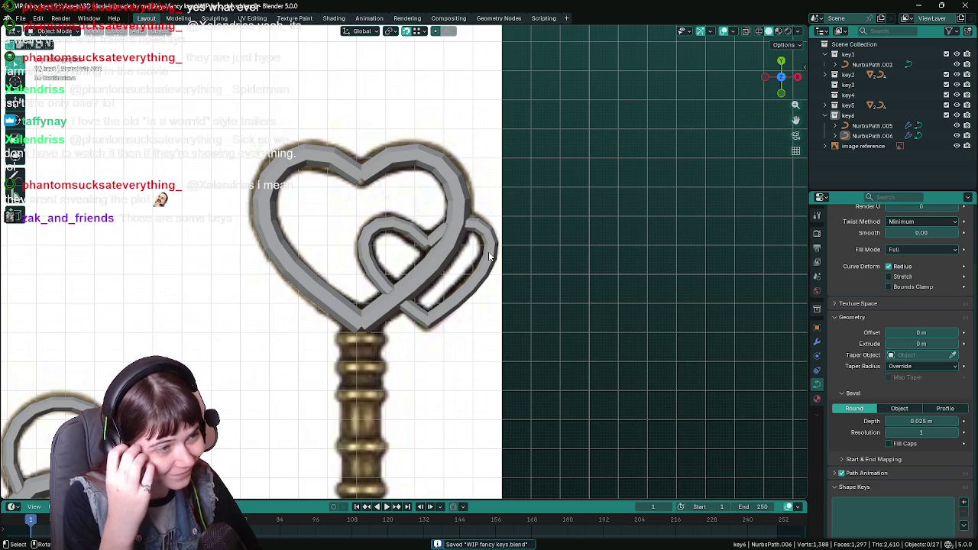
key("Tab")
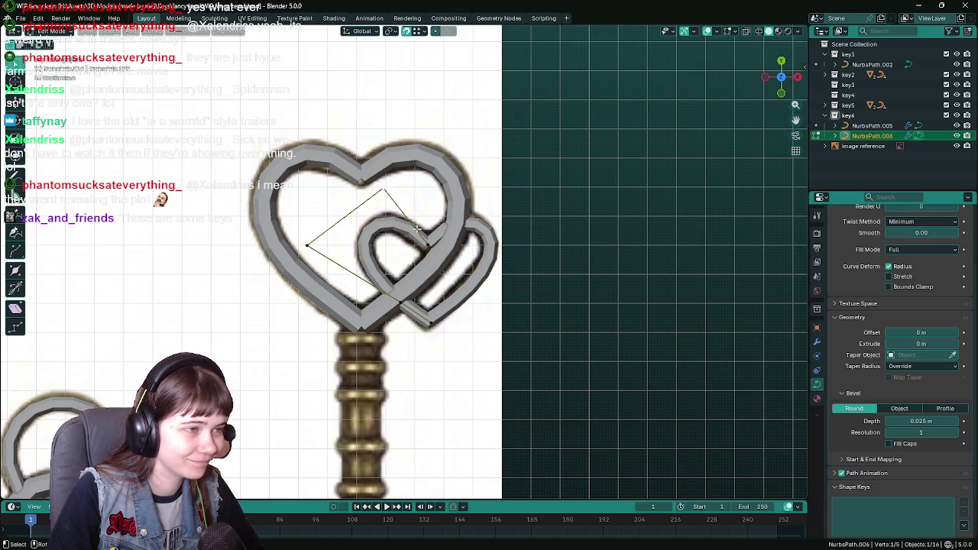
key("g")
left_click(376, 209)
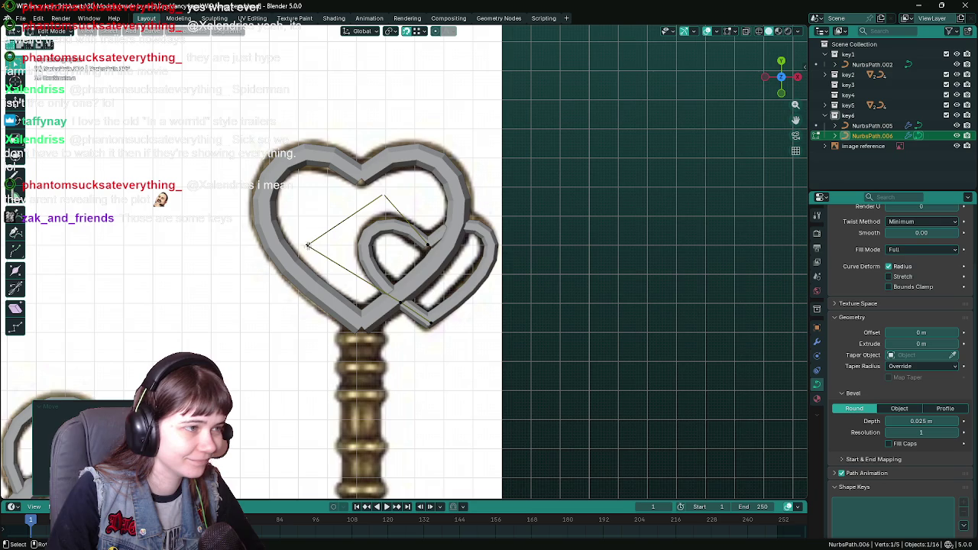
key("g")
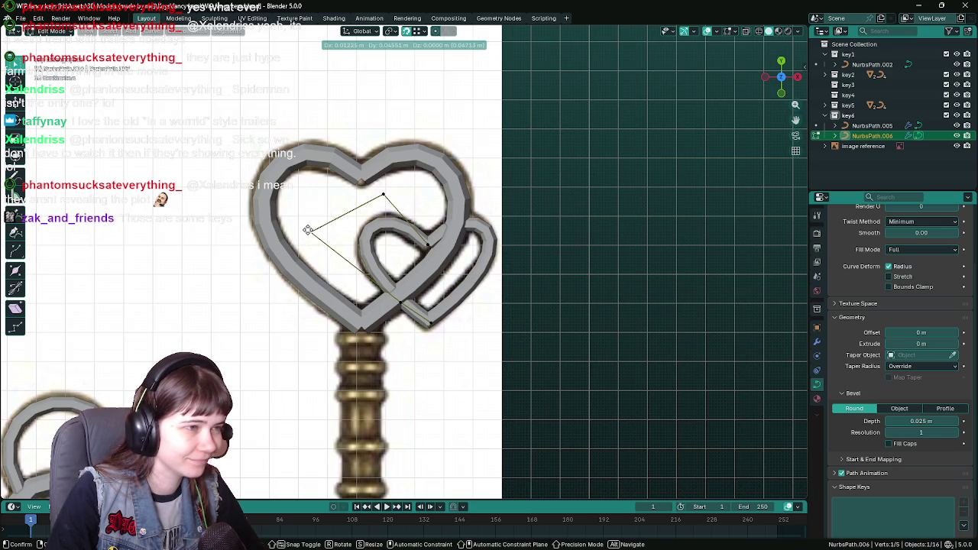
Step: Reposition the small heart's top control point so it interlocks with the big heart
right_click(307, 230)
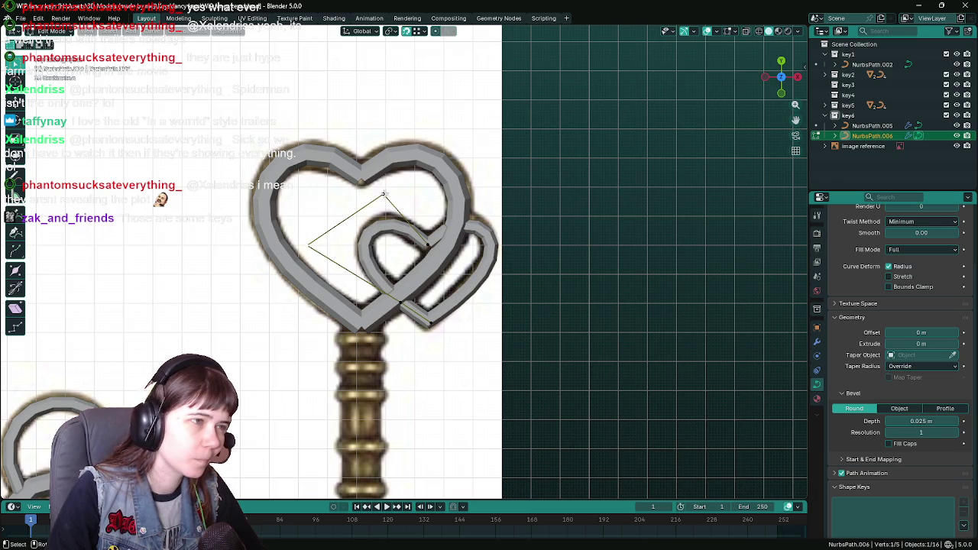
left_click(383, 196)
key("g")
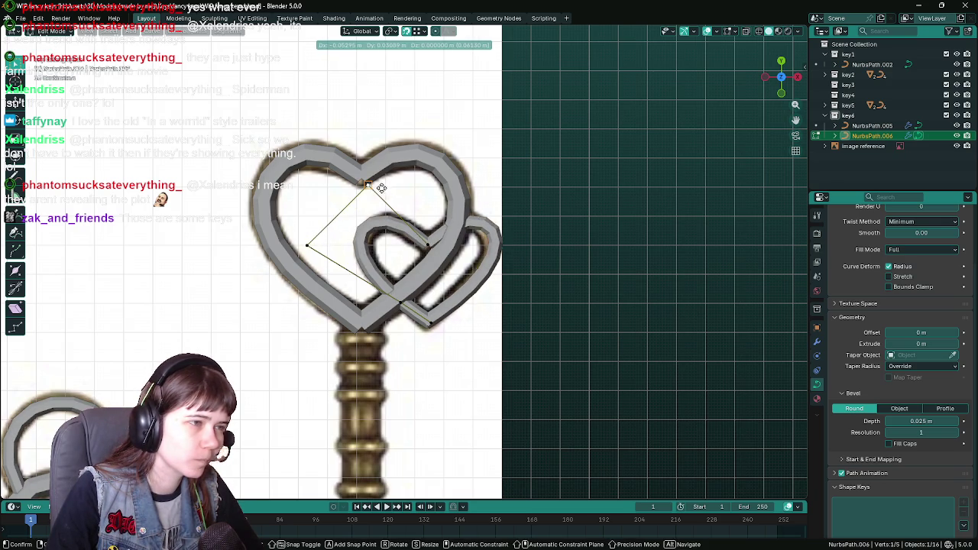
right_click(384, 189)
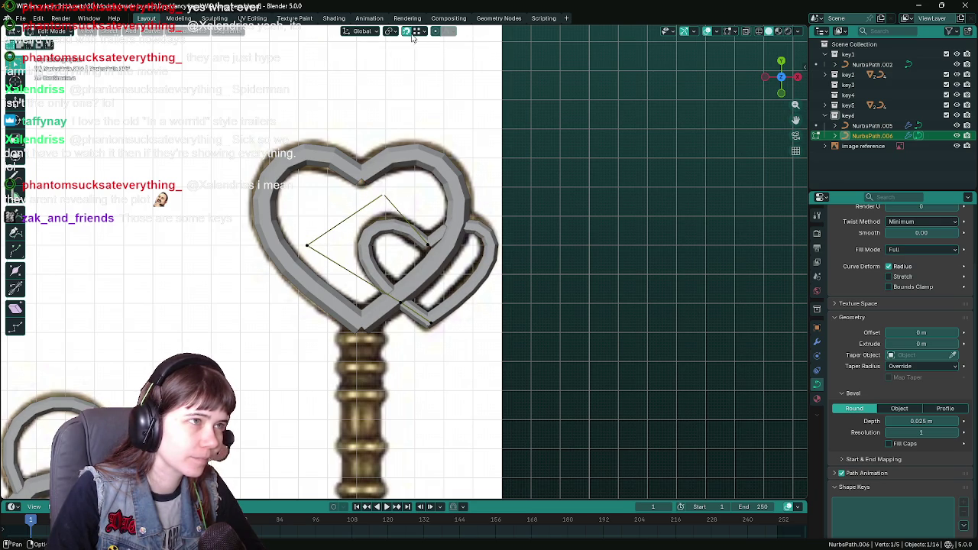
scroll(425, 169, "up", 2)
key("g")
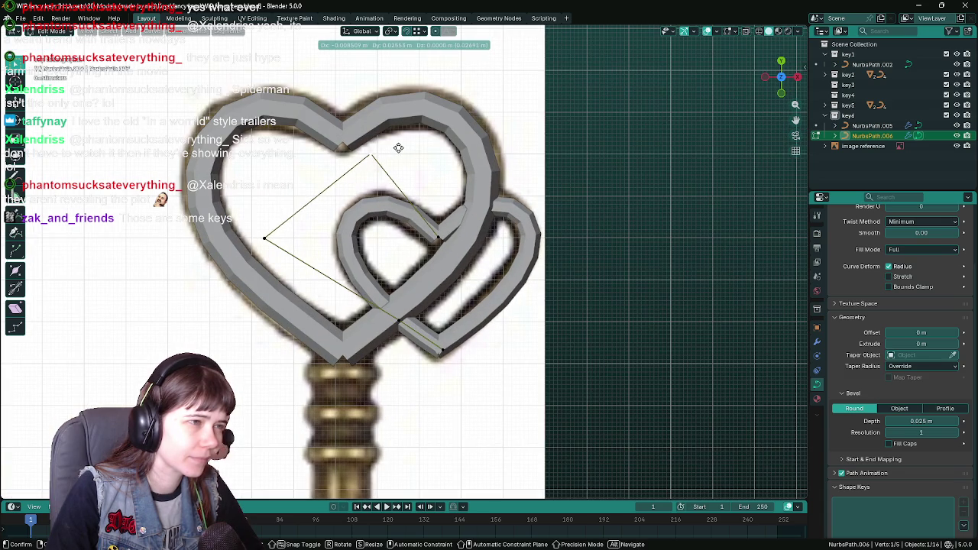
left_click(398, 147)
key("g")
left_click(437, 237)
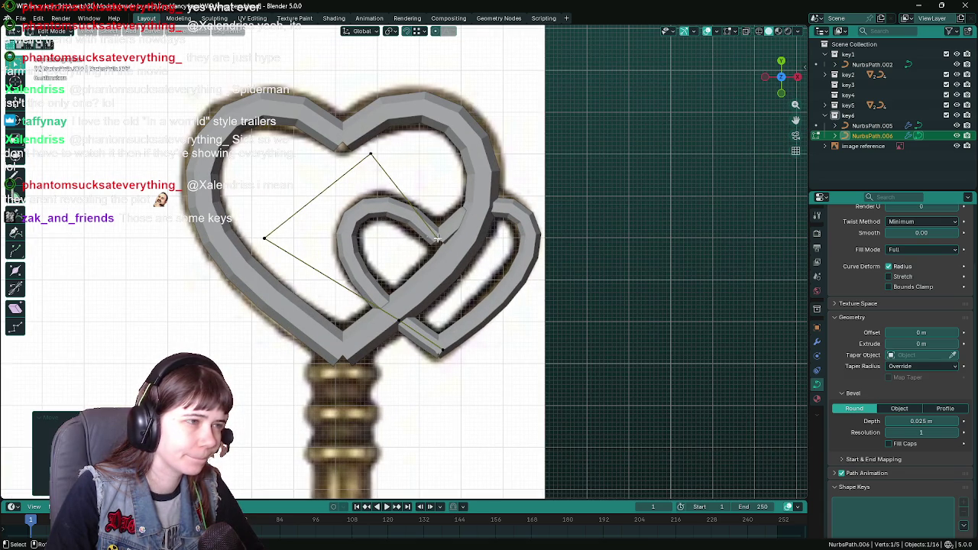
Step: Adjust the left and lower curve points of NurbsPath.006, then leave Edit Mode
left_click(266, 239)
key("g")
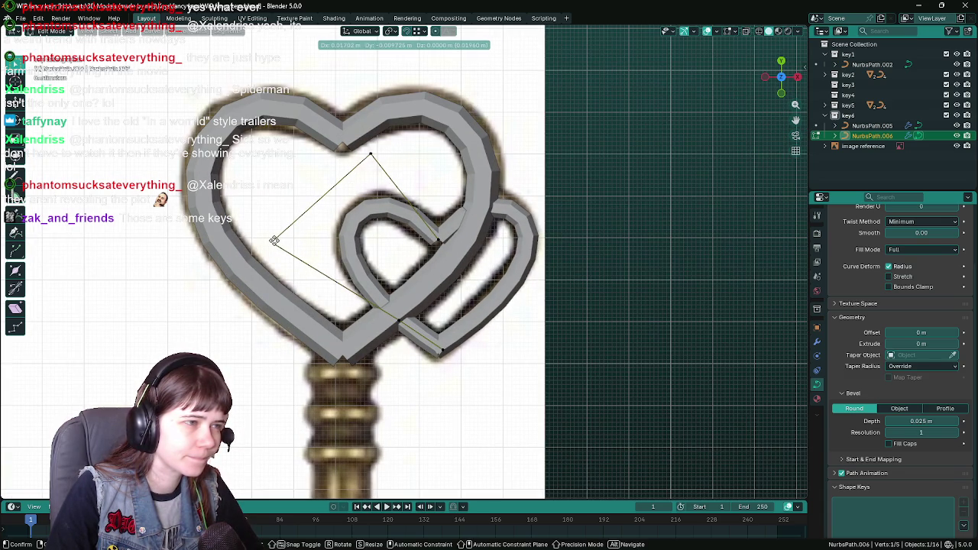
left_click(274, 241)
left_click(395, 321)
key("g")
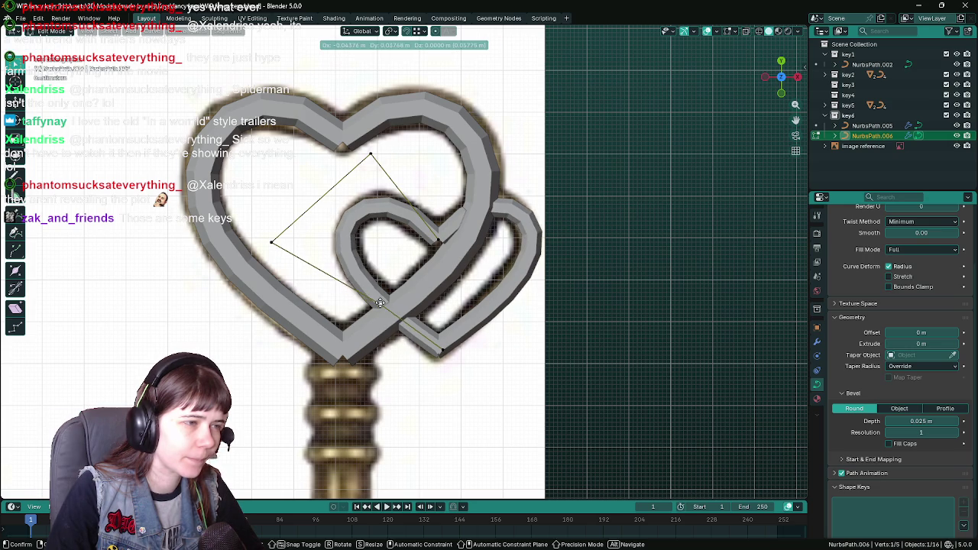
left_click(389, 305)
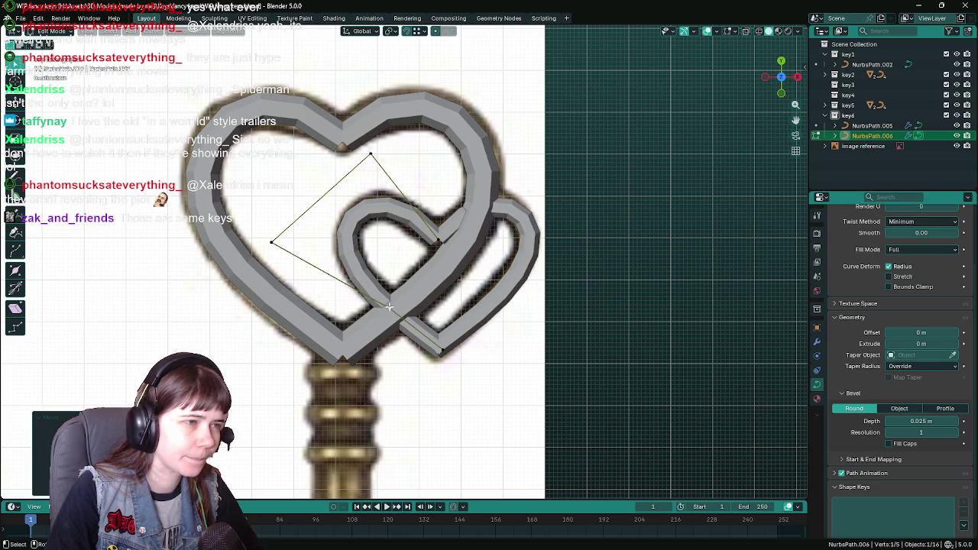
scroll(483, 296, "down", 3)
scroll(482, 297, "down", 2)
scroll(482, 296, "down", 2)
key("Tab")
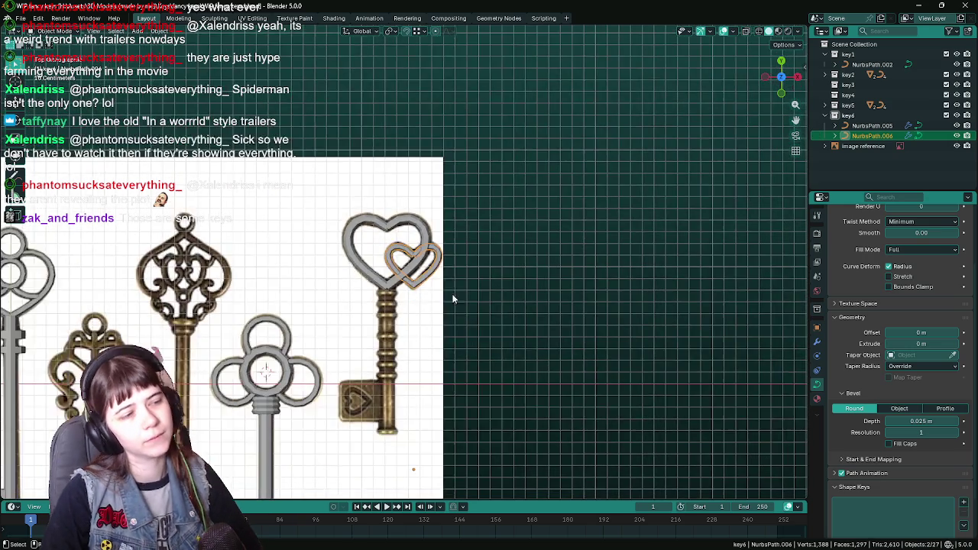
Step: Save the blend file
key("ctrl+s")
scroll(426, 333, "up", 2)
scroll(509, 201, "up", 1)
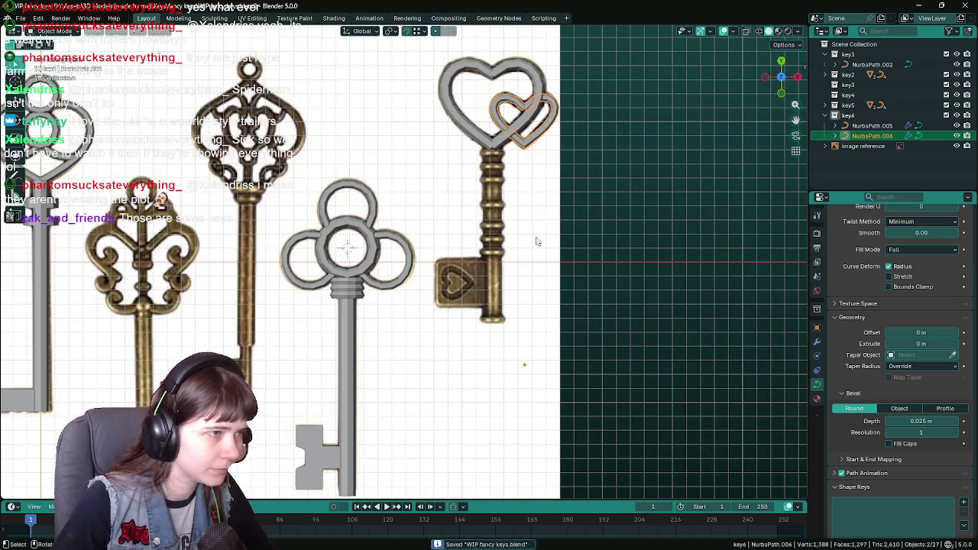
scroll(537, 230, "up", 1)
scroll(509, 273, "up", 1)
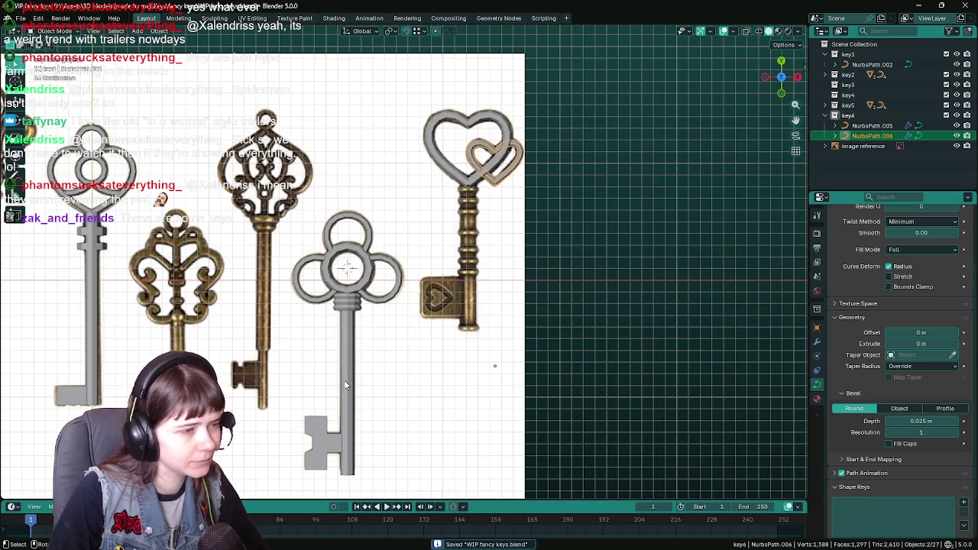
Step: Duplicate the middle key's shaft Cylinder.001 onto the heart key and move Cylinder.002 into key6
left_click(341, 379)
left_click(834, 104)
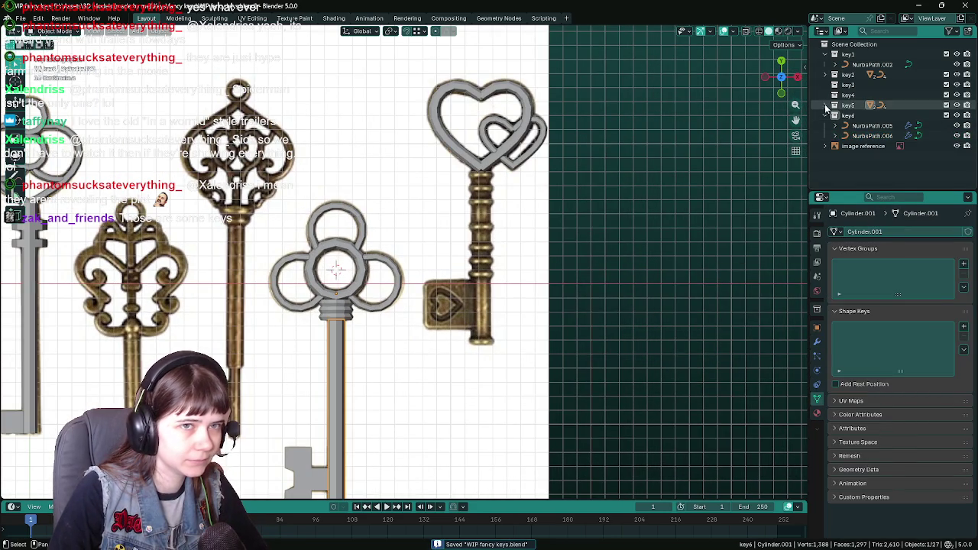
key("shift+d")
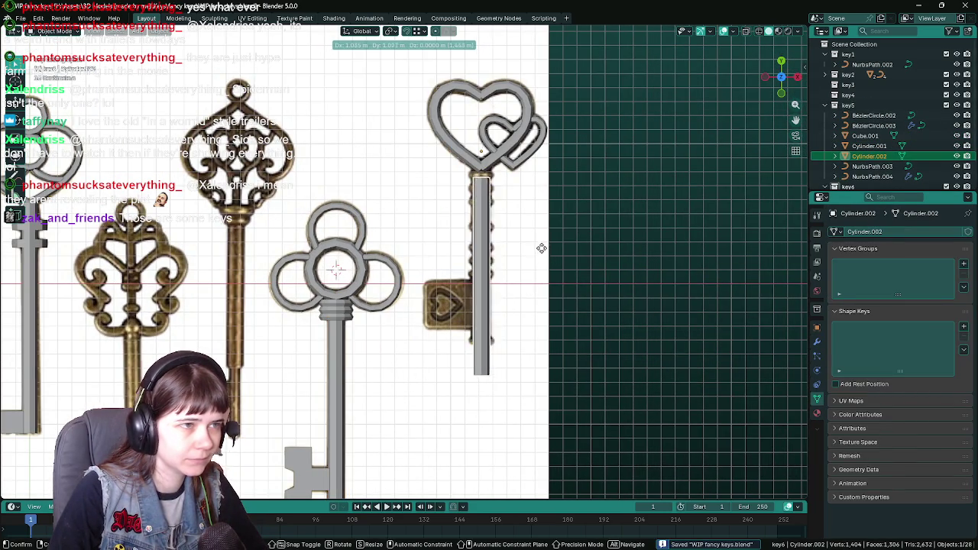
left_click(540, 232)
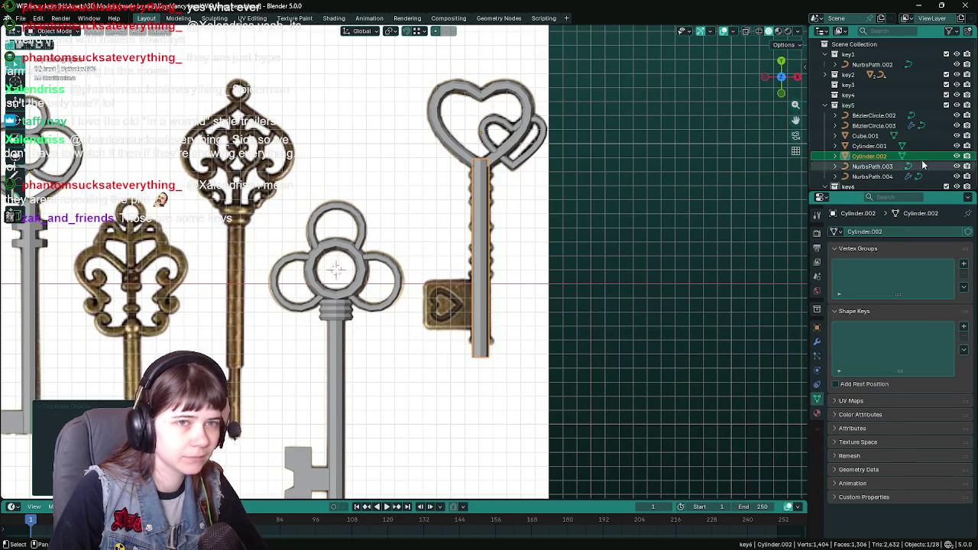
scroll(877, 146, "down", 2)
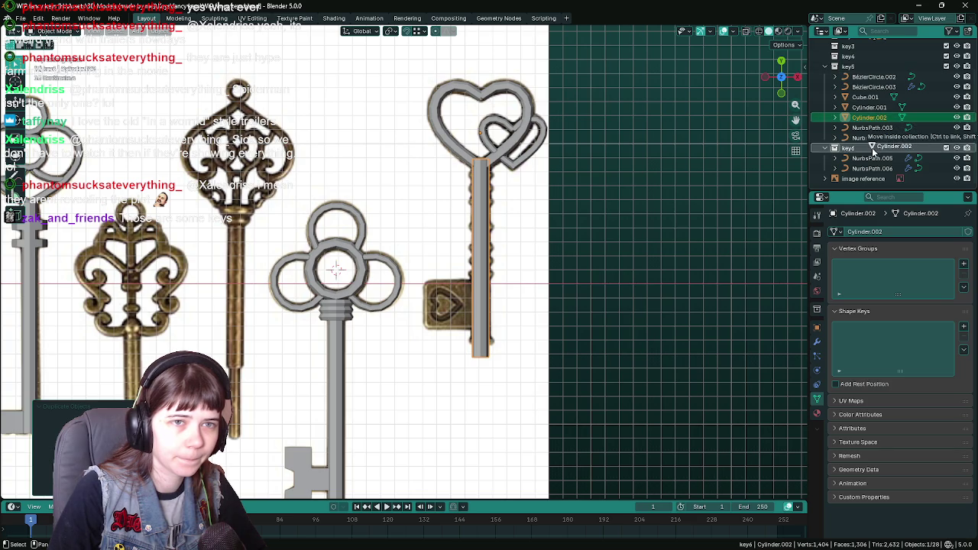
left_click_drag(870, 117, 872, 148)
left_click(834, 67)
Step: Slide Cylinder.002 along X onto the heart key's shank and show its transform values
scroll(510, 253, "up", 4)
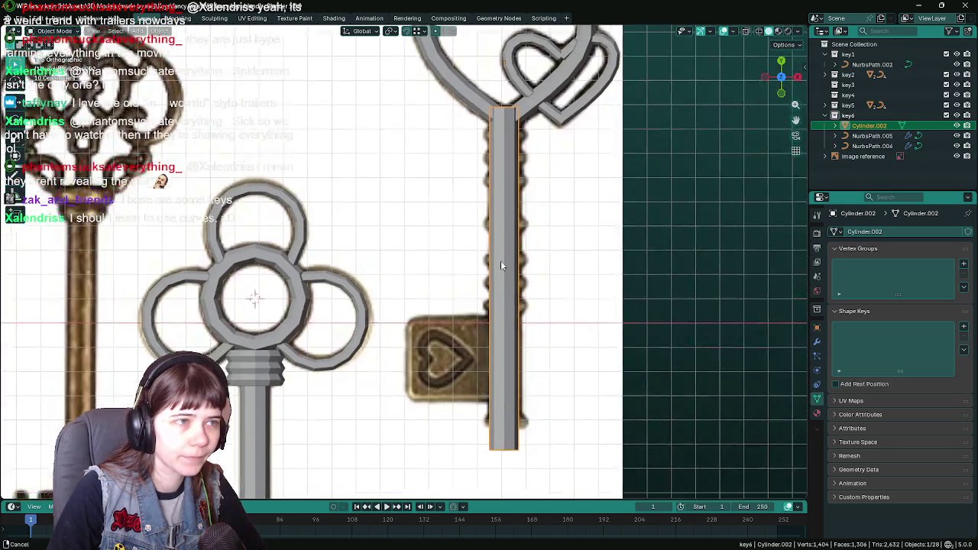
middle_click_drag(500, 204, 485, 157, "shift")
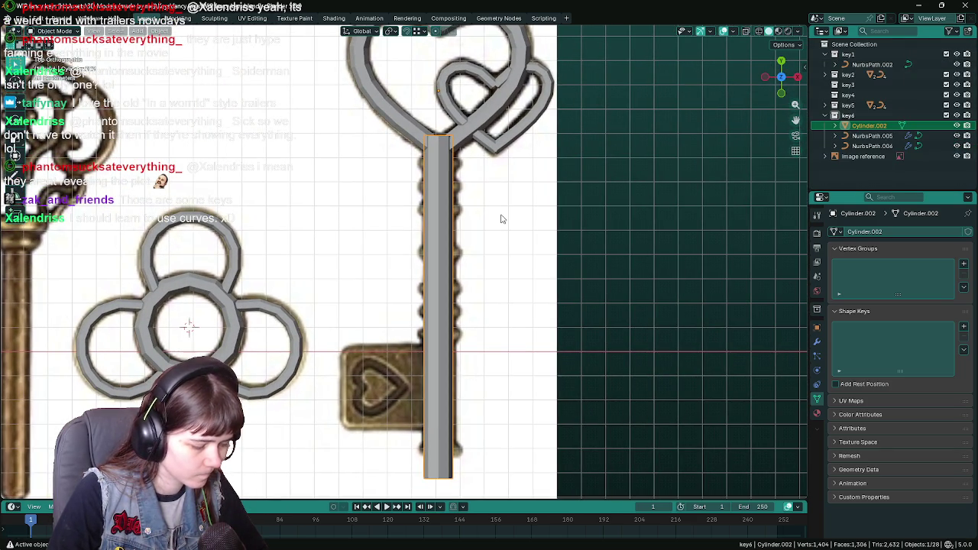
key("g")
key("x")
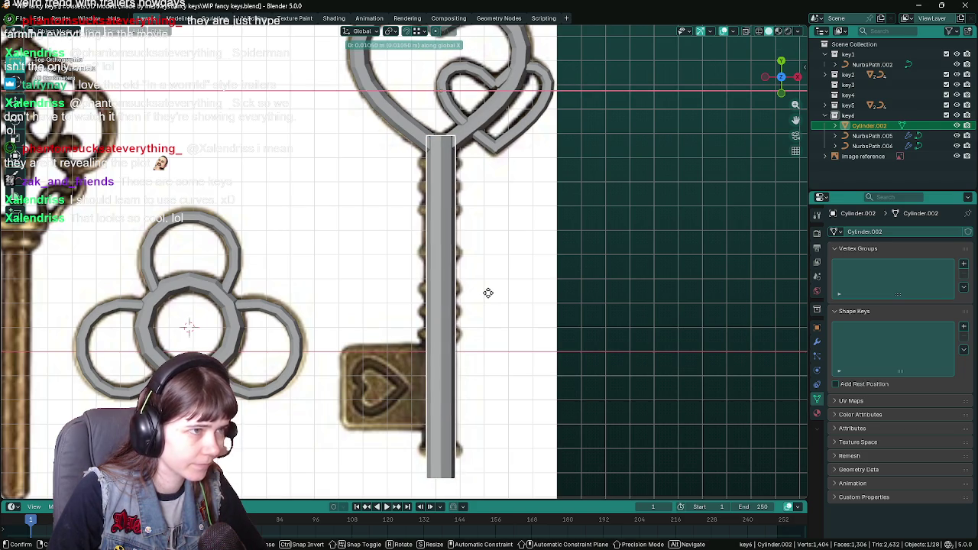
left_click(488, 292)
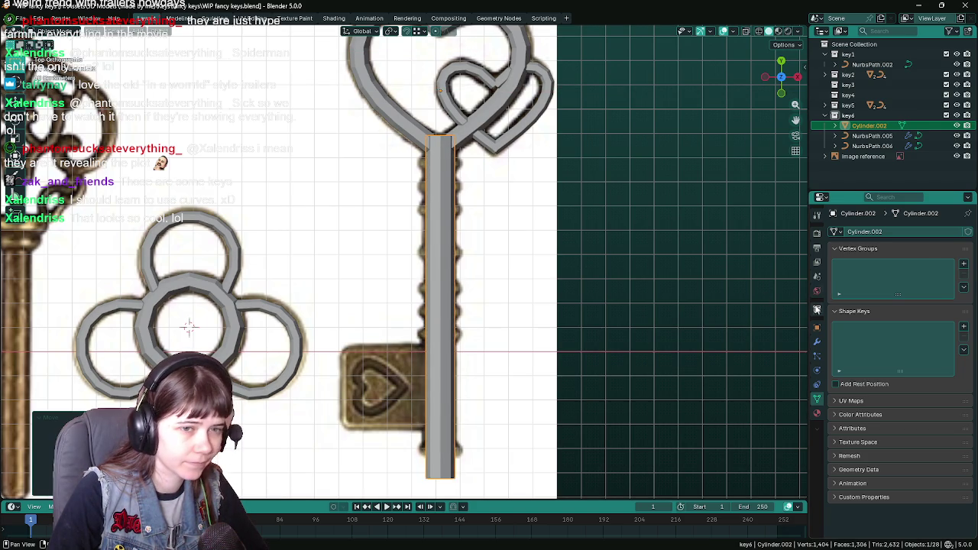
left_click(817, 327)
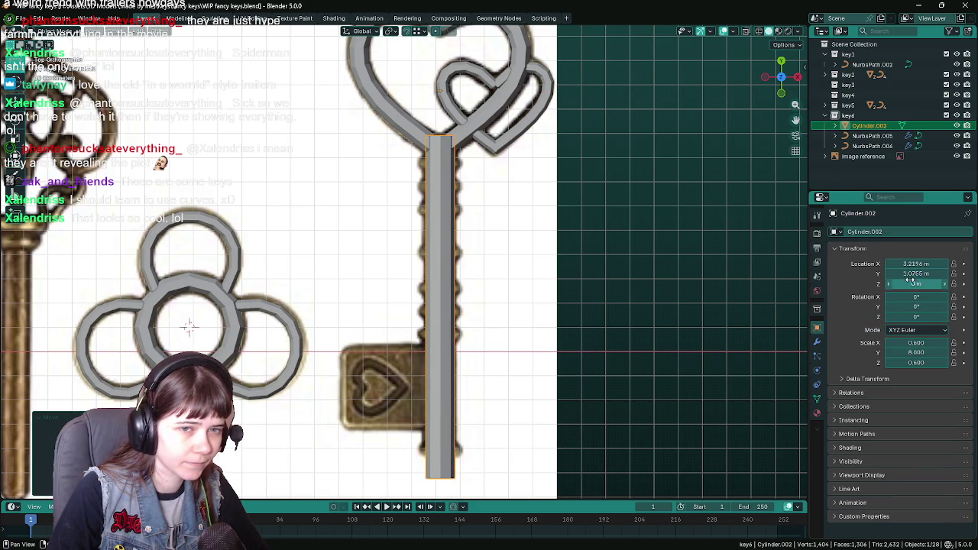
left_click(932, 274)
Step: Set the shaft's location to Y 1.075 m and X 3.2 m
type("1.0")
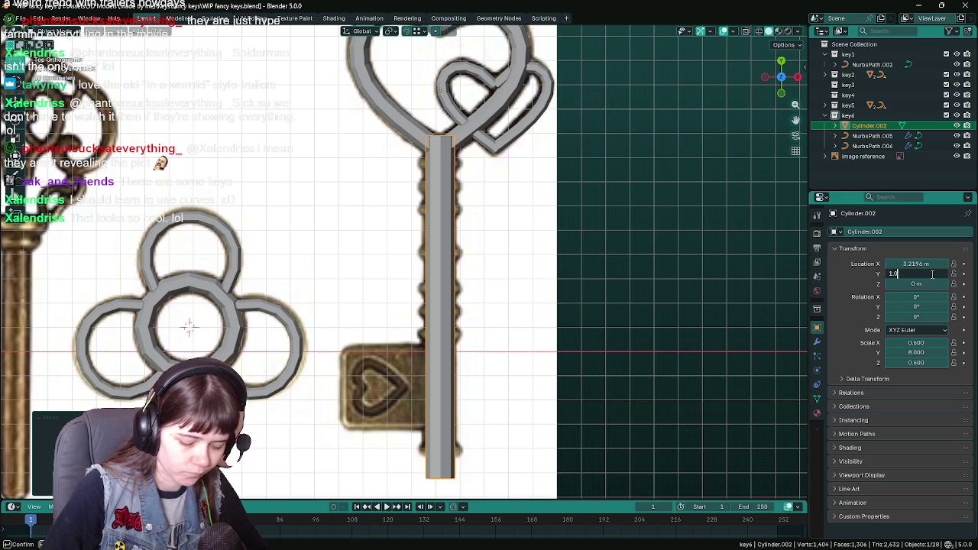
key("Return")
double_click(929, 264)
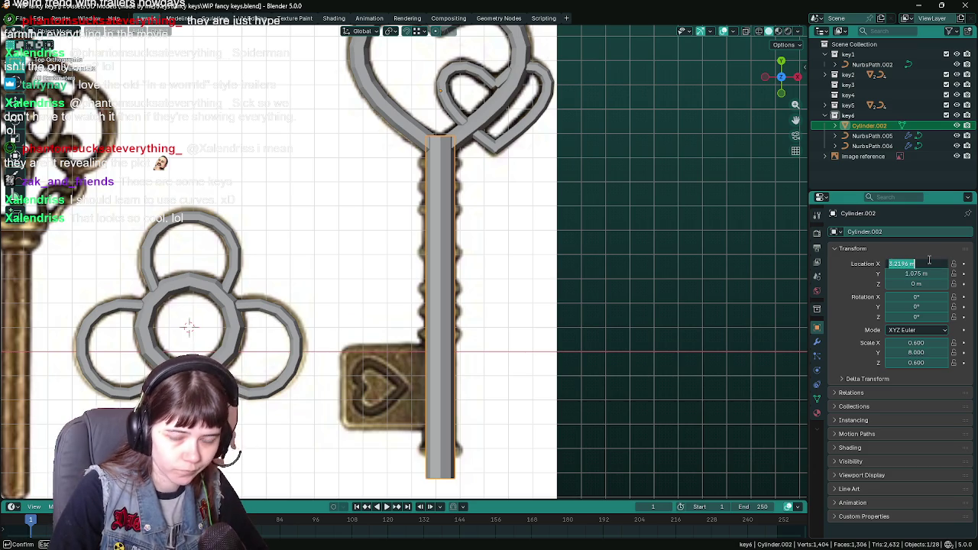
type(".2")
key("Return")
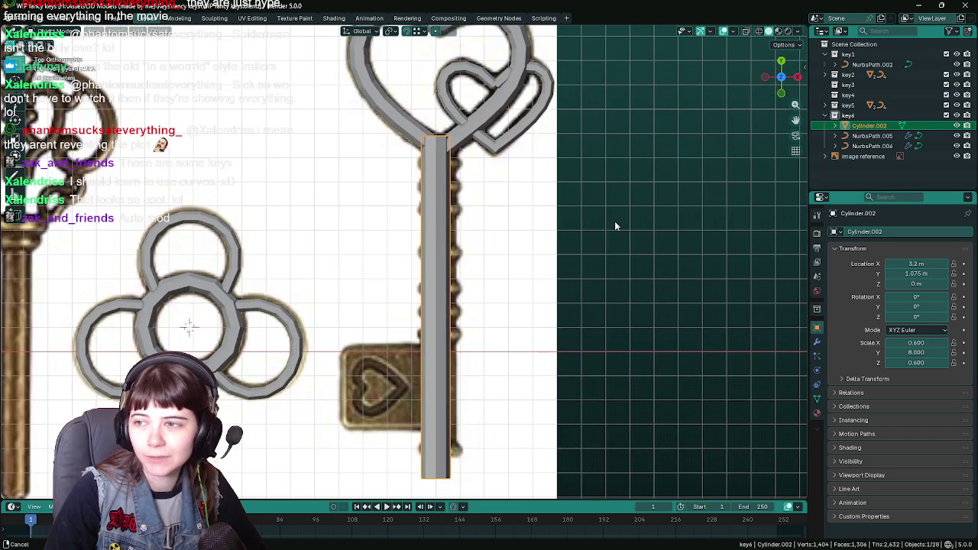
Step: Dismiss a stray system menu and save the blend file
middle_click_drag(615, 221, 610, 214, "shift")
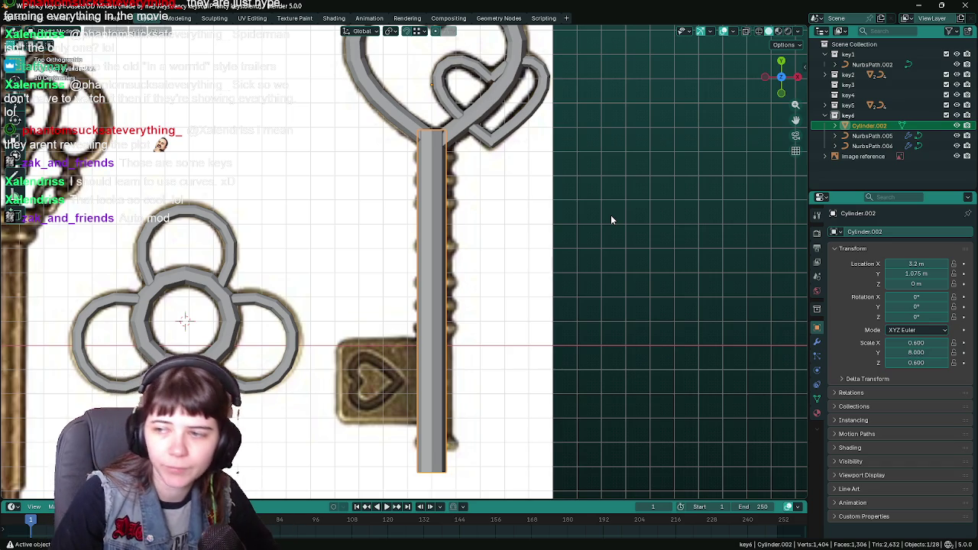
scroll(569, 273, "down", 1)
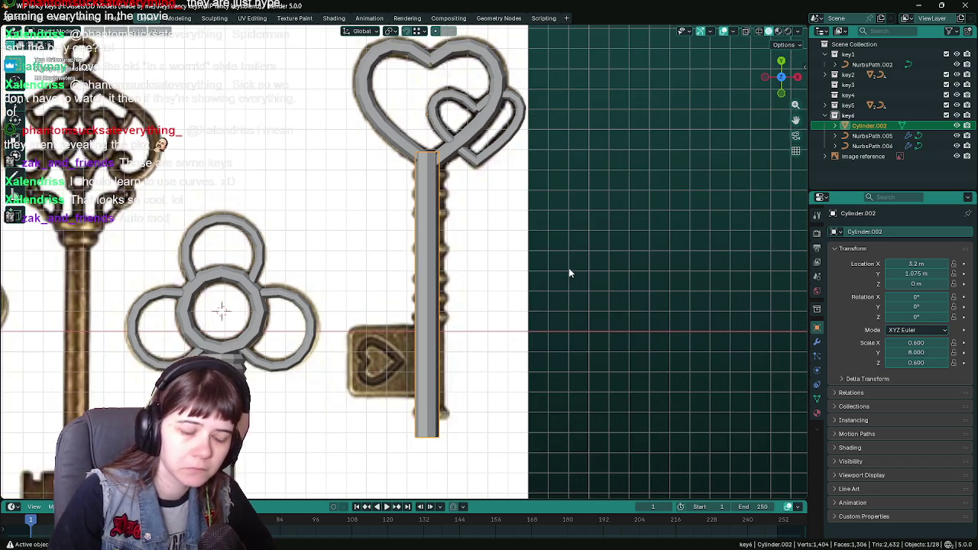
key("super")
left_click(563, 269)
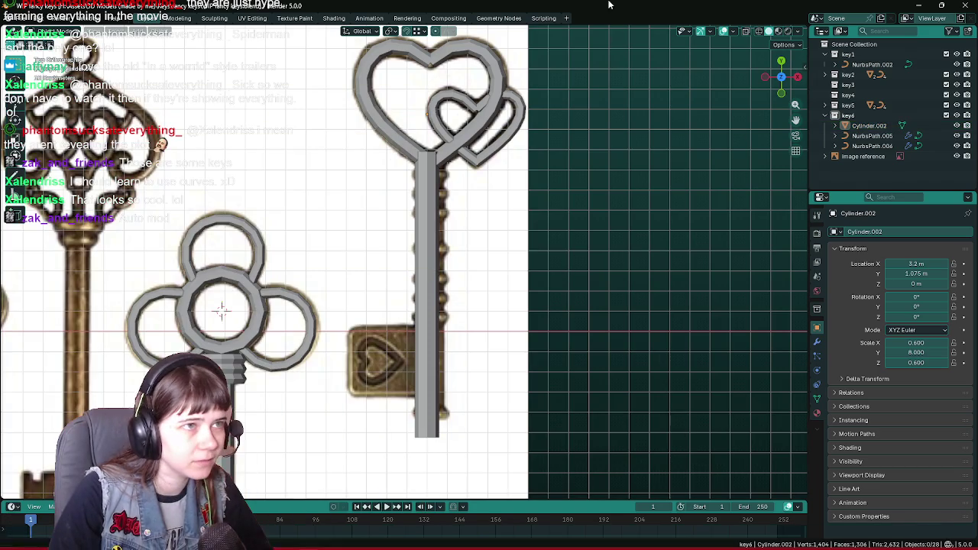
key("ctrl+s")
Step: Shorten the heart key's shaft by scaling it 0.75 along Y
left_click(432, 229)
middle_click_drag(454, 275, 446, 296, "shift")
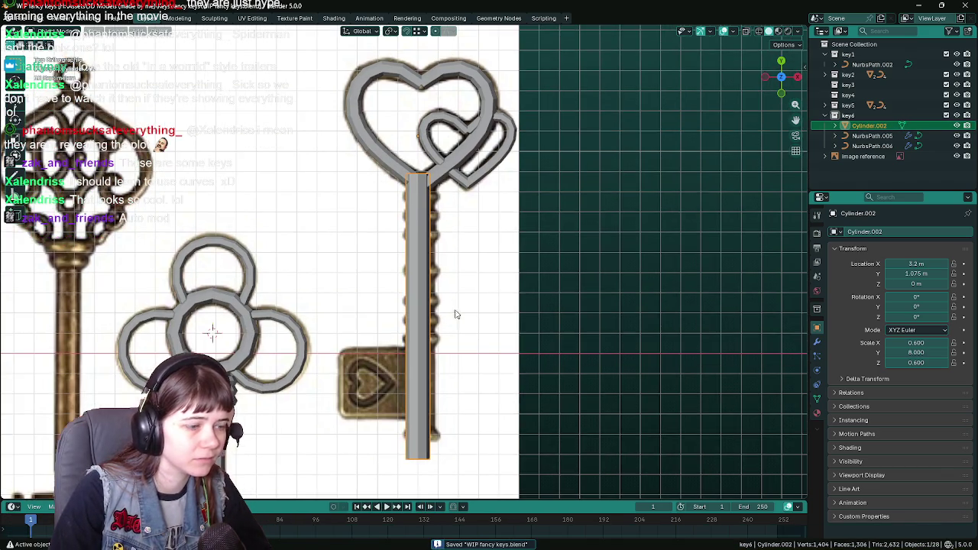
scroll(445, 295, "up", 1)
middle_click_drag(489, 343, 474, 279, "shift")
scroll(480, 273, "down", 1)
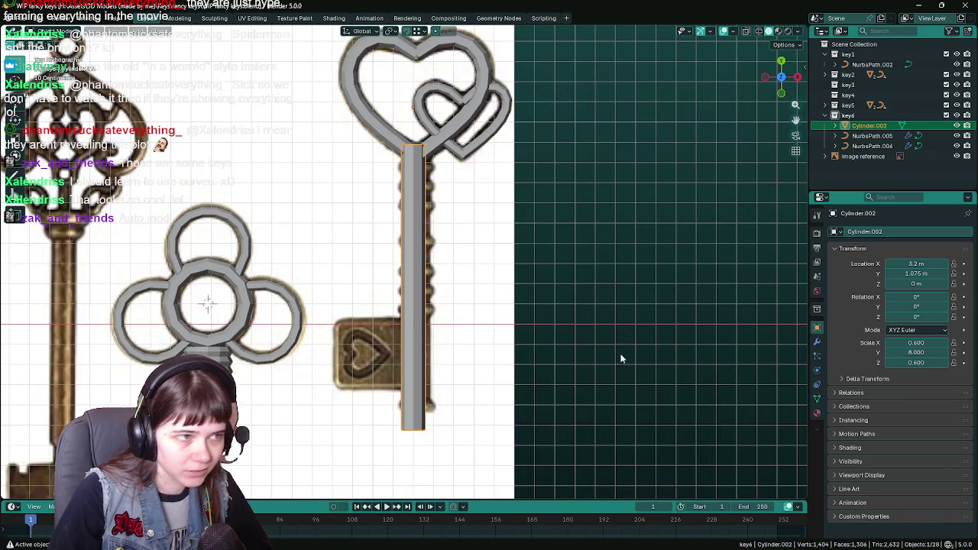
key("s")
key("z")
key("y")
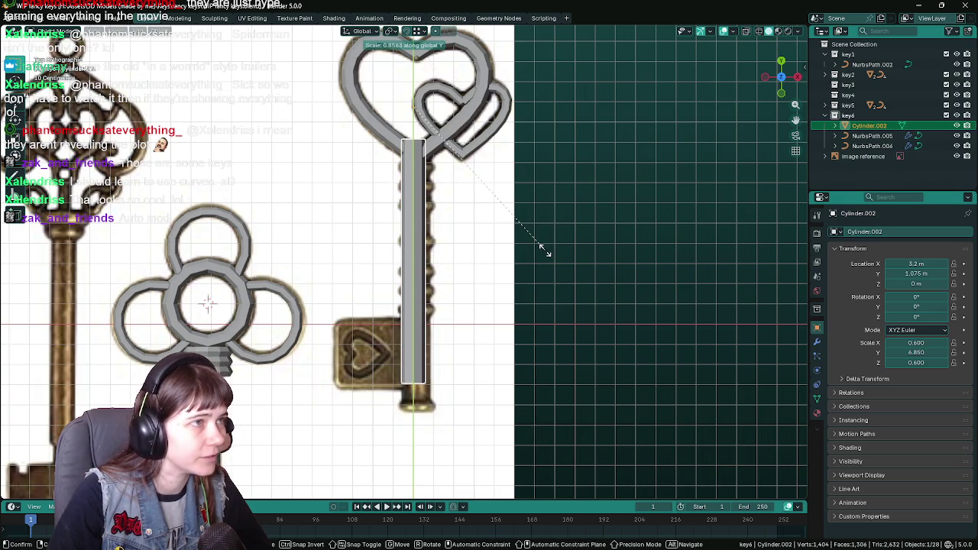
type(".75")
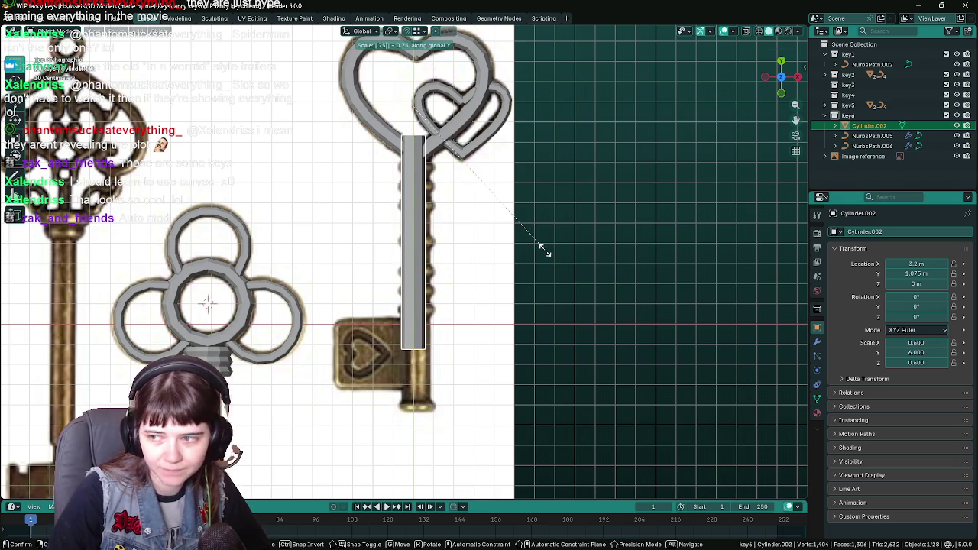
key("Return")
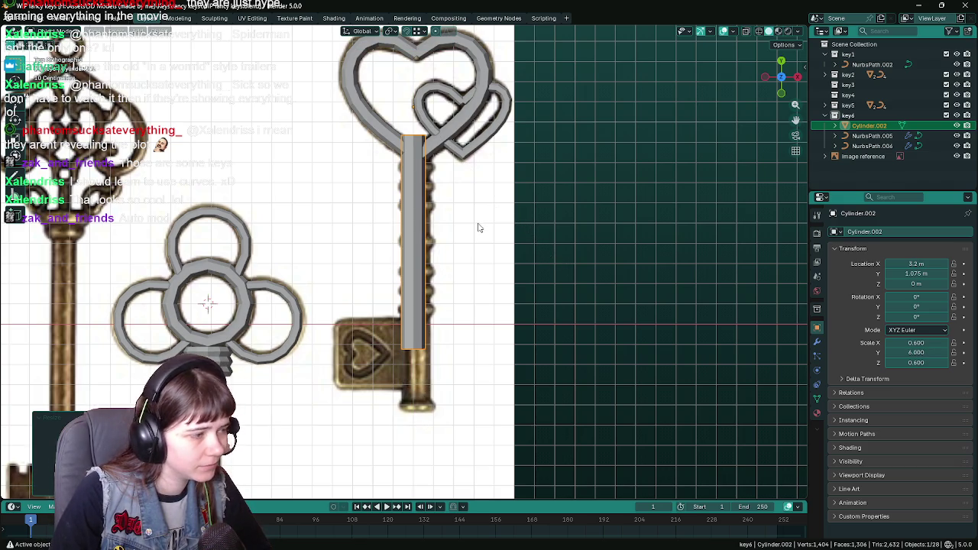
Step: Scale the shaft 0.9 along Y and move it under the heart bow
key("s")
key("y")
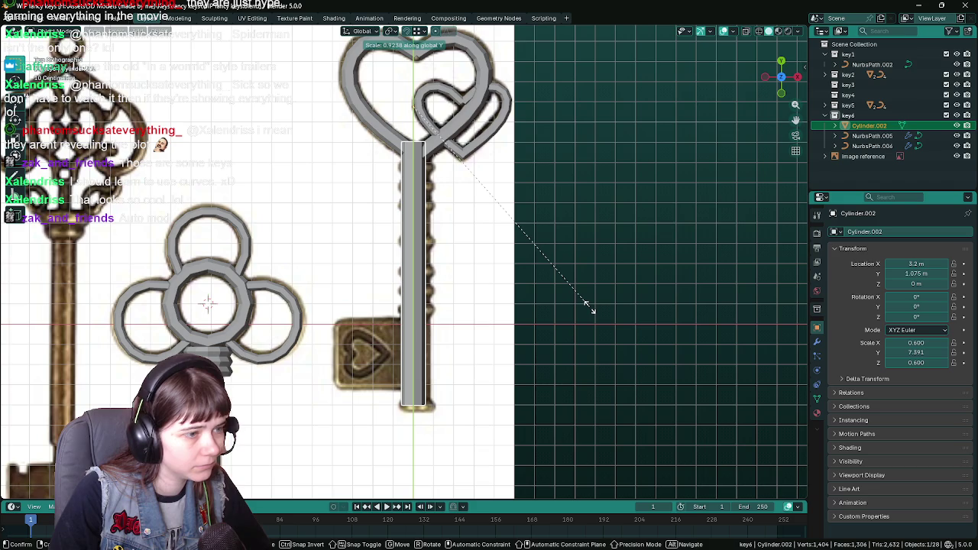
type(".9")
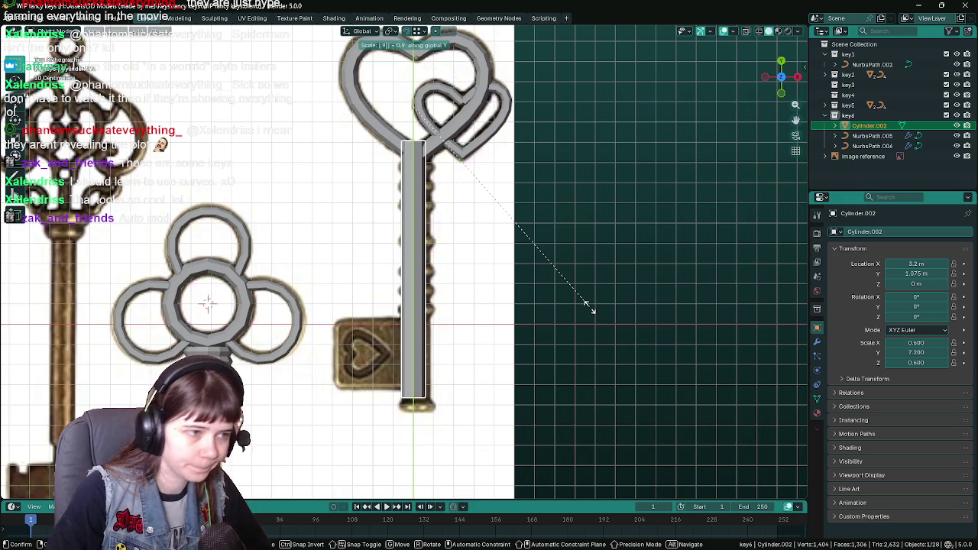
key("Return")
key("g")
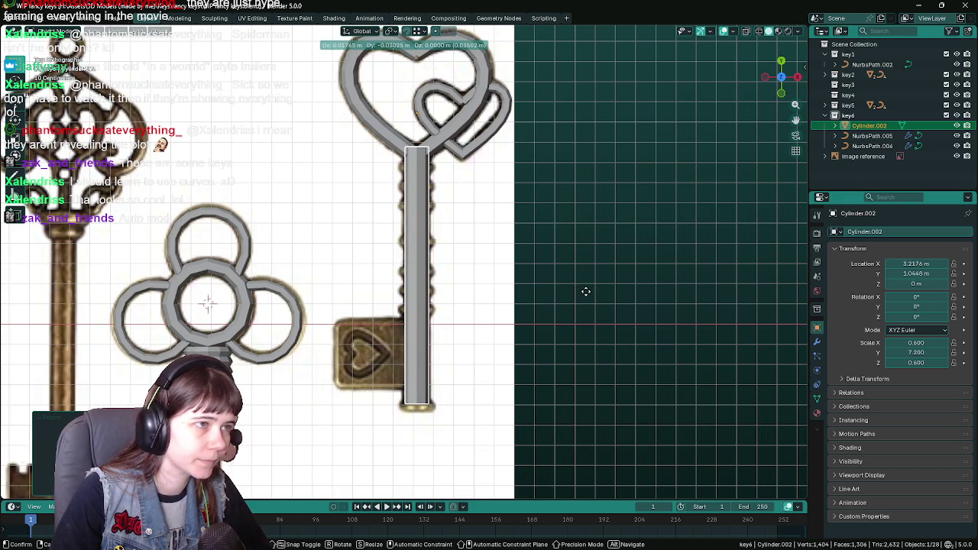
left_click(586, 292)
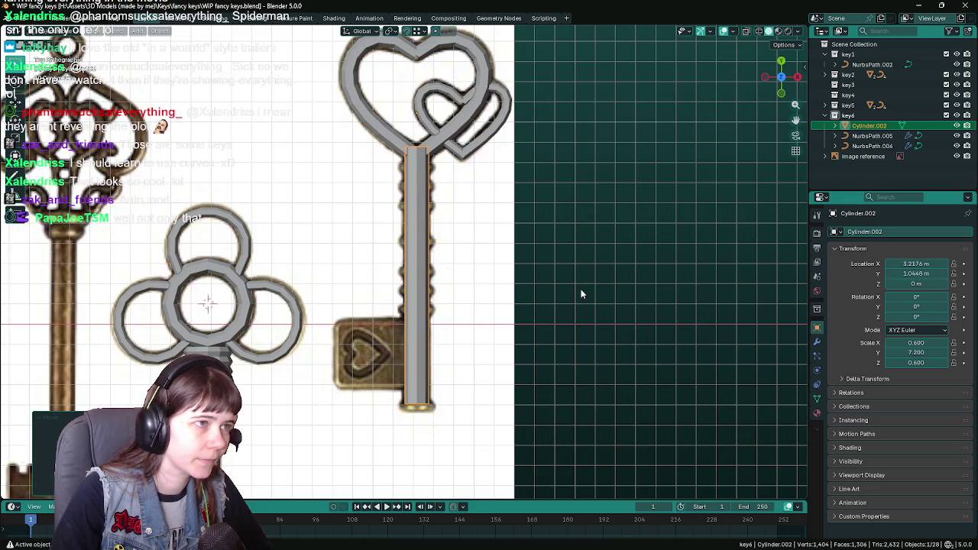
Step: Snap the 3D cursor to the stem's top vertex ring and move the stem's origin there
middle_click_drag(473, 169, 473, 267, "shift")
key("Tab")
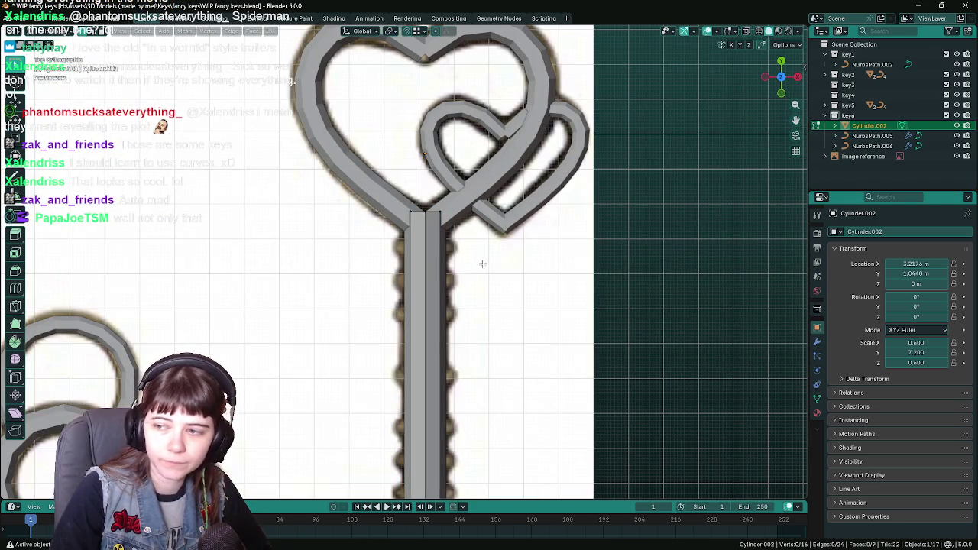
scroll(481, 265, "up", 1)
left_click(431, 202)
scroll(451, 206, "down", 2)
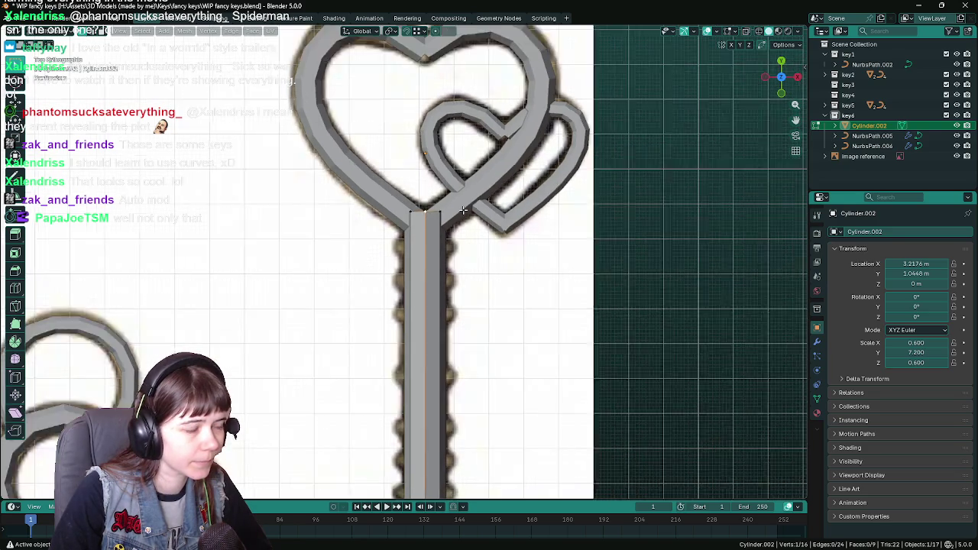
scroll(463, 210, "down", 2)
left_click(423, 227, "alt")
left_click(161, 31)
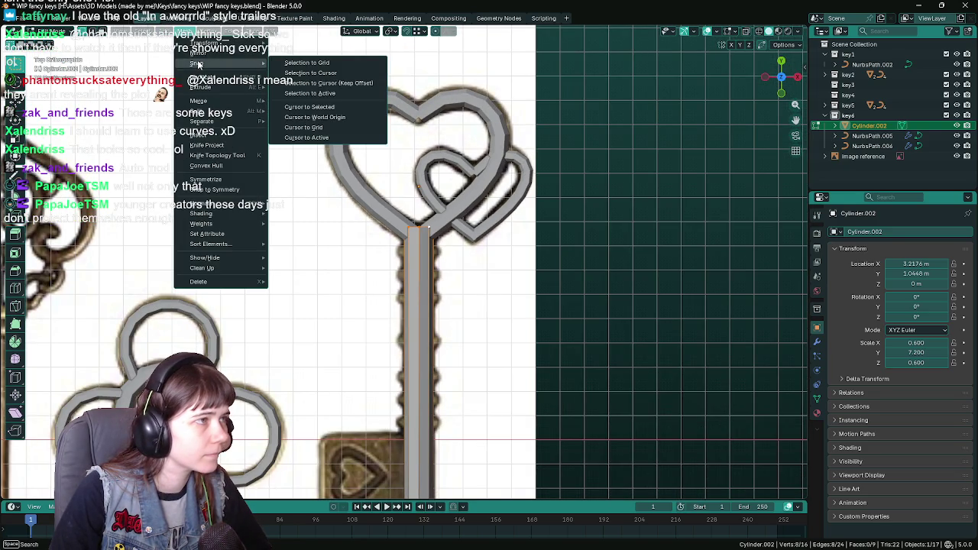
left_click(315, 108)
key("Tab")
left_click(159, 31)
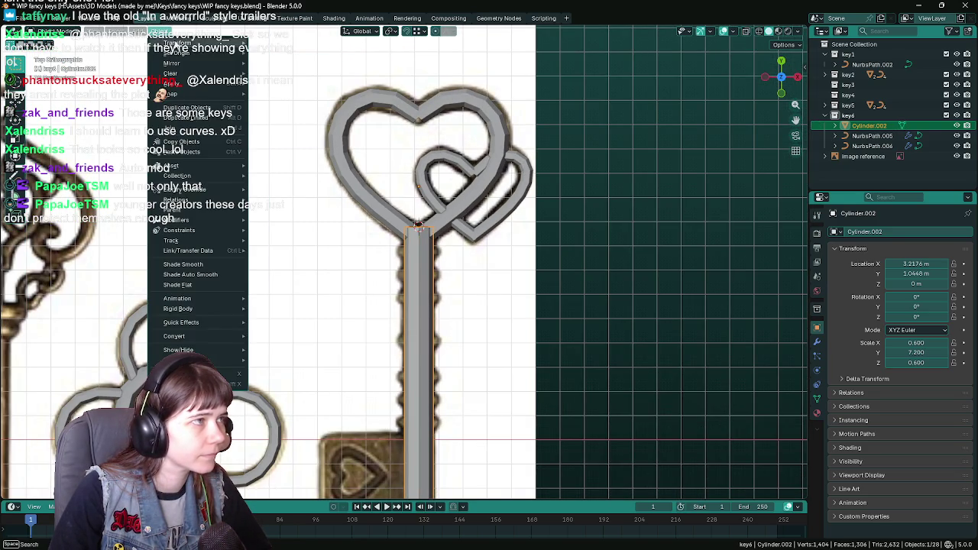
left_click(306, 75)
Step: Save the file and select the large heart outline curve for control-point editing
key("ctrl+s")
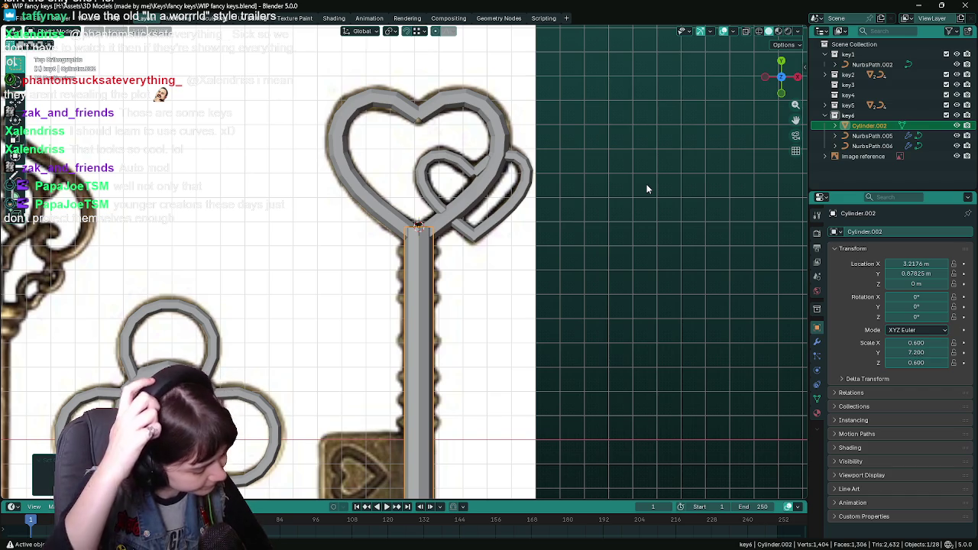
key("ctrl+s")
left_click(468, 208)
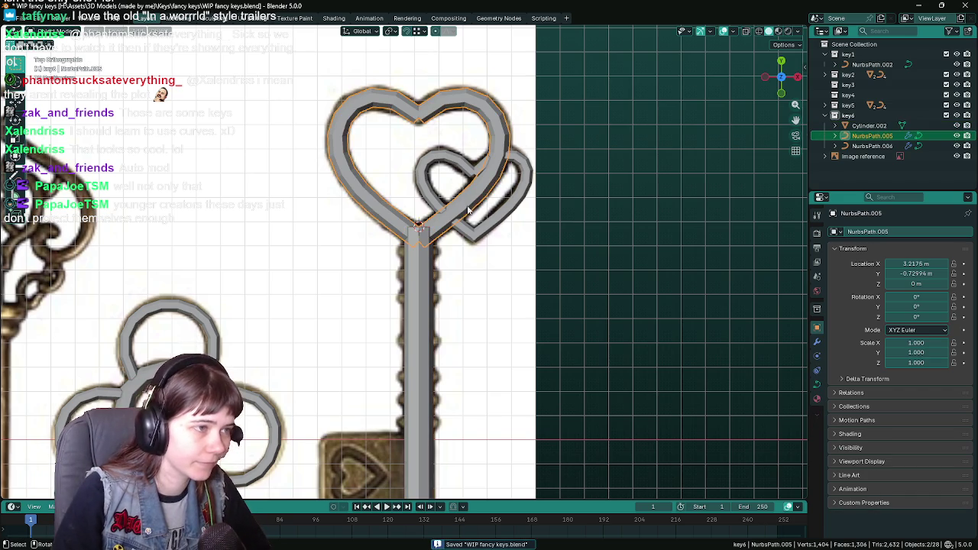
key("Tab")
scroll(468, 208, "up", 4)
scroll(437, 208, "down", 2)
scroll(426, 277, "down", 1)
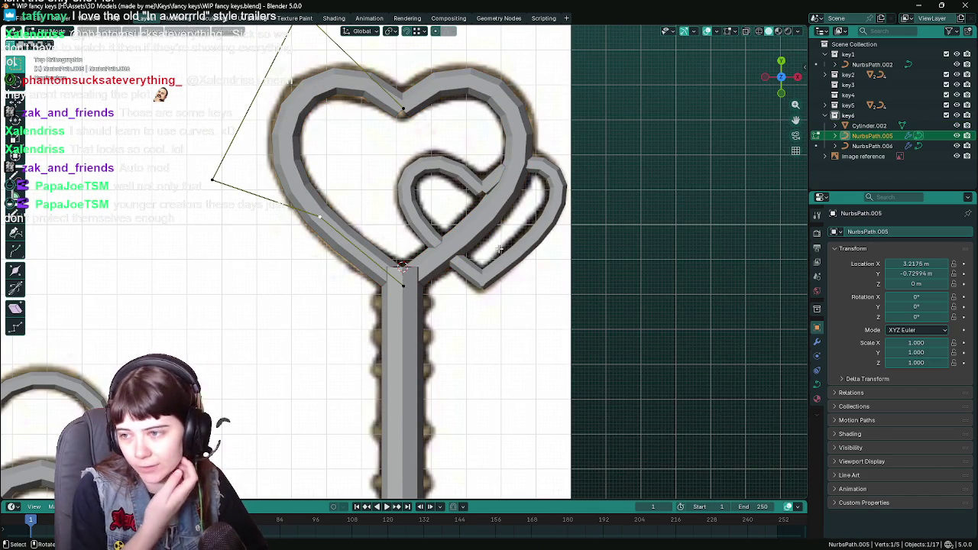
key("ctrl+s")
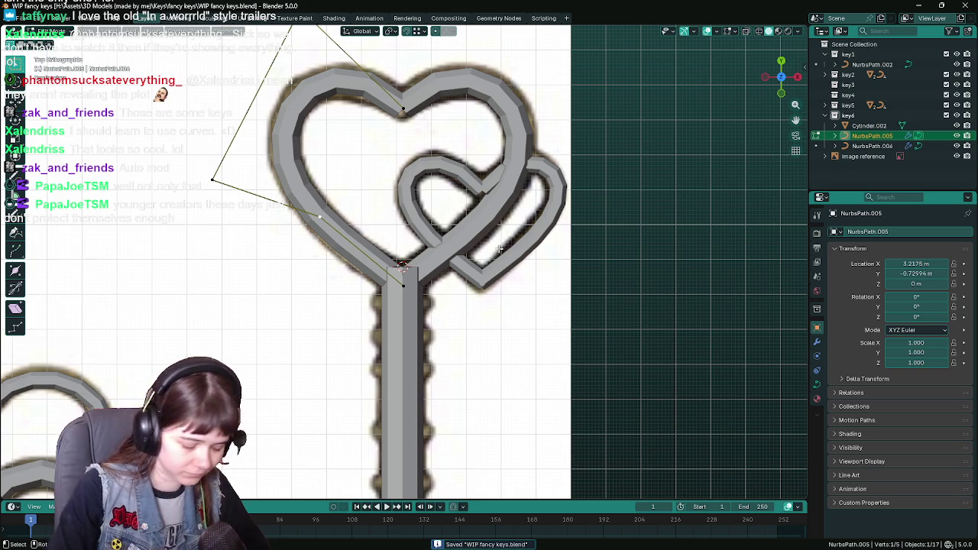
key("Tab")
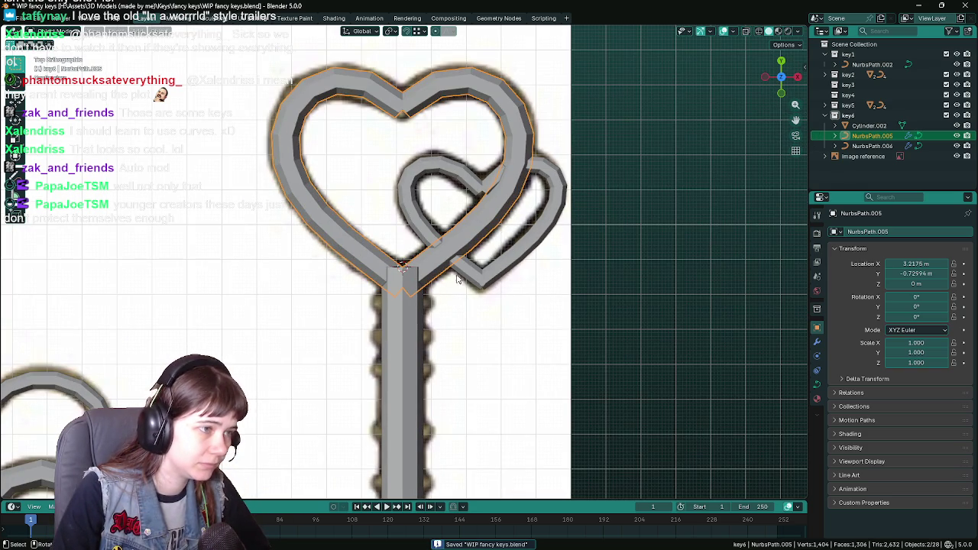
key("Tab")
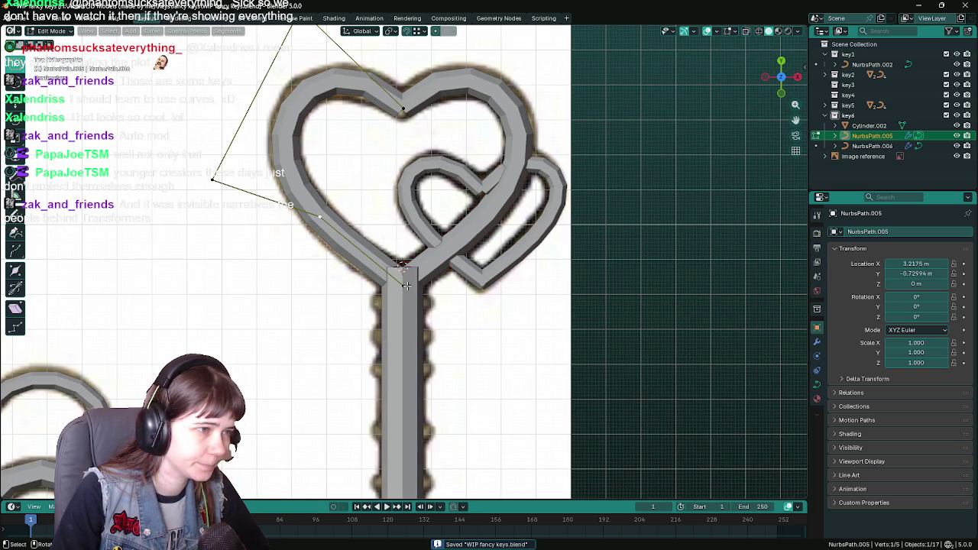
scroll(401, 281, "up", 3)
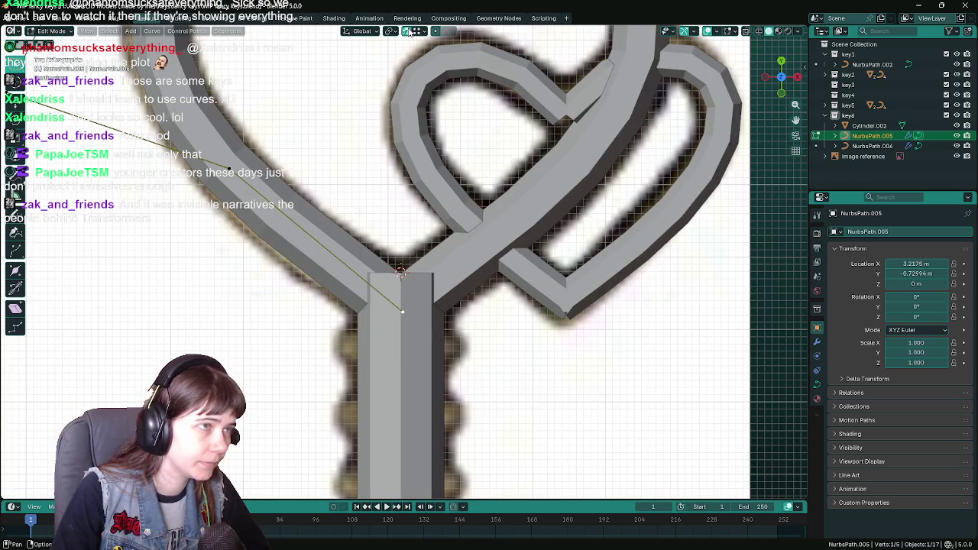
Step: With snapping set to edges, drop the heart's bottom point onto the stem top
left_click(416, 31)
left_click(405, 115)
key("g")
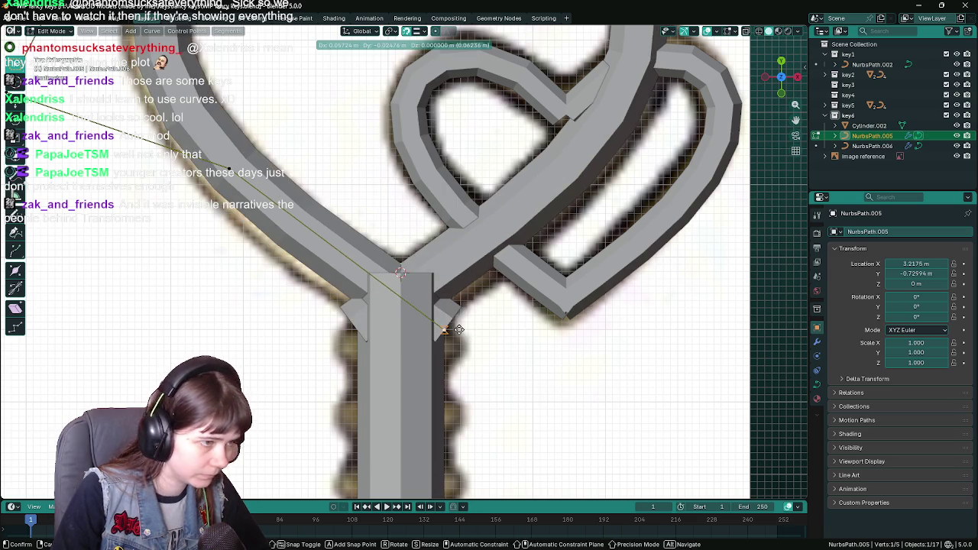
left_click(458, 330)
scroll(511, 333, "down", 2)
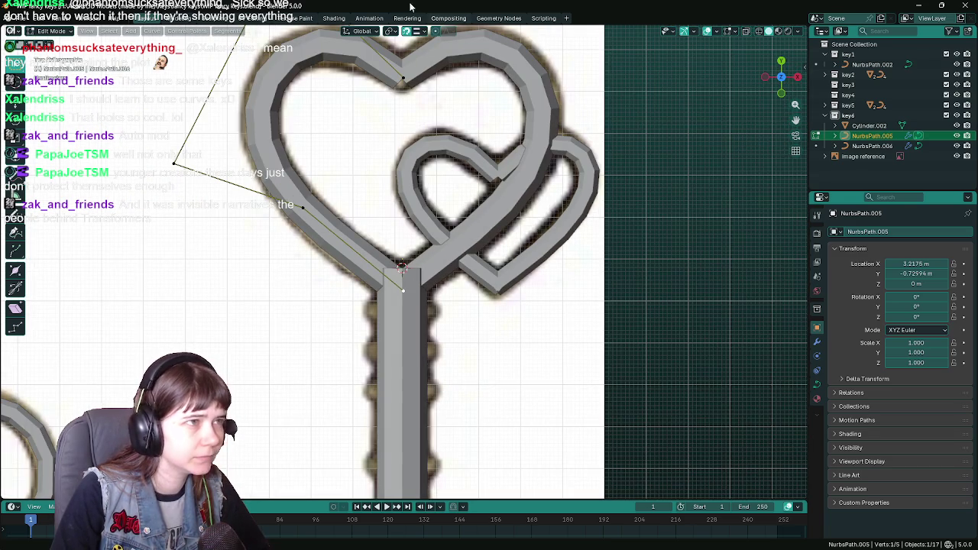
key("Tab")
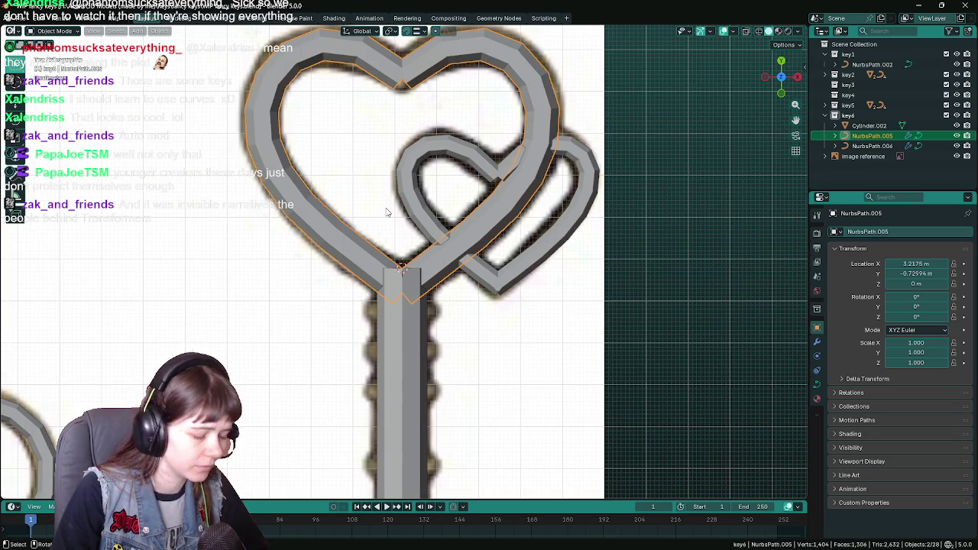
key("g")
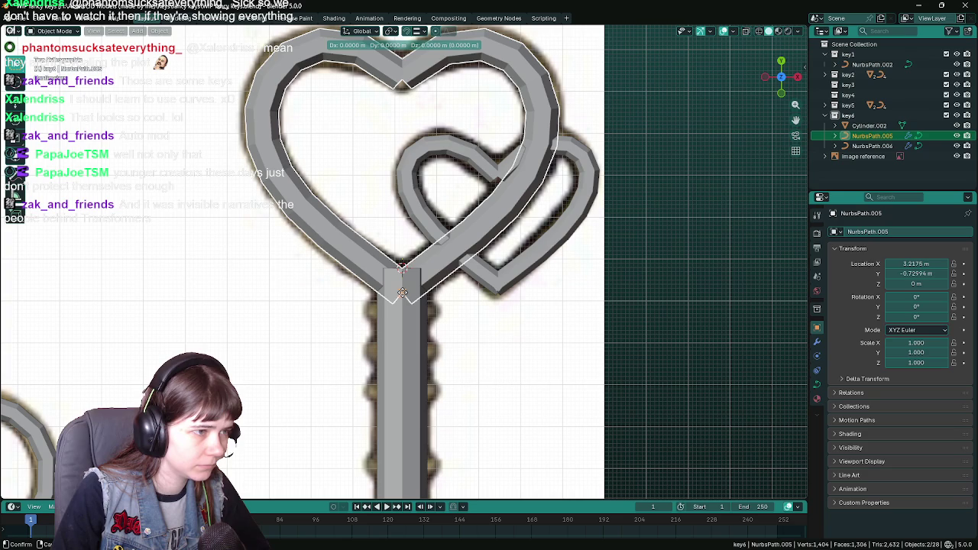
right_click(403, 294)
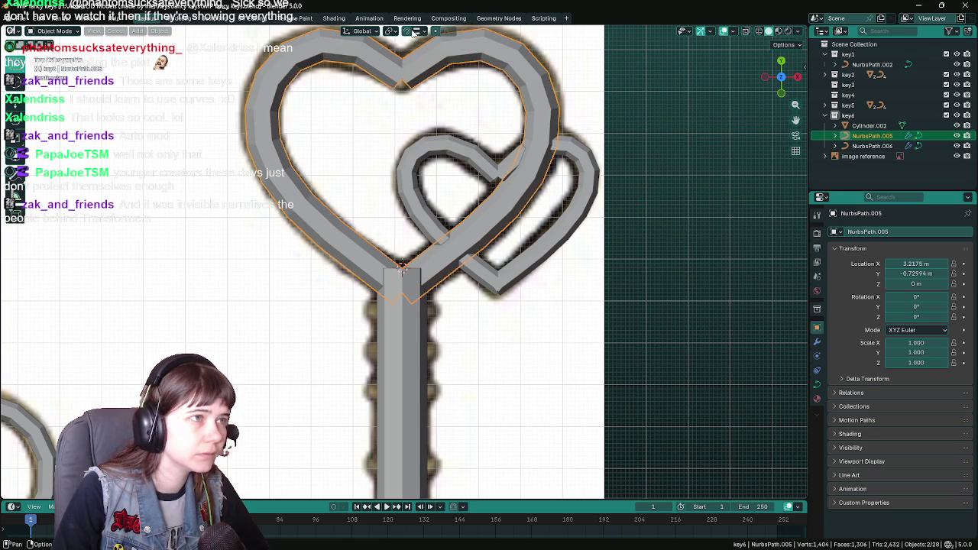
Step: Try an X-constrained move of the heart's end point, leaving it with no offset
left_click(417, 31)
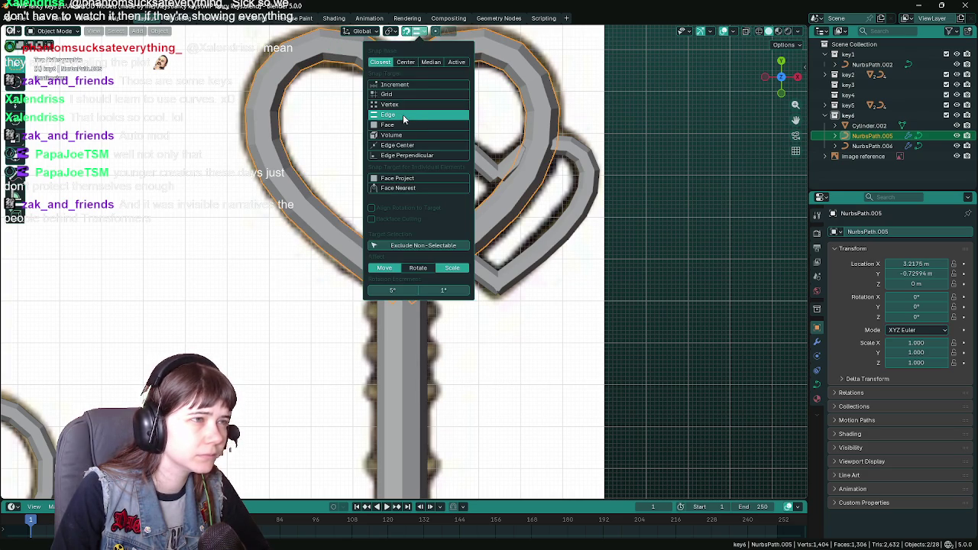
key("Tab")
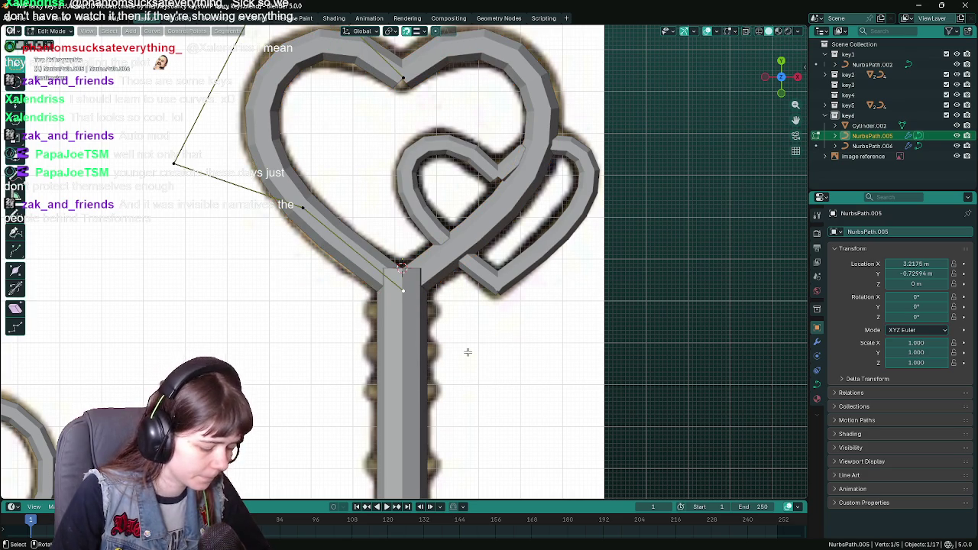
key("g")
key("x")
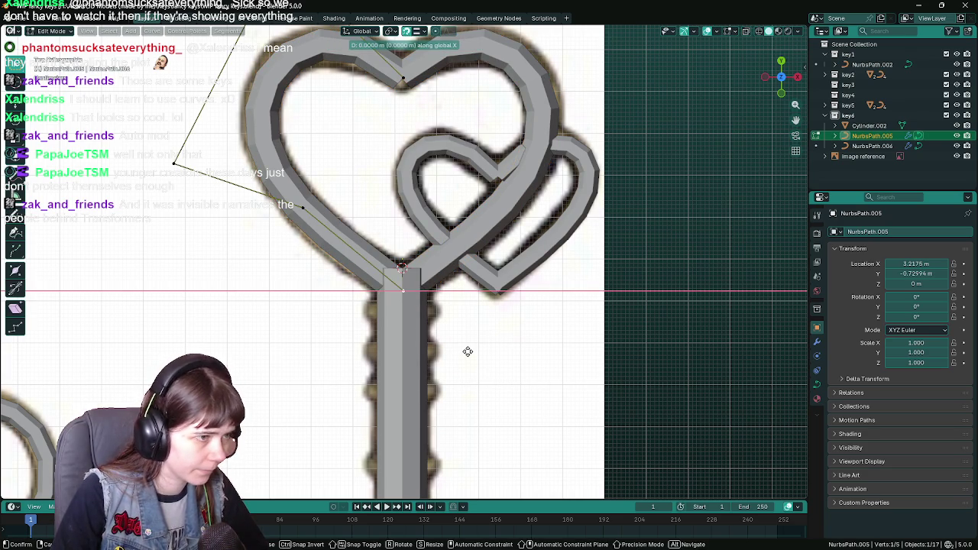
left_click(399, 286)
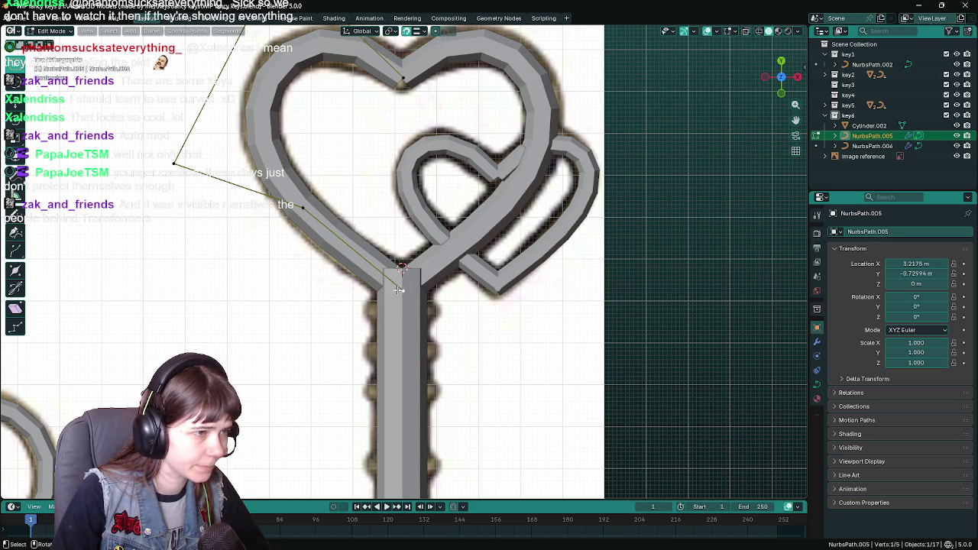
scroll(401, 289, "up", 3)
scroll(411, 179, "down", 4)
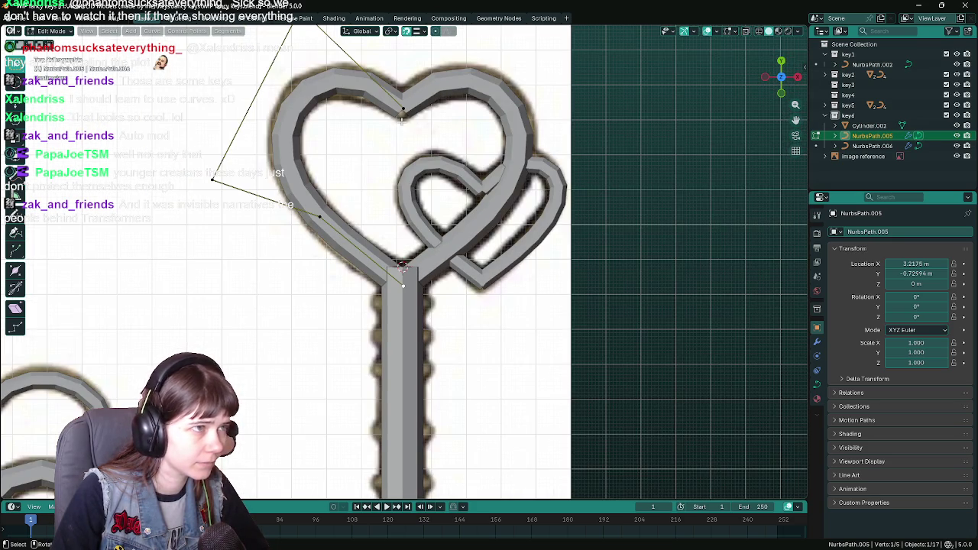
Step: Switch snapping to vertices and test moving the whole heart curve, leaving it in place
left_click(420, 30)
left_click(418, 104)
scroll(458, 277, "up", 2)
key("Tab")
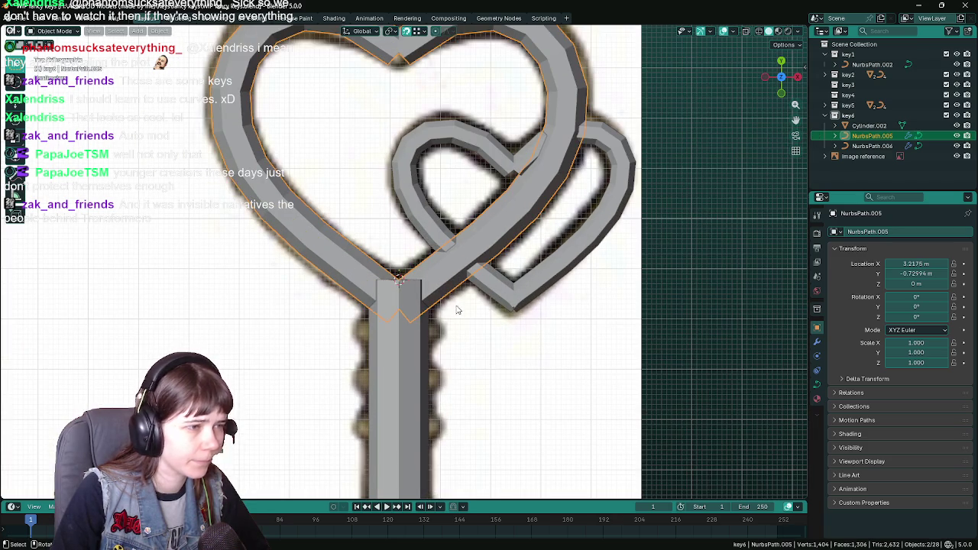
key("g")
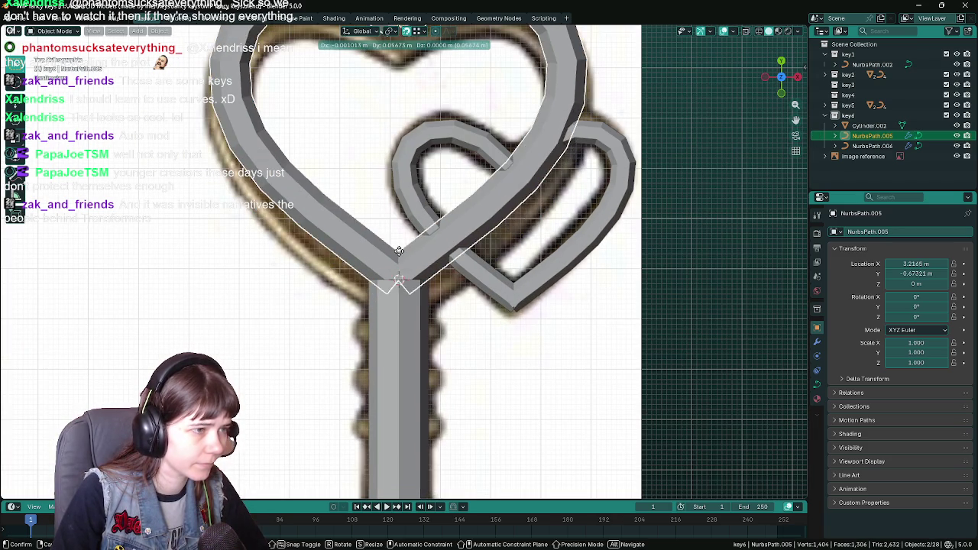
left_click(406, 221)
scroll(413, 221, "down", 1)
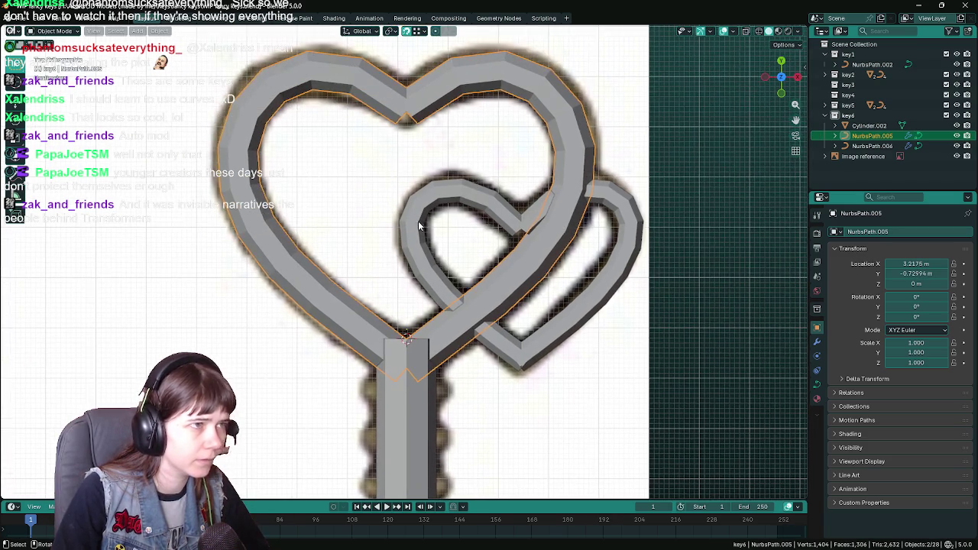
key("Tab")
key("Tab")
key("g")
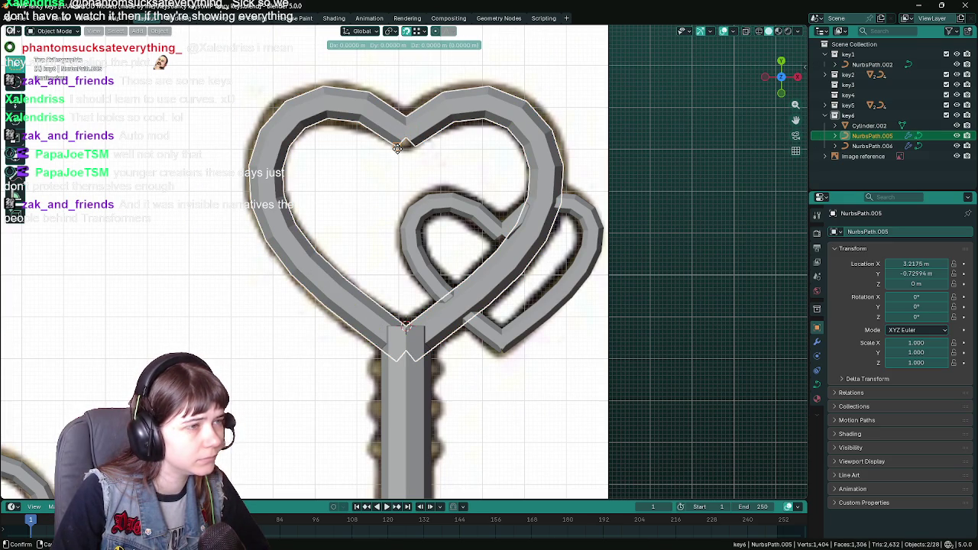
left_click(407, 135)
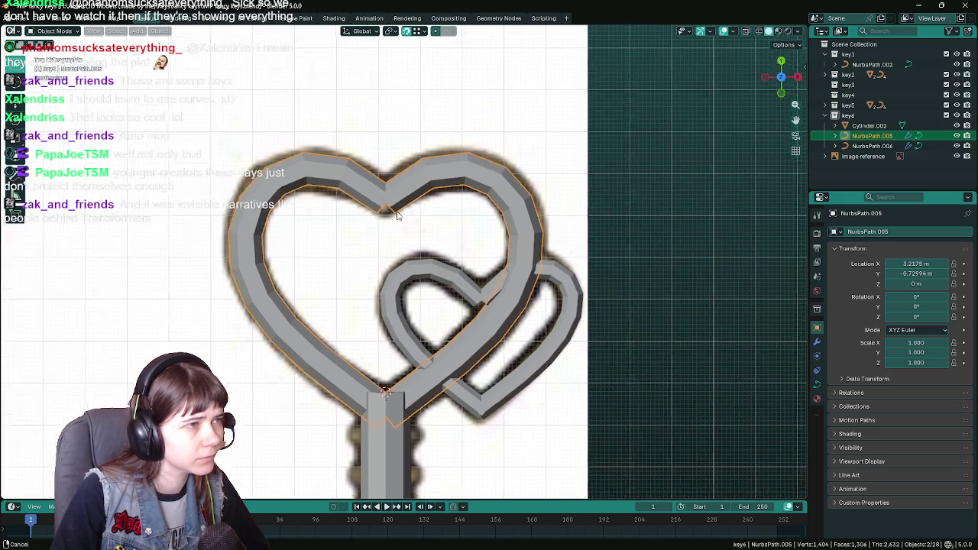
Step: With edge snapping, slide the heart's bottom point along X to meet the shaft top
scroll(389, 184, "up", 3)
key("Tab")
scroll(373, 160, "down", 2)
scroll(392, 357, "down", 1)
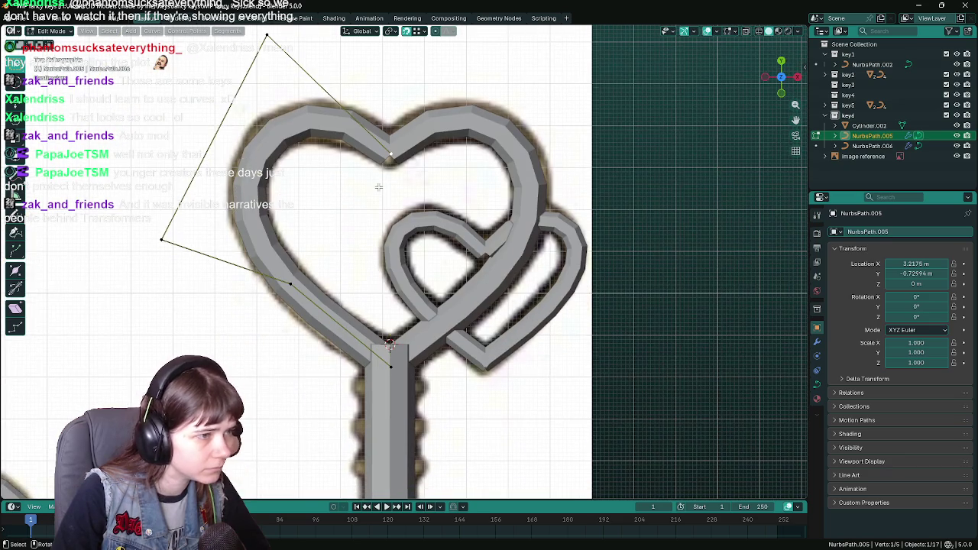
scroll(392, 356, "up", 1)
scroll(398, 336, "up", 1)
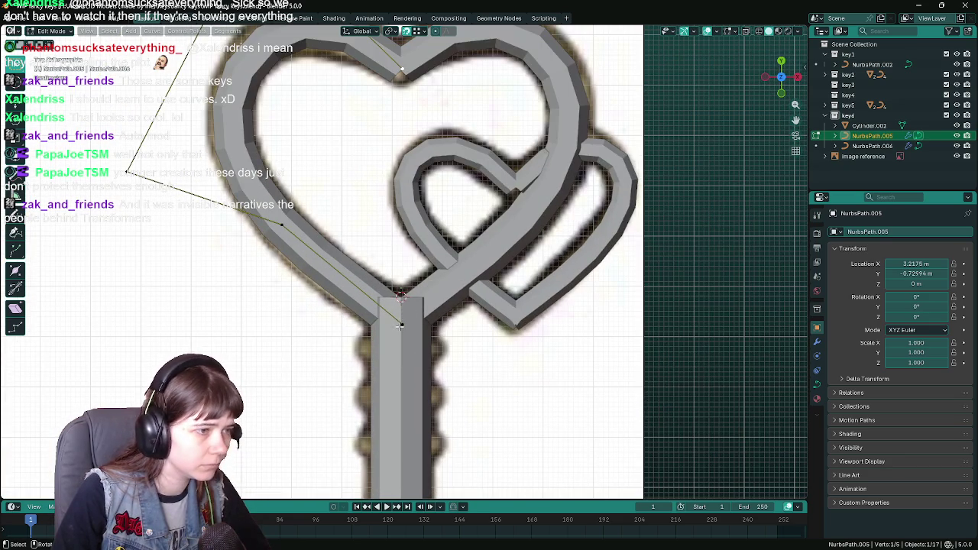
left_click(416, 30)
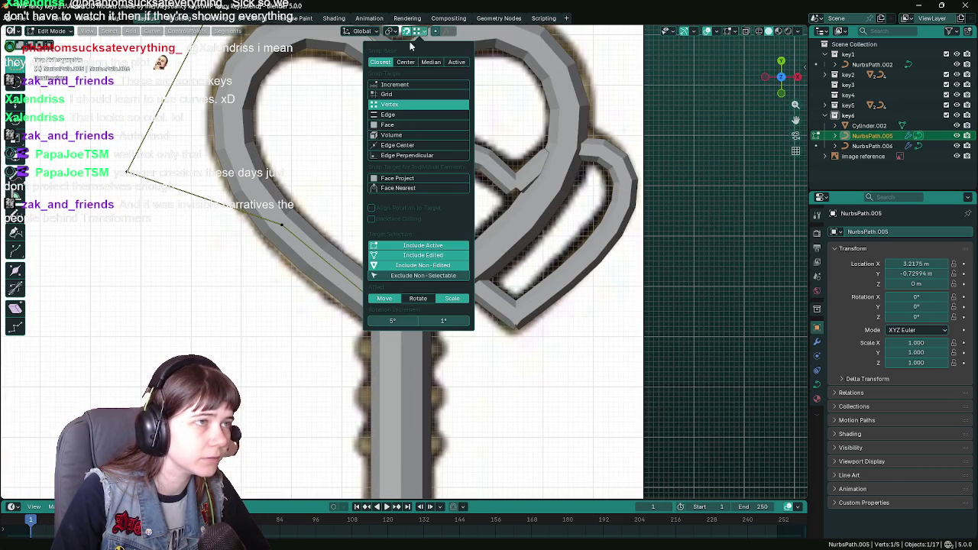
left_click(399, 114)
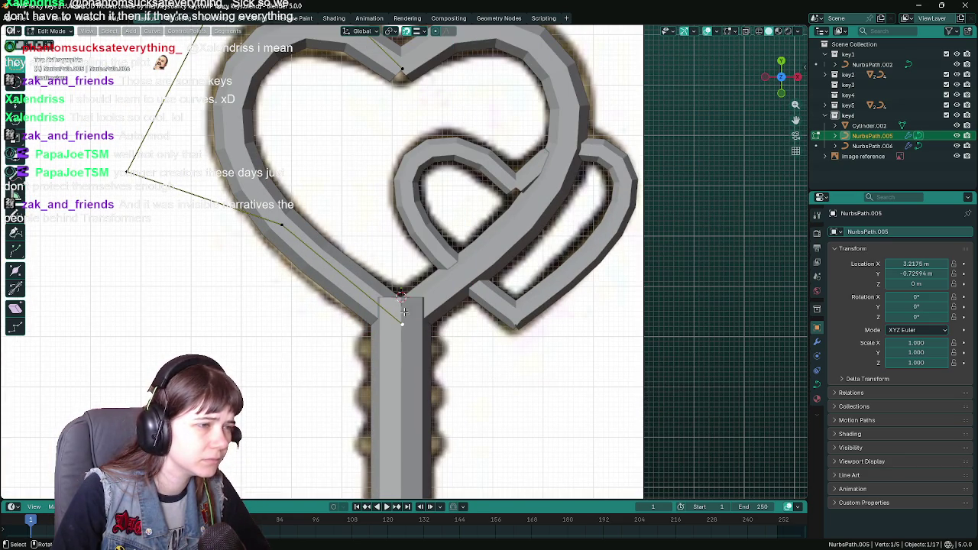
key("g")
key("x")
left_click(404, 322)
scroll(419, 229, "down", 1)
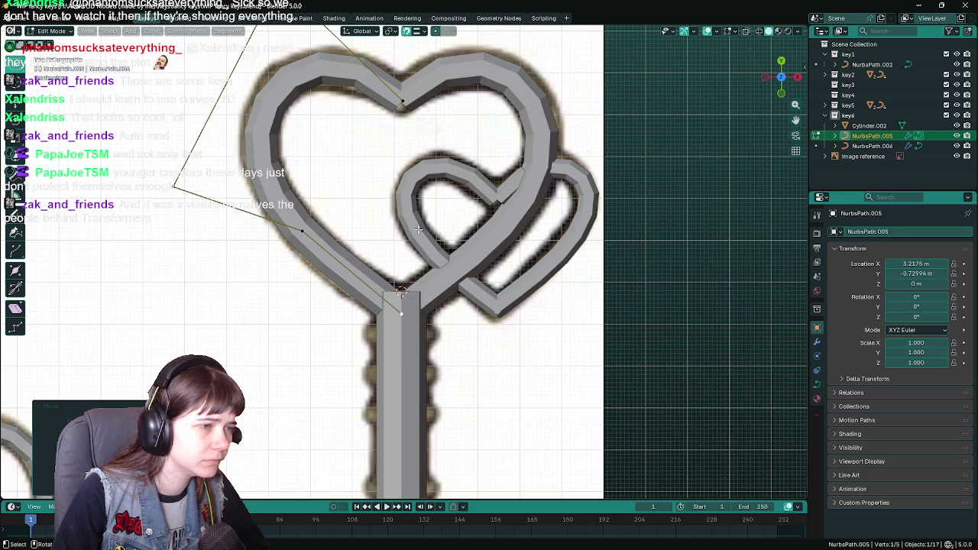
key("g")
key("x")
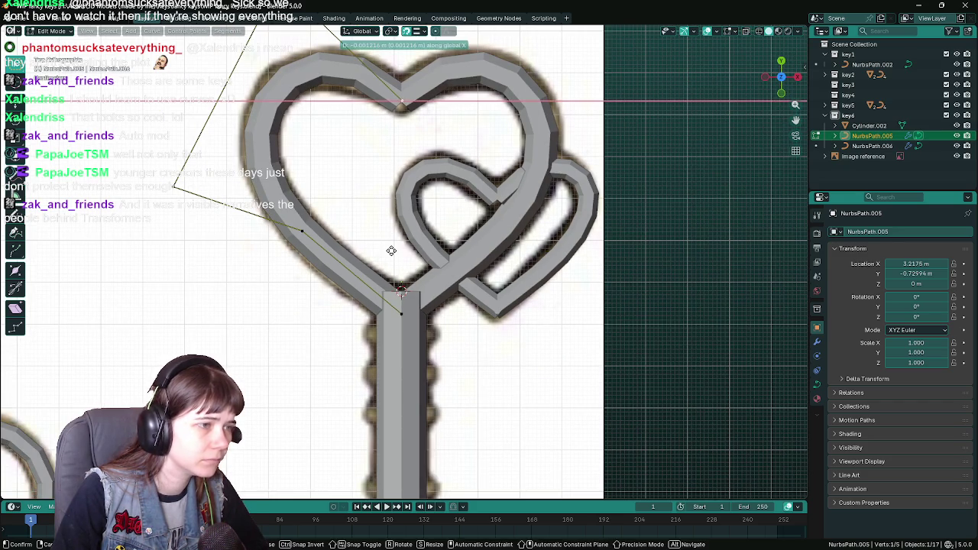
right_click(393, 249)
Step: Set snapping back to Grid, return to Object Mode and save the fancy keys file
left_click(418, 31)
left_click(413, 105)
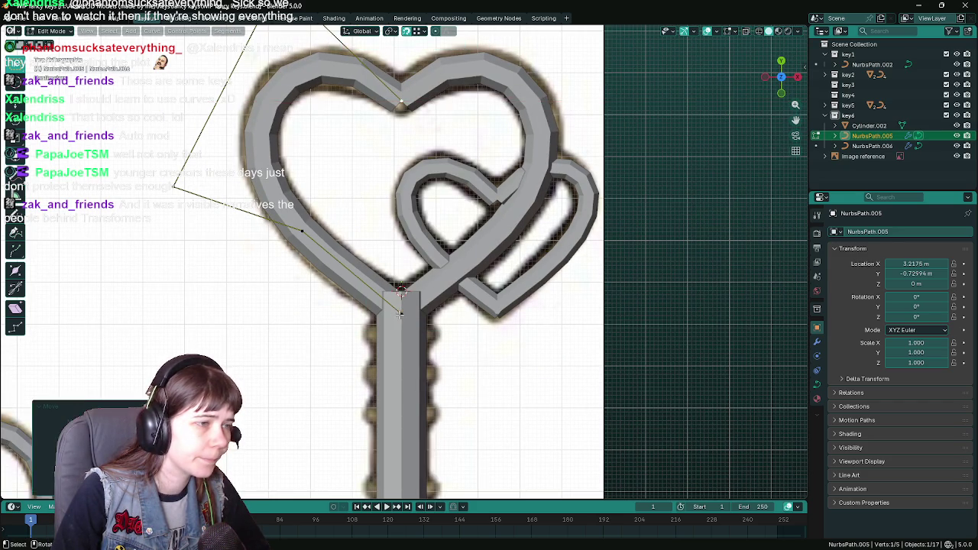
scroll(449, 271, "down", 3)
key("Tab")
scroll(502, 275, "up", 2)
left_click(475, 289)
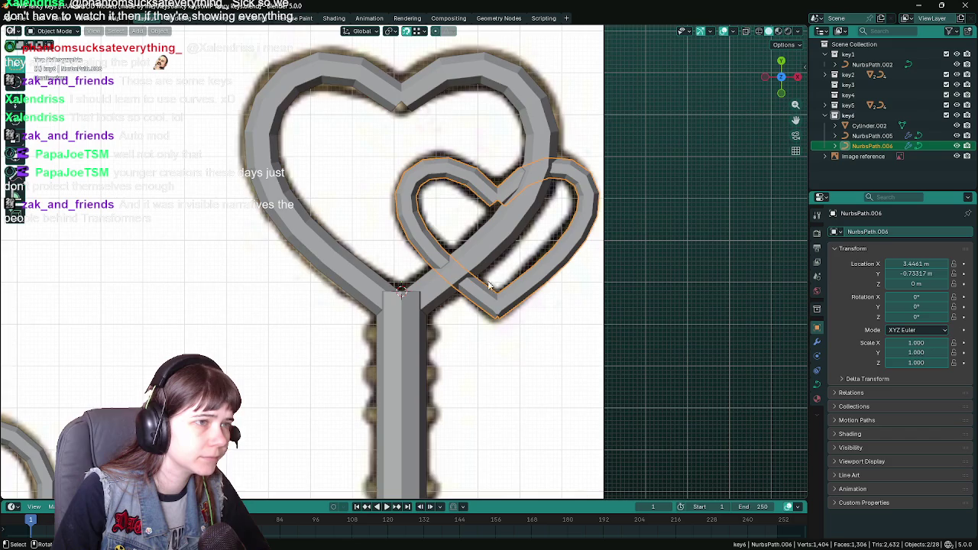
scroll(497, 285, "down", 1)
left_click(653, 296)
key("ctrl+s")
Step: Center the heart key in the view and select the key shaft cylinder
scroll(653, 296, "down", 3)
scroll(460, 185, "up", 2)
scroll(473, 302, "up", 1)
mouse_move(460, 185)
middle_mouse_down("shift")
mouse_move(473, 303)
mouse_move(512, 273)
mouse_move(353, 260)
mouse_move(503, 271)
middle_mouse_up("shift")
left_click(418, 356)
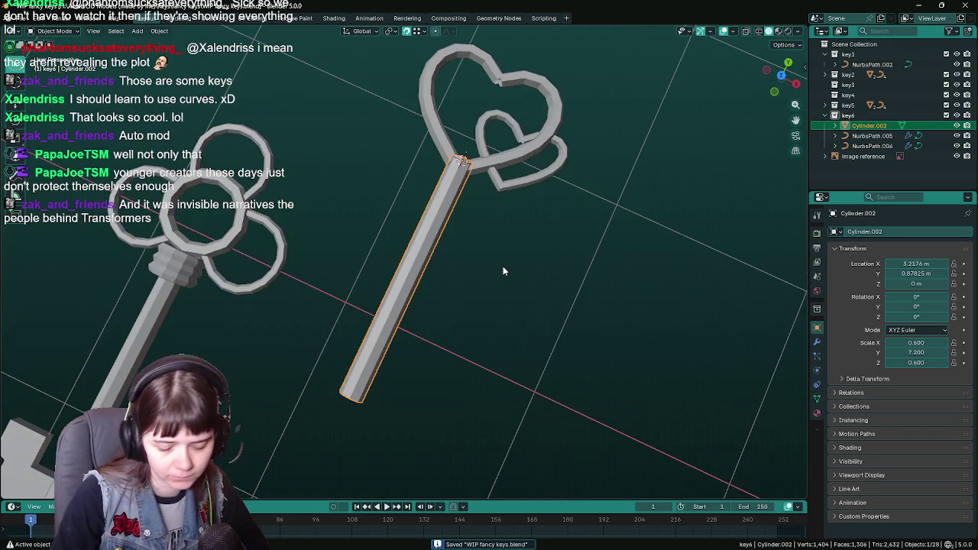
Step: In front orthographic view, save and nudge the key shaft down along Y
key("KP_1")
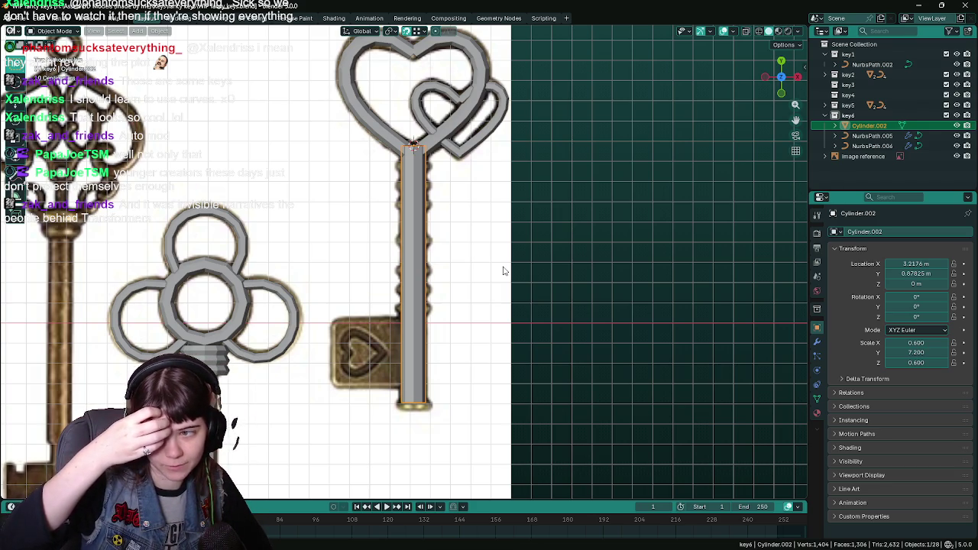
key("ctrl+s")
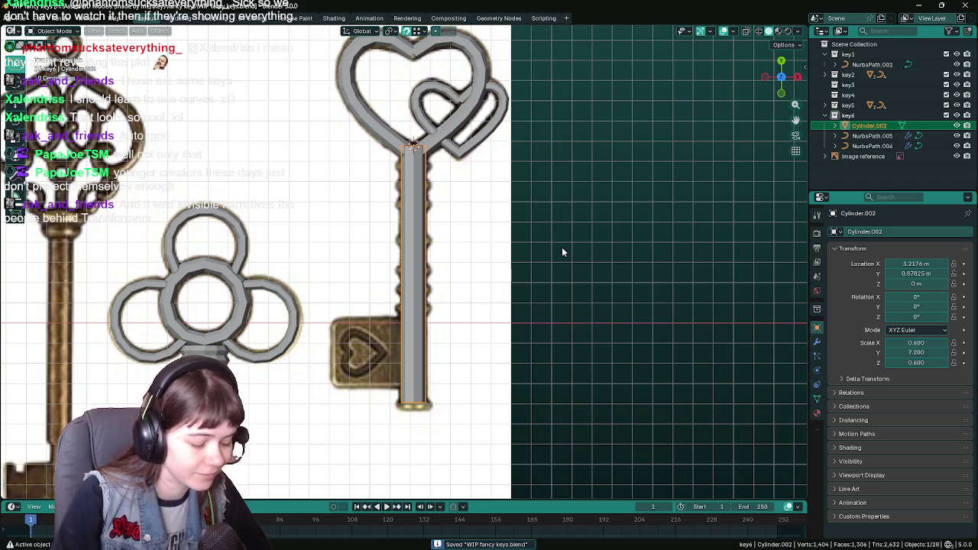
key("g")
key("y")
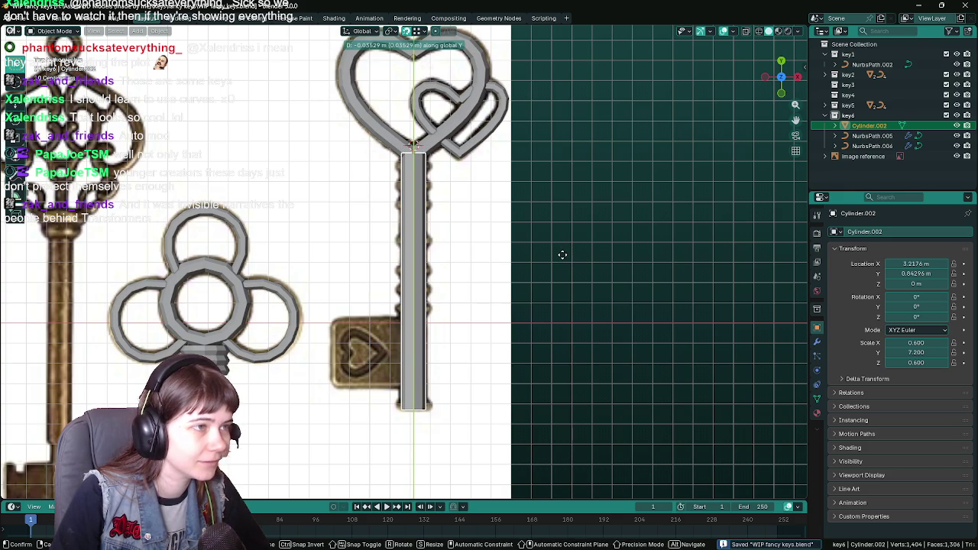
left_click(563, 255)
Step: Shorten the shaft along Y, setting its Y scale to 6.912
key("s")
key("y")
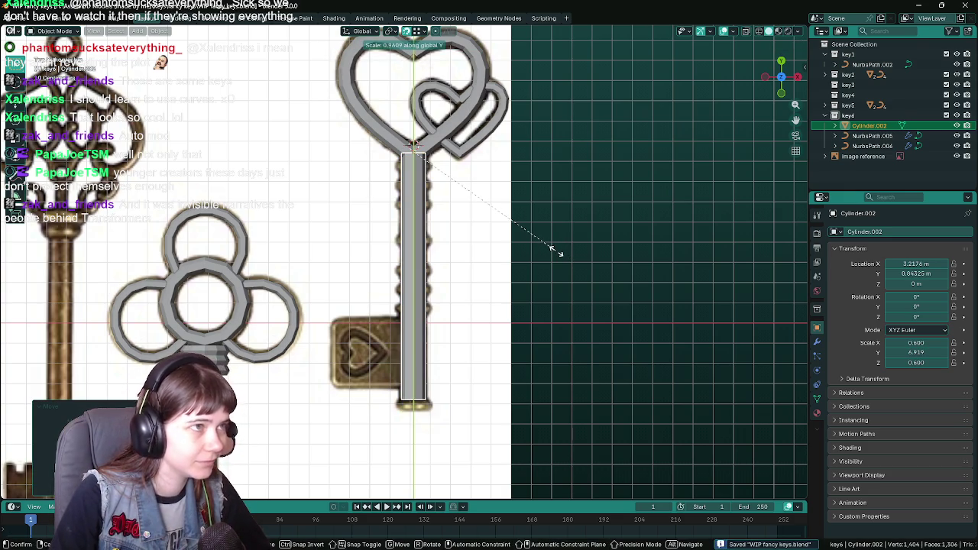
left_click(556, 252)
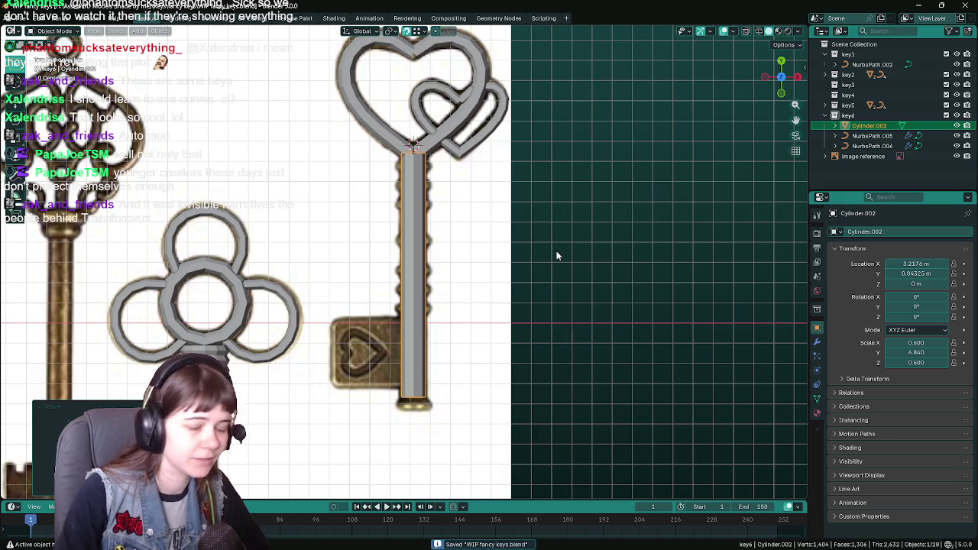
left_click_drag(917, 352, 924, 352)
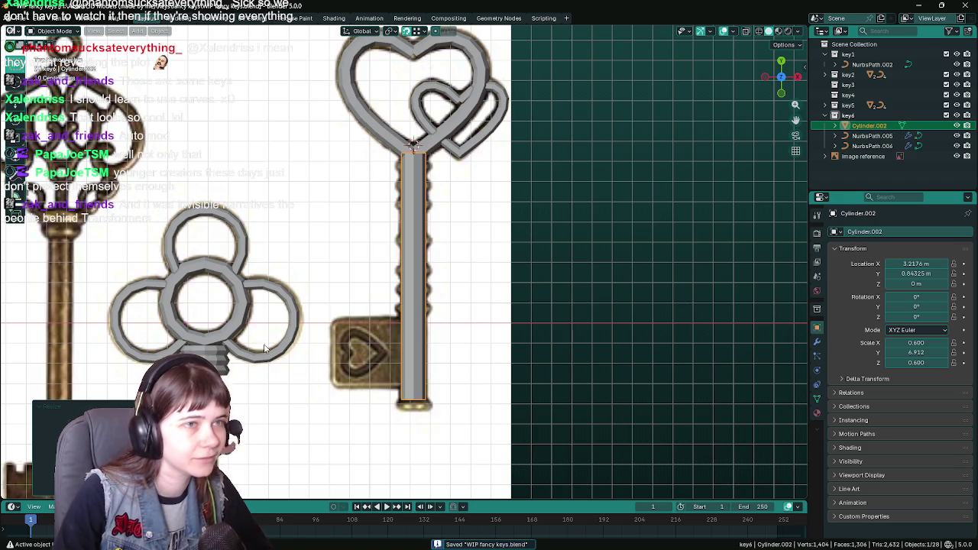
scroll(587, 246, "up", 1)
scroll(587, 247, "down", 1)
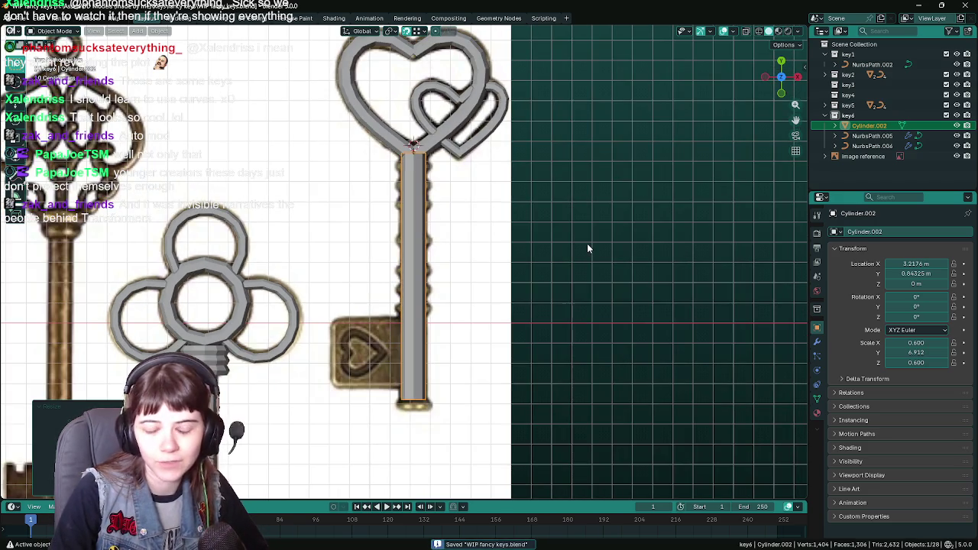
scroll(587, 248, "up", 1)
scroll(586, 249, "down", 1)
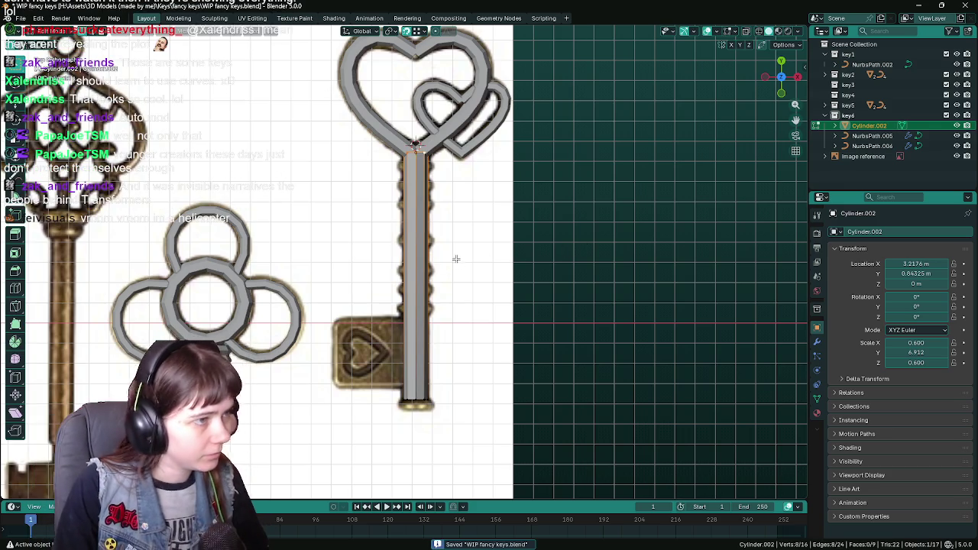
key("Tab")
Step: Duplicate a clover-key ring in place and remove the copy's Array modifier
scroll(395, 276, "up", 2)
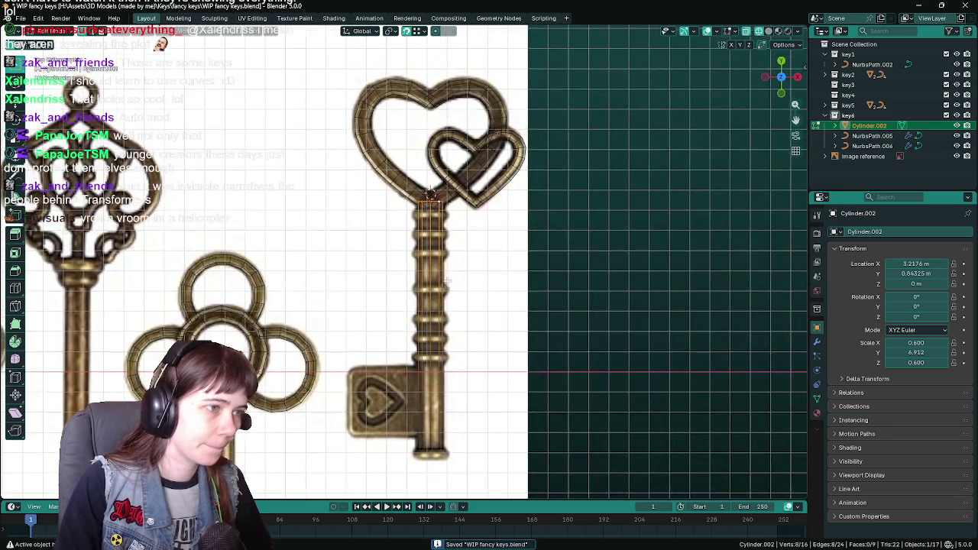
scroll(458, 291, "up", 1)
scroll(482, 245, "down", 2)
scroll(470, 224, "down", 1)
key("Tab")
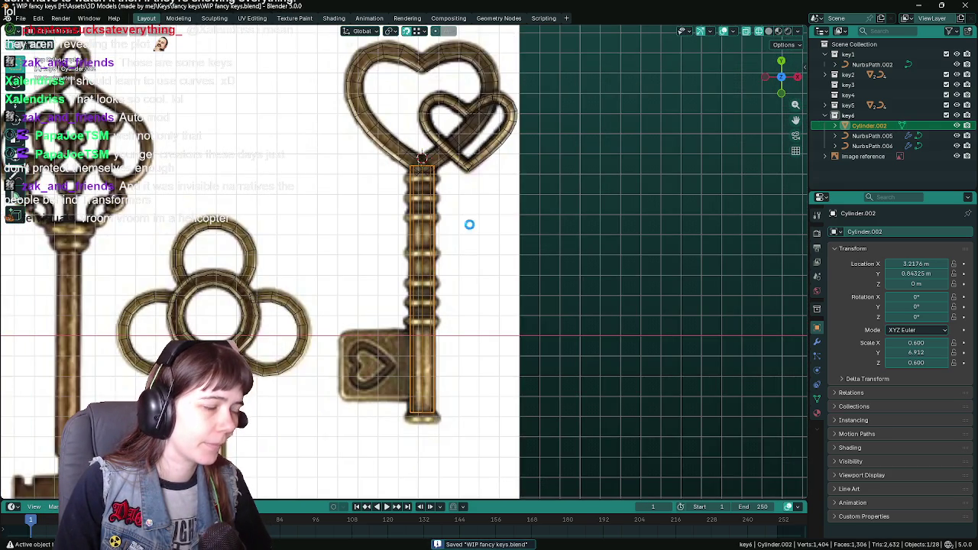
left_click(631, 251)
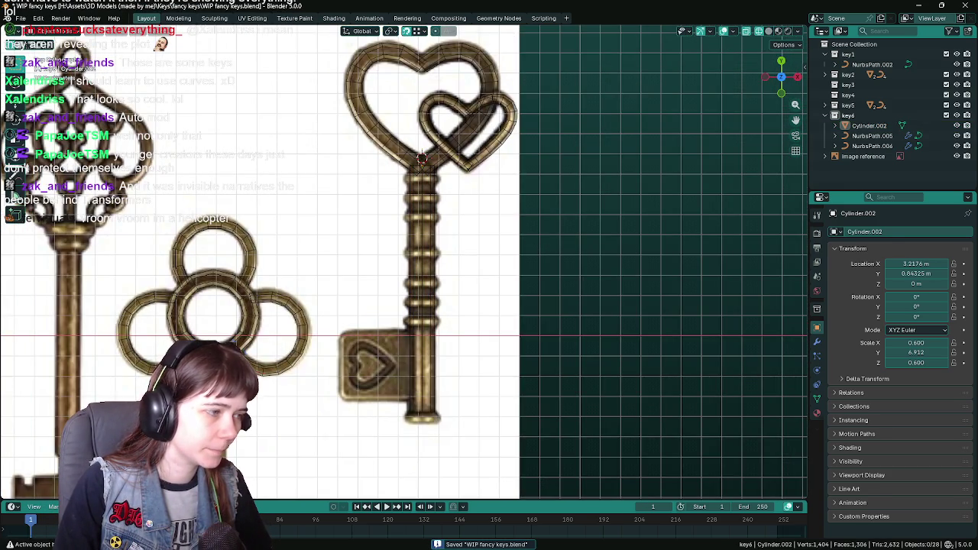
left_click(260, 373)
key("shift+d")
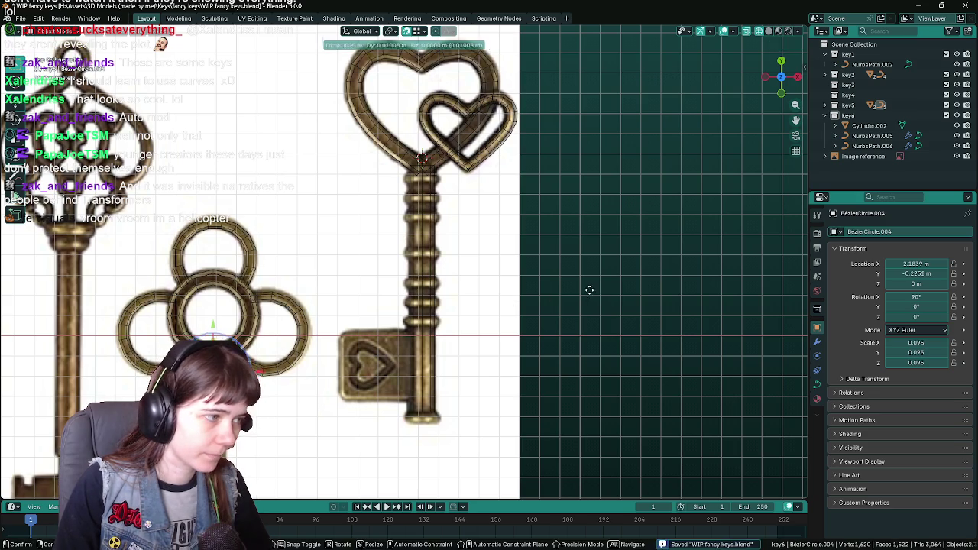
key("Escape")
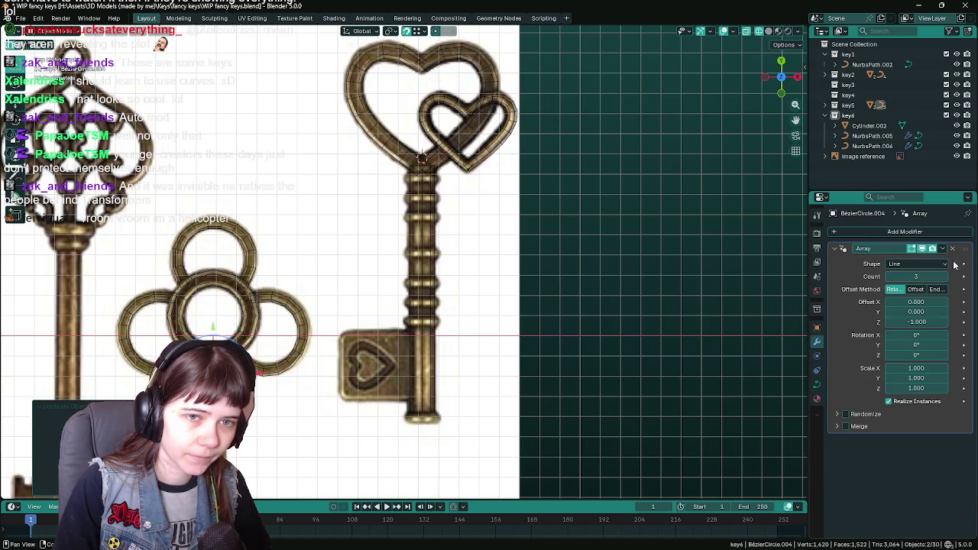
left_click(817, 341)
Step: Place the copied ring on the heart key's shaft above the blade and move it into key6
key("g")
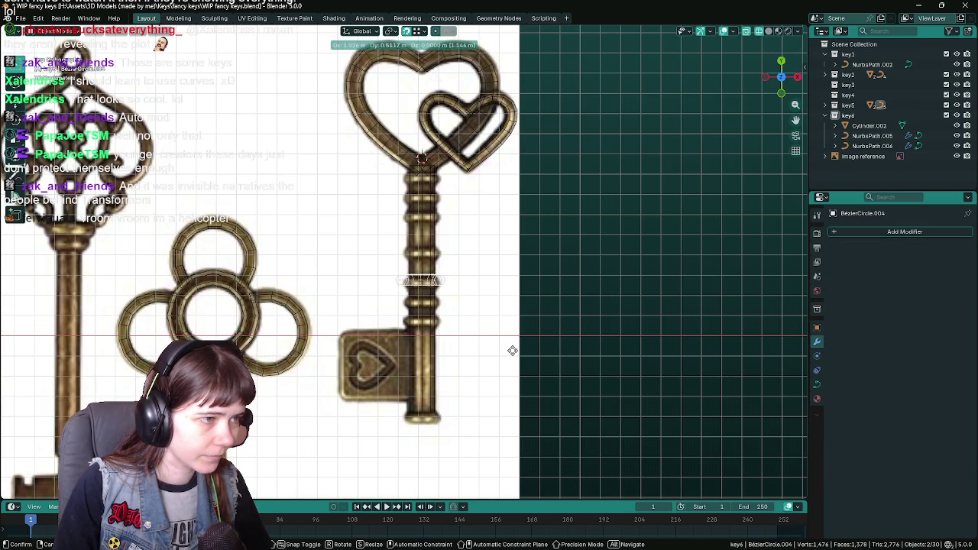
left_click(514, 394)
left_click(825, 105)
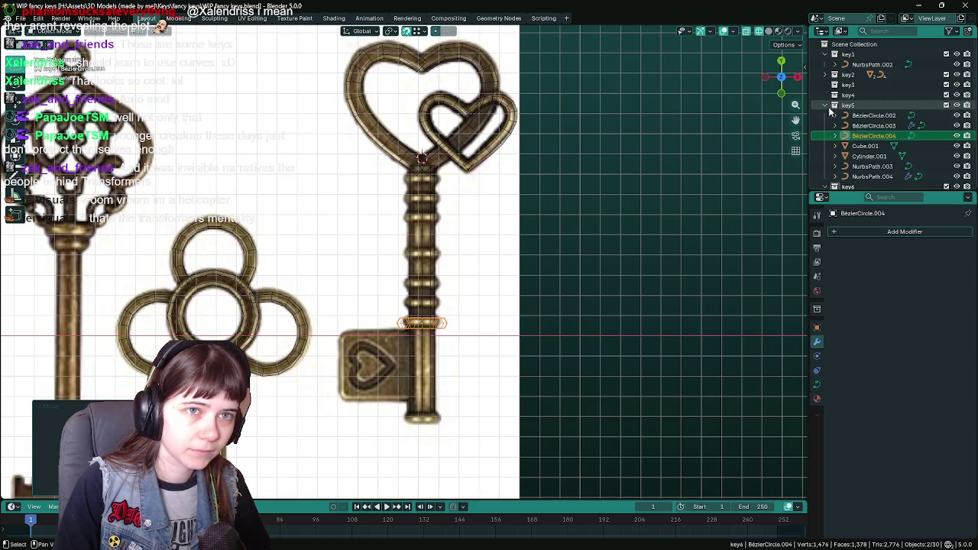
scroll(824, 106, "down", 3)
left_click_drag(879, 86, 875, 153)
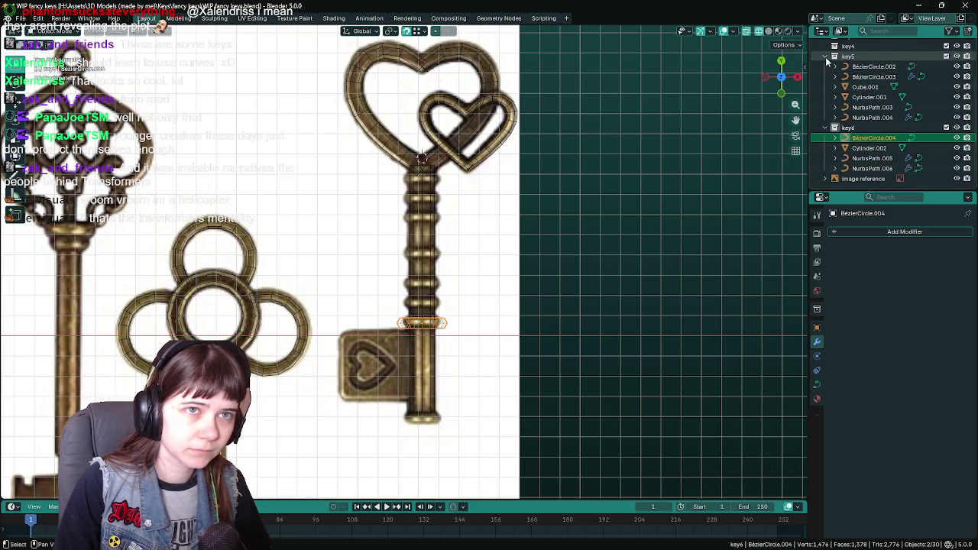
left_click(826, 57)
scroll(687, 292, "up", 2)
scroll(589, 280, "up", 2)
scroll(612, 200, "up", 2)
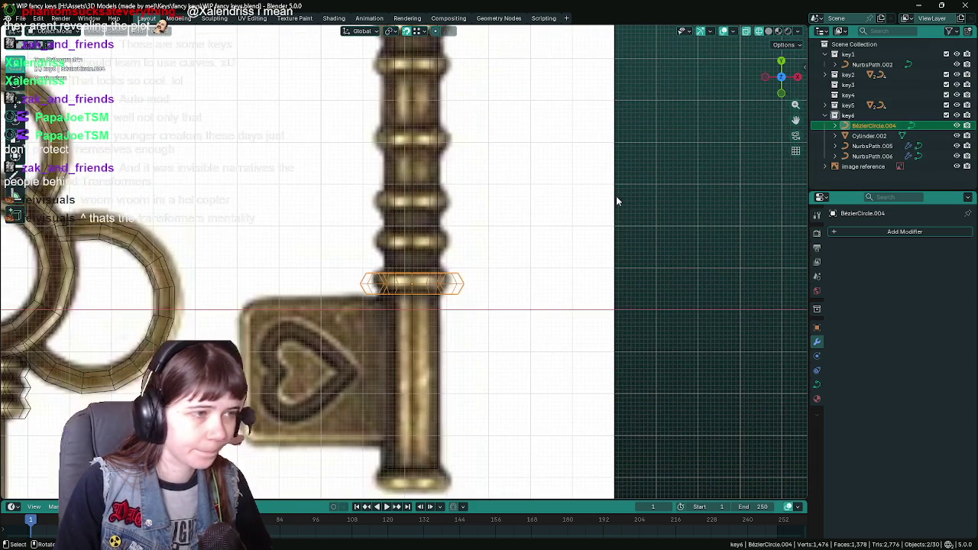
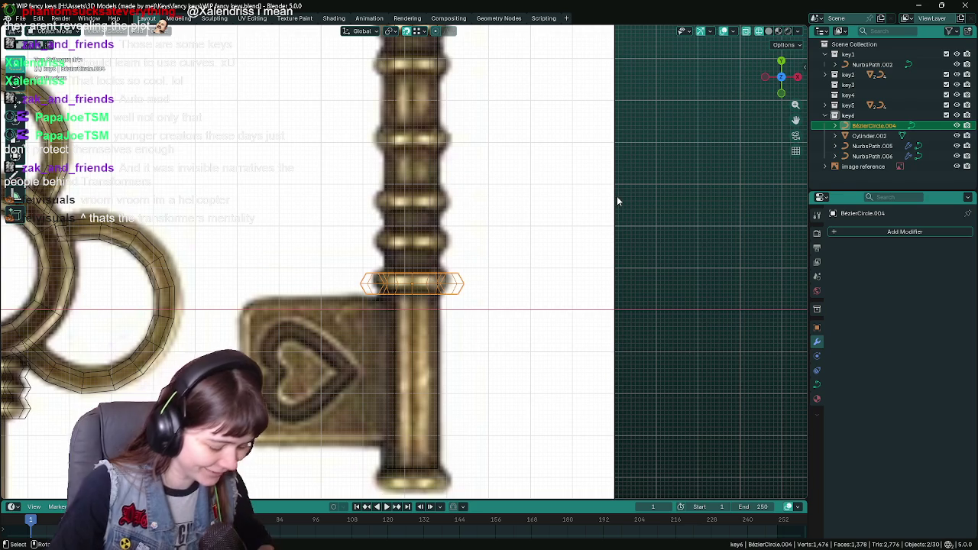
Step: Save the key project and zoom in on the ring just above the bit
key("ctrl+s")
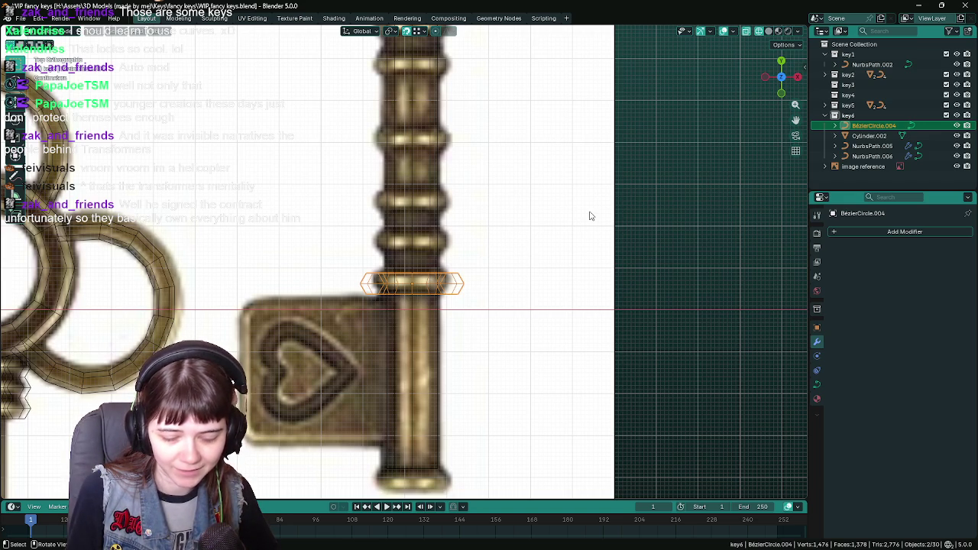
scroll(542, 298, "down", 1)
scroll(535, 290, "up", 1)
middle_click_drag(515, 276, 515, 286, "shift")
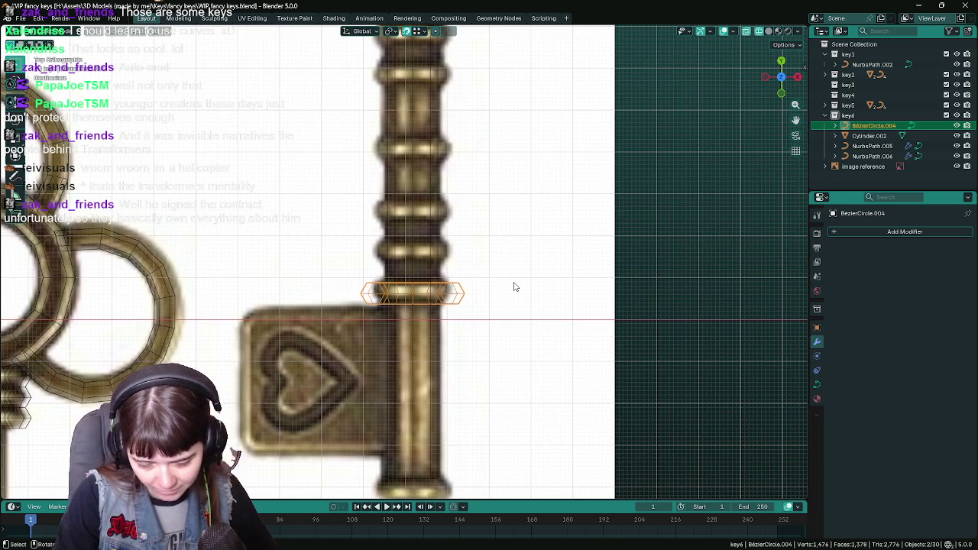
scroll(513, 285, "up", 1)
Step: Try sliding the ring along the X axis, then cancel the move
key("g")
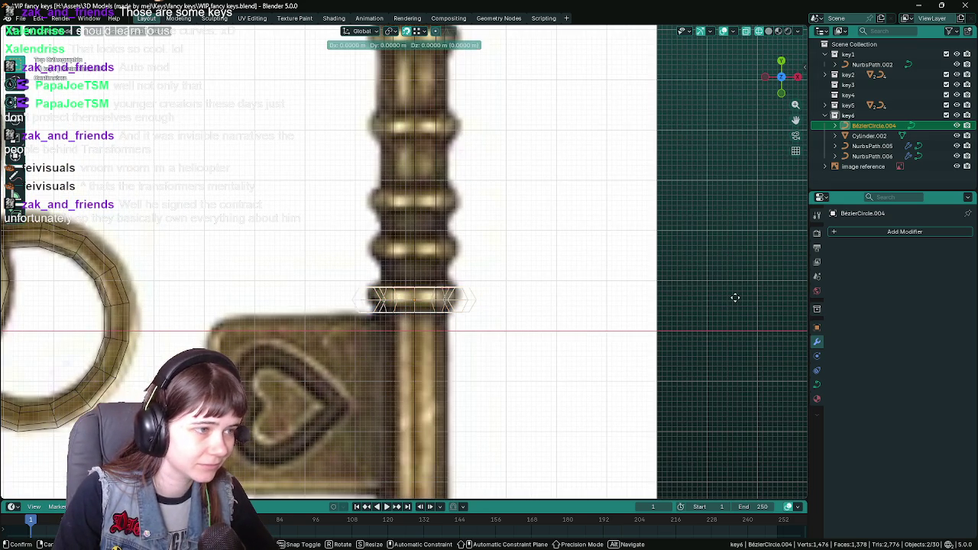
left_click(730, 299)
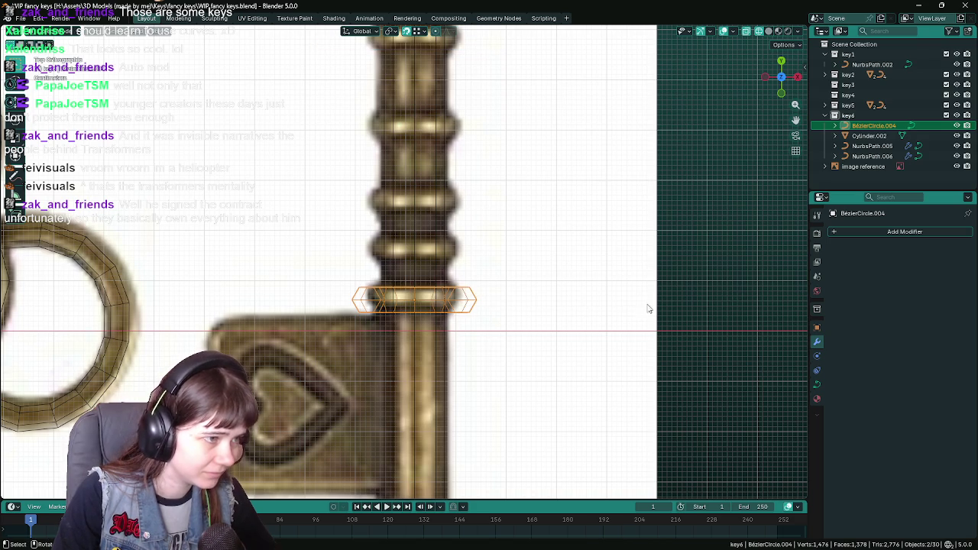
key("g")
key("x")
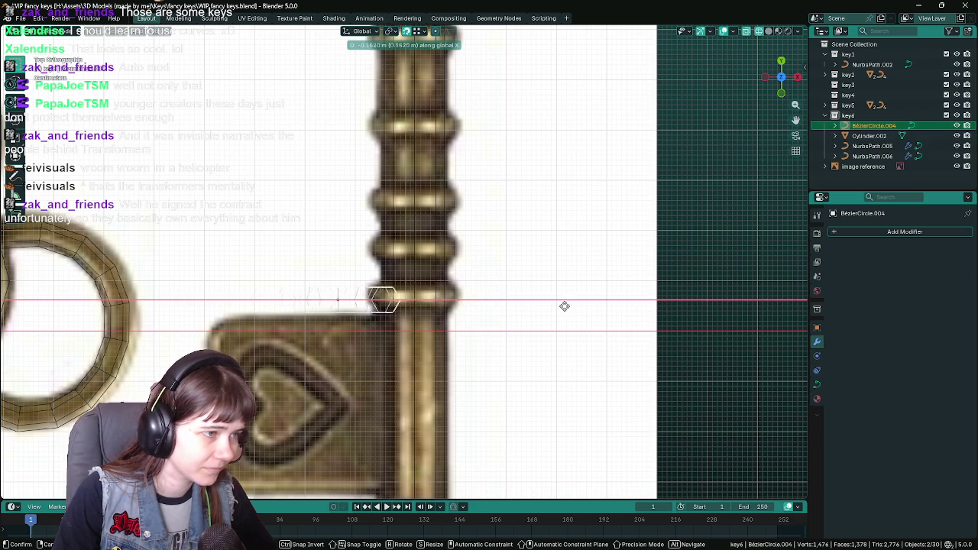
key("Escape")
Step: Switch snapping to Edge and retry the X-axis move on the ring, cancelling it
left_click(417, 32)
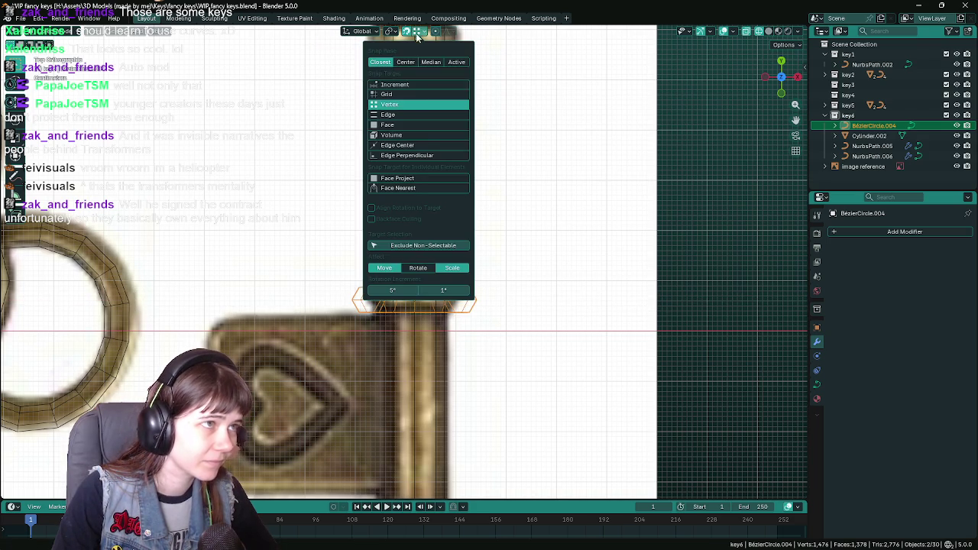
left_click(408, 114)
key("g")
key("x")
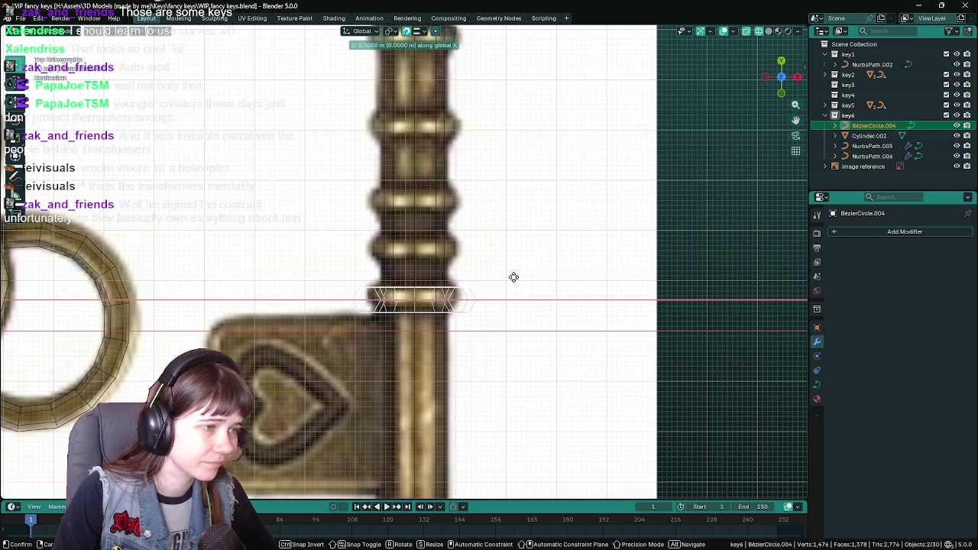
key("Escape")
key("g")
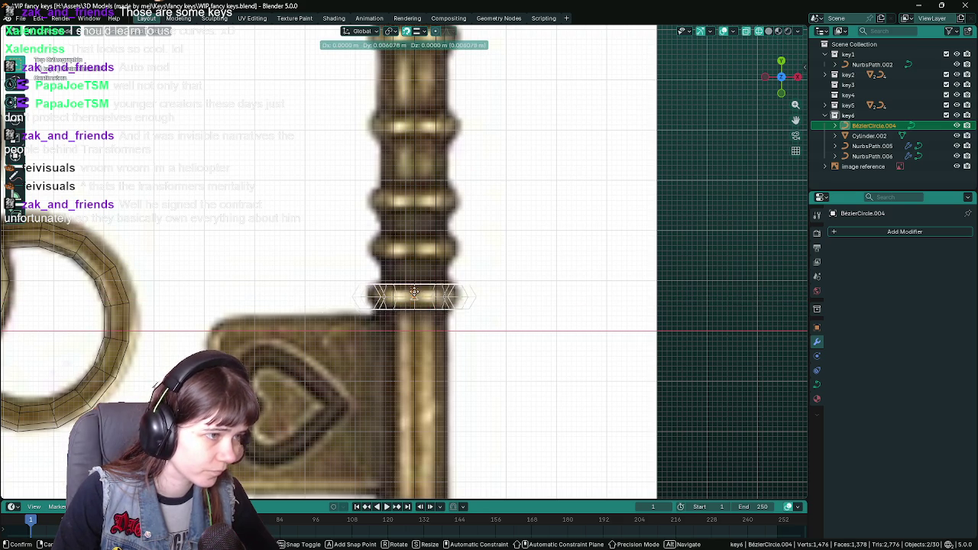
key("x")
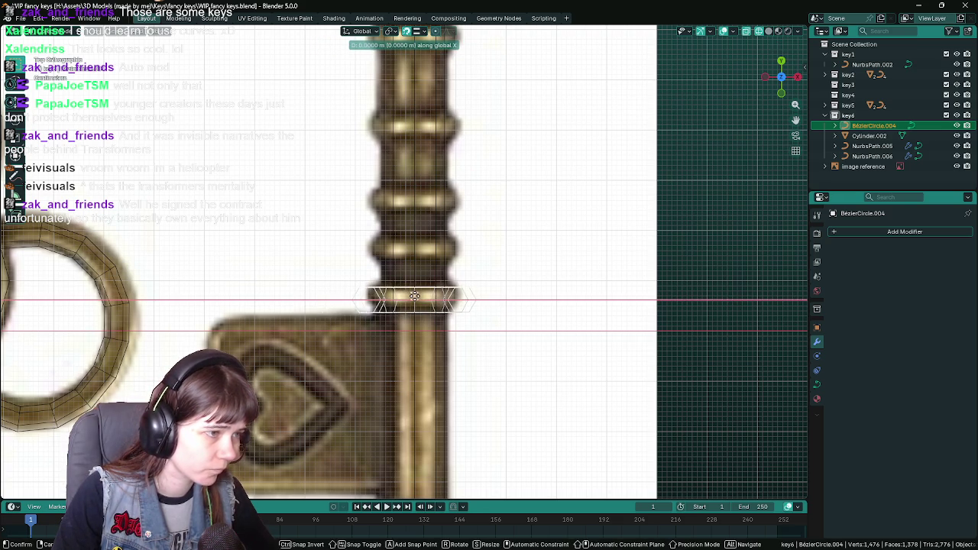
key("Escape")
Step: Zoom in closely on the ring and enter Edit Mode on its curve
scroll(483, 301, "up", 5)
middle_click_drag(570, 325, 555, 252, "shift")
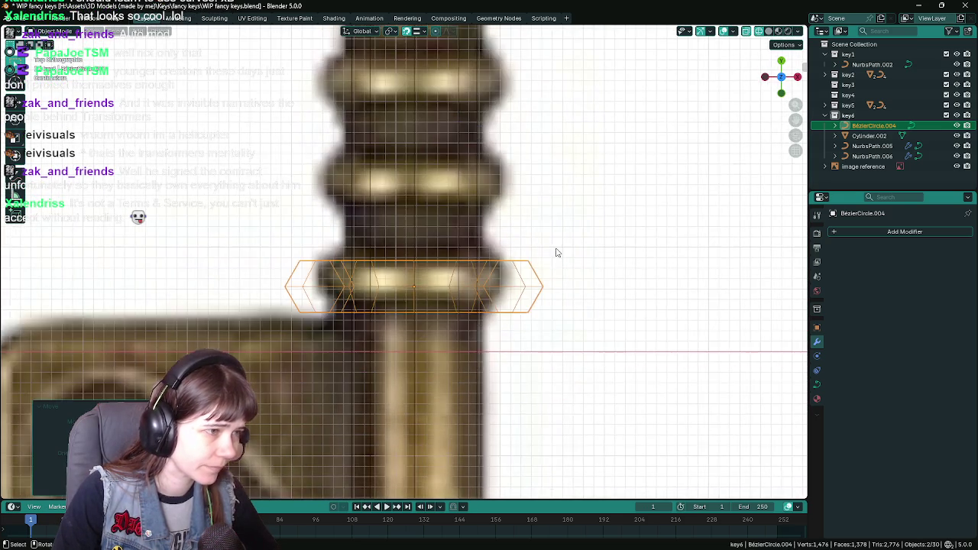
scroll(555, 253, "down", 4)
scroll(555, 255, "up", 6)
scroll(563, 280, "up", 1)
scroll(566, 281, "up", 1)
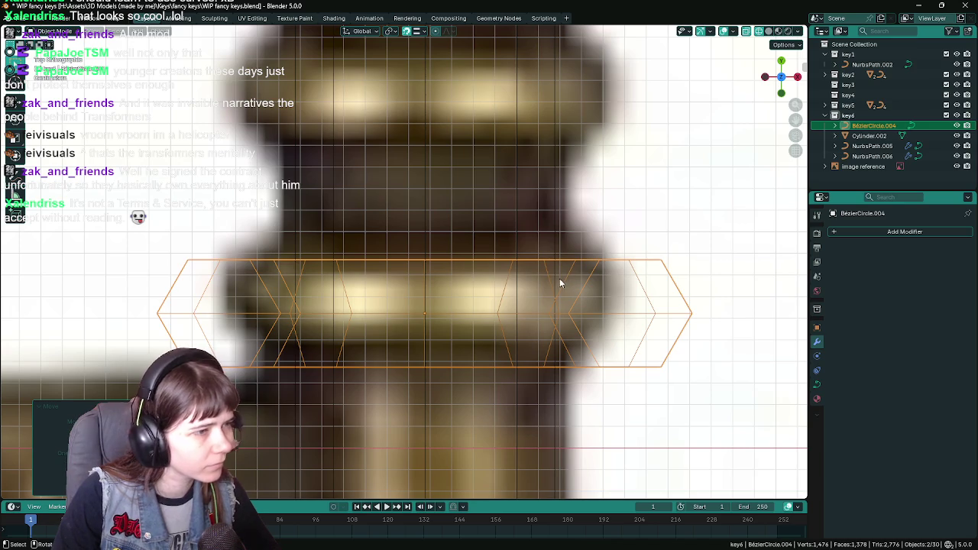
key("Tab")
key("Tab")
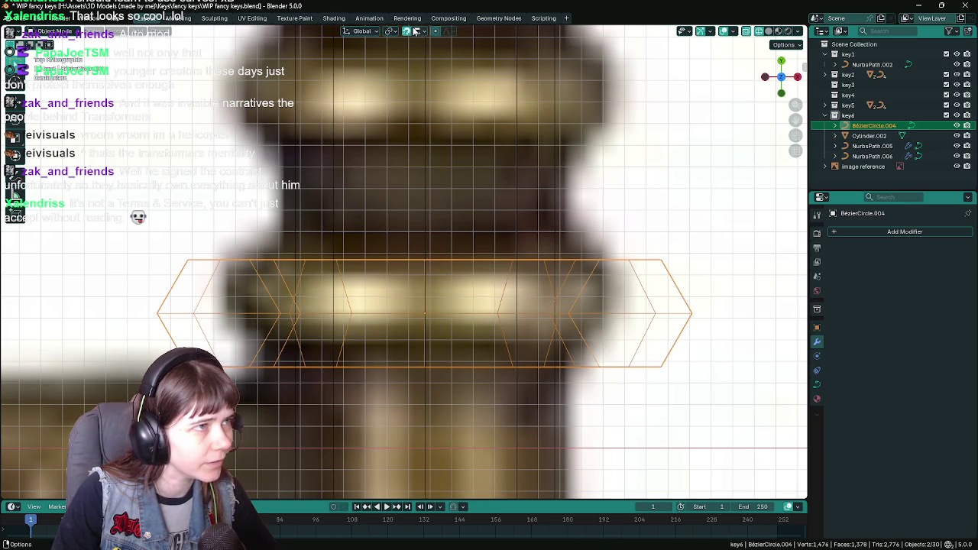
Step: Switch snapping to Vertex and slide the ring along X onto the shaft's collar band
left_click(419, 33)
left_click(402, 104)
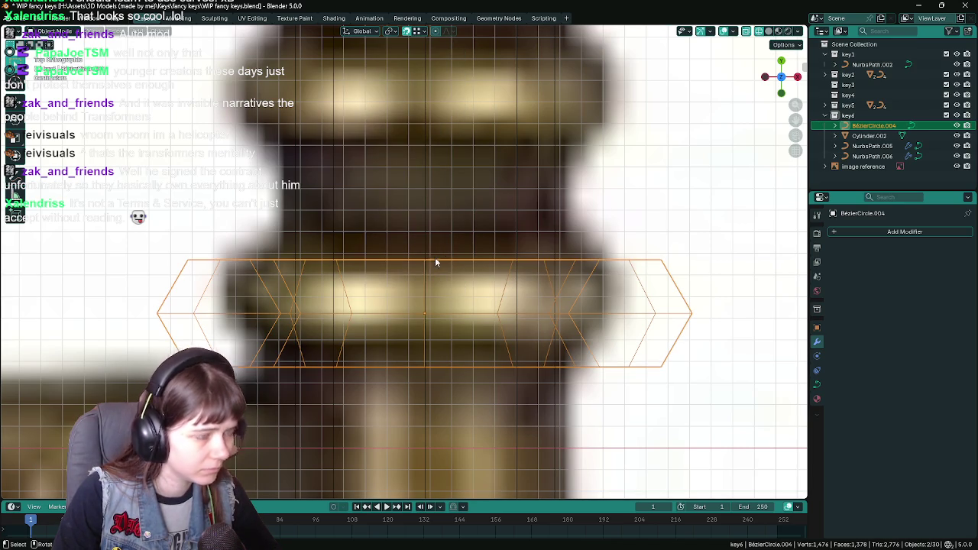
key("g")
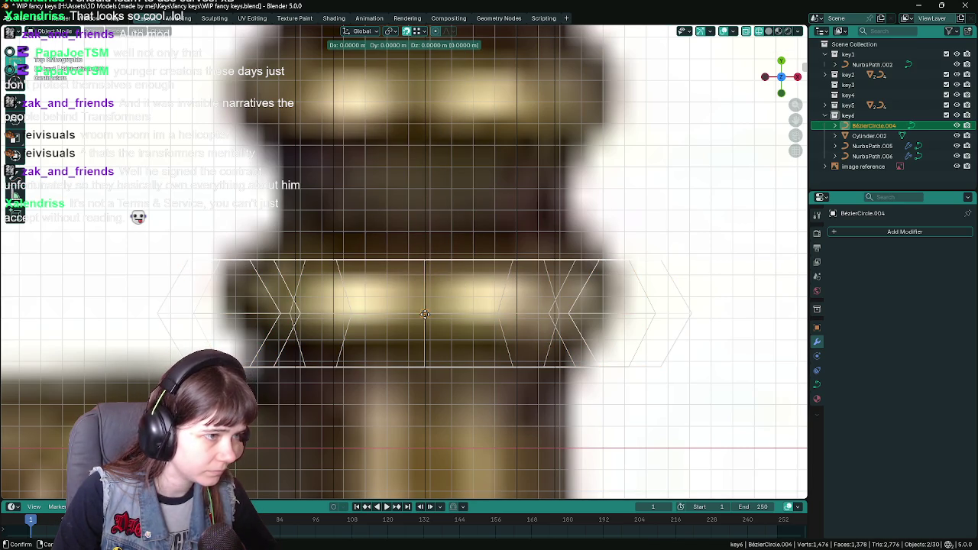
key("x")
left_click(427, 313)
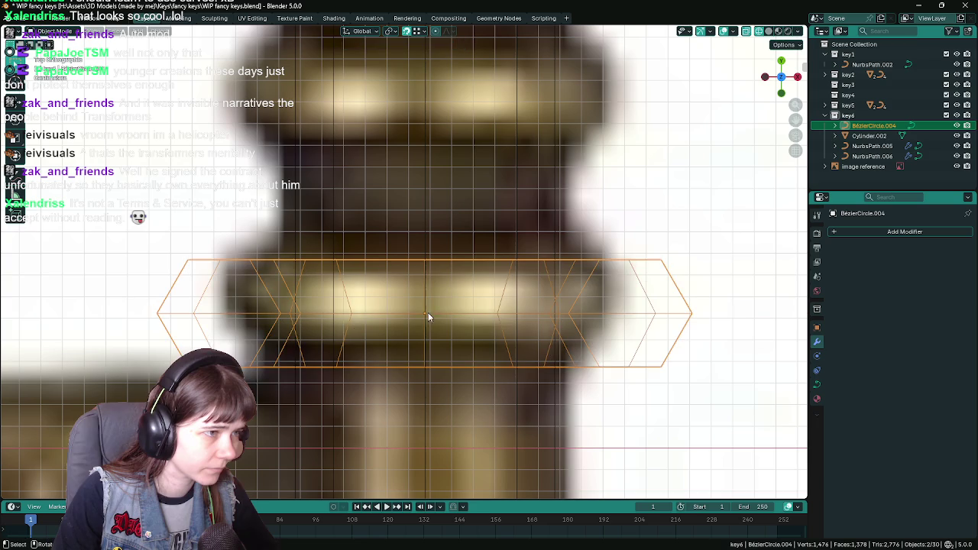
key("Tab")
scroll(564, 212, "down", 2)
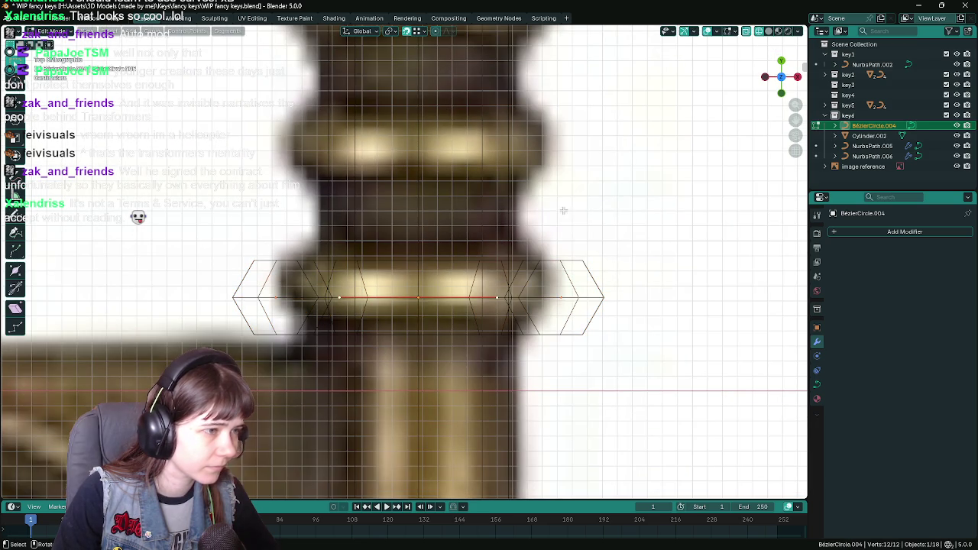
Step: Check the ring from top view, then move the selected curve points in front view
scroll(497, 254, "down", 4)
key("KP_7")
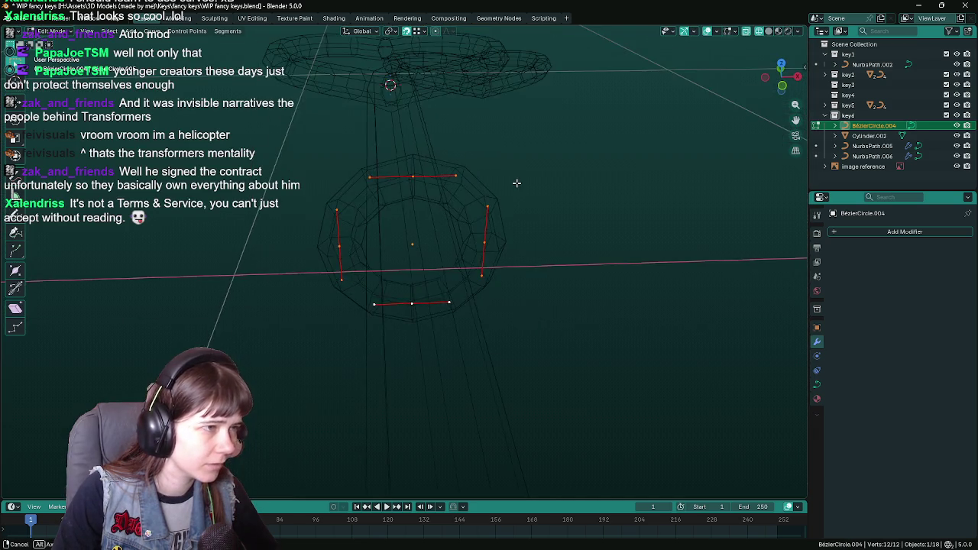
key("KP_1")
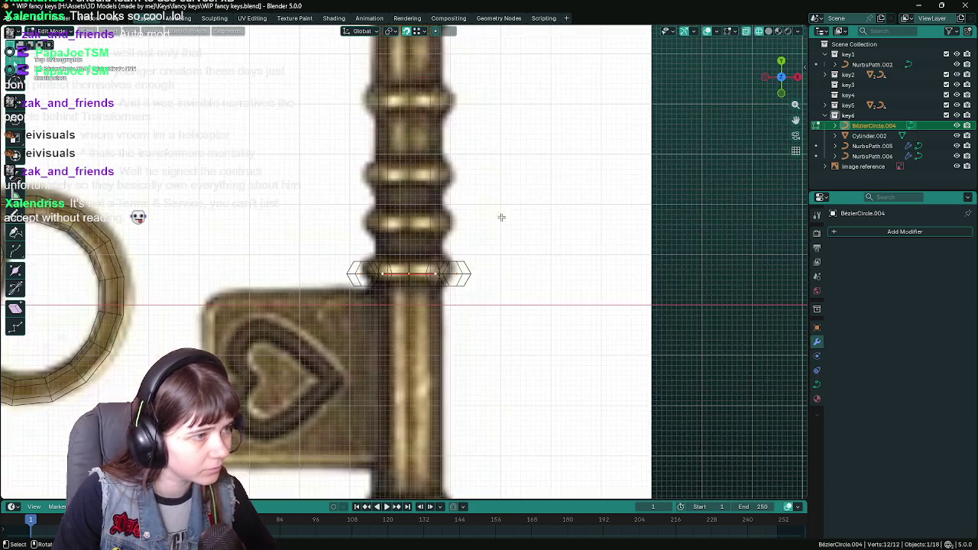
key("g")
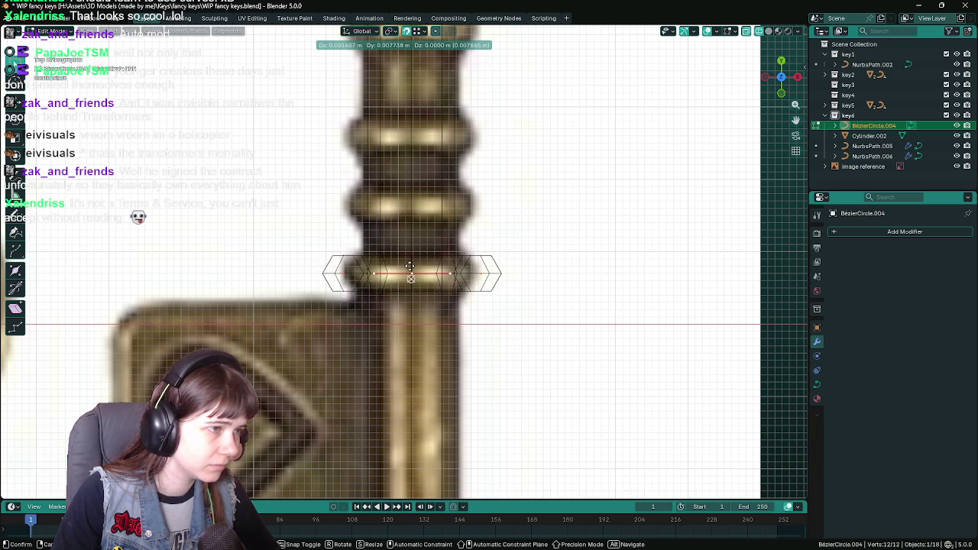
left_click(410, 269)
scroll(416, 230, "down", 5)
scroll(512, 261, "up", 2)
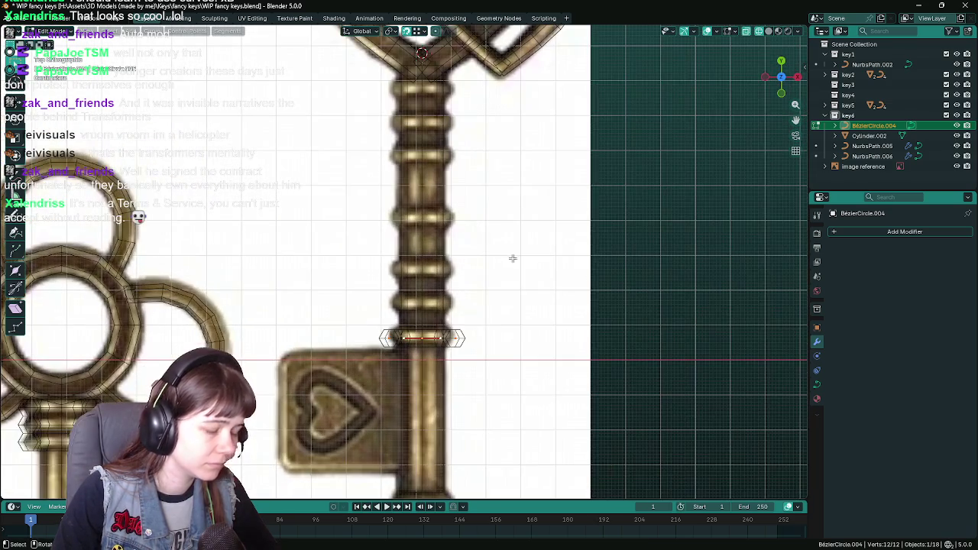
Step: Shift the selected points slightly along X, leave Edit Mode and save
key("g")
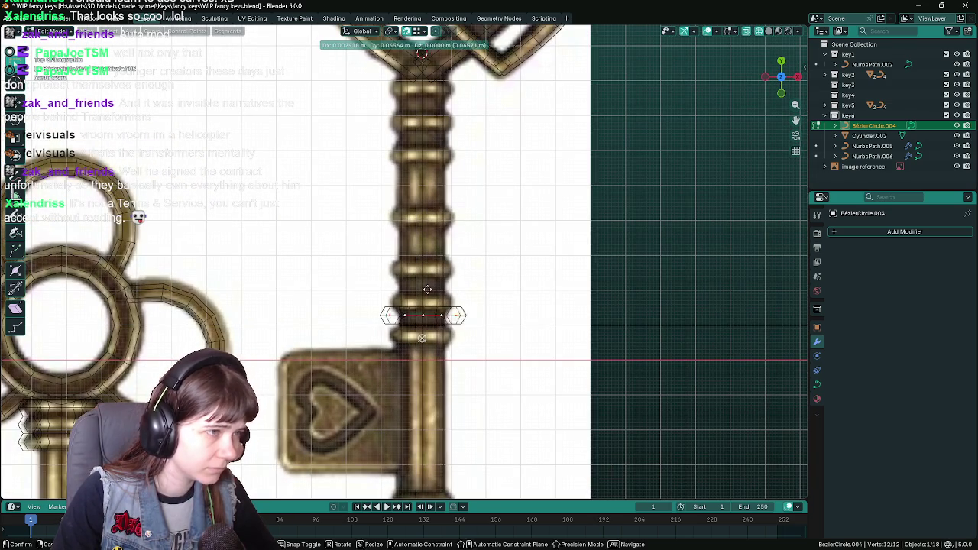
key("x")
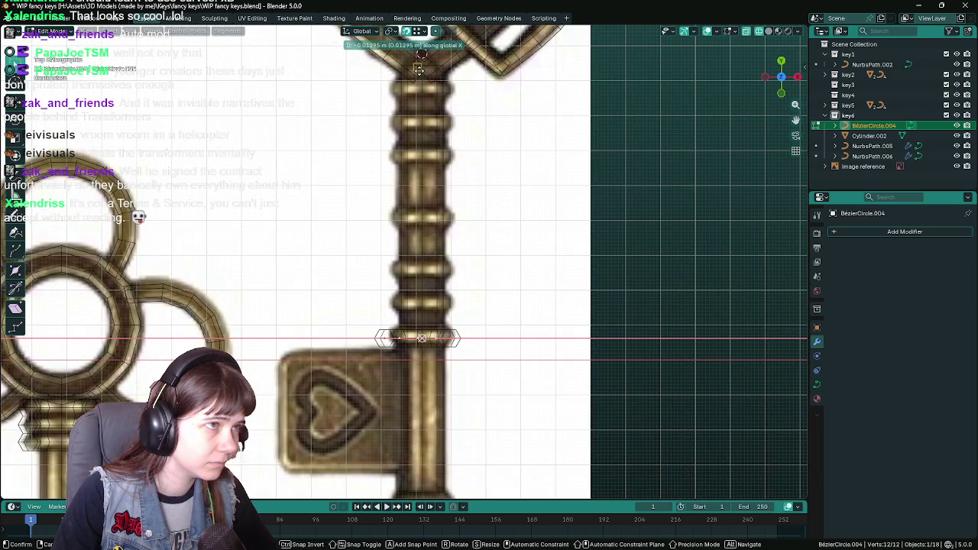
left_click(422, 67)
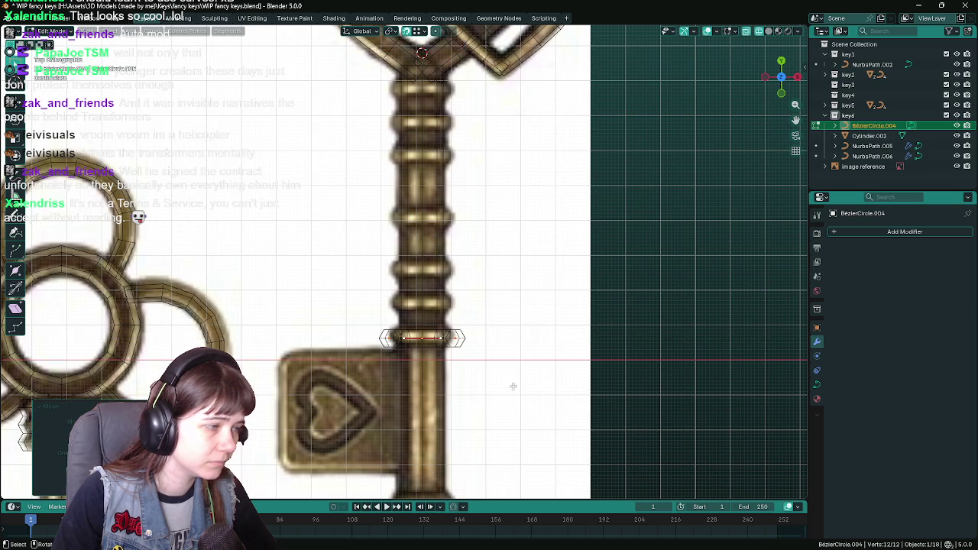
scroll(515, 384, "up", 3)
scroll(519, 306, "up", 1)
scroll(525, 225, "down", 3)
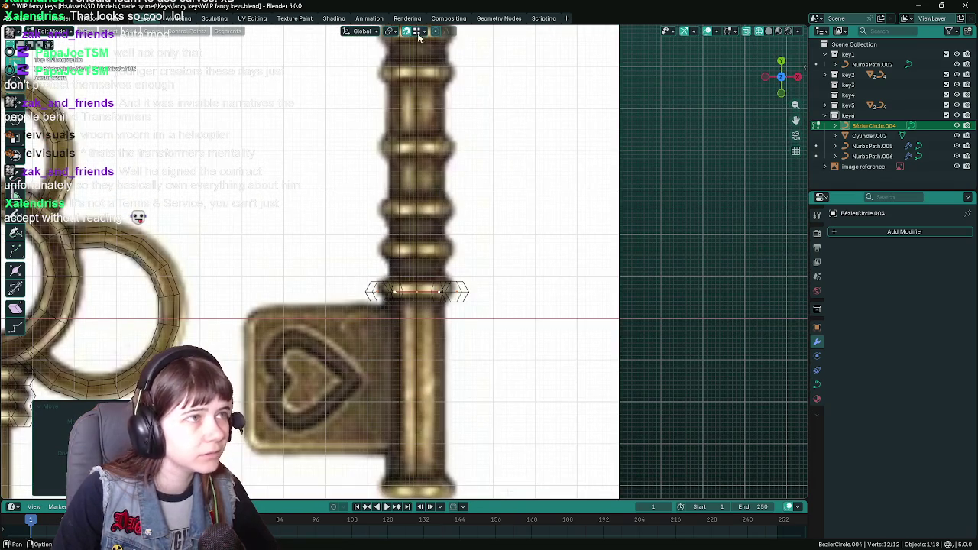
key("Tab")
key("ctrl+s")
scroll(527, 263, "up", 2)
Step: Move the ring vertically along Y on the shaft
scroll(525, 273, "down", 5)
scroll(474, 292, "up", 1)
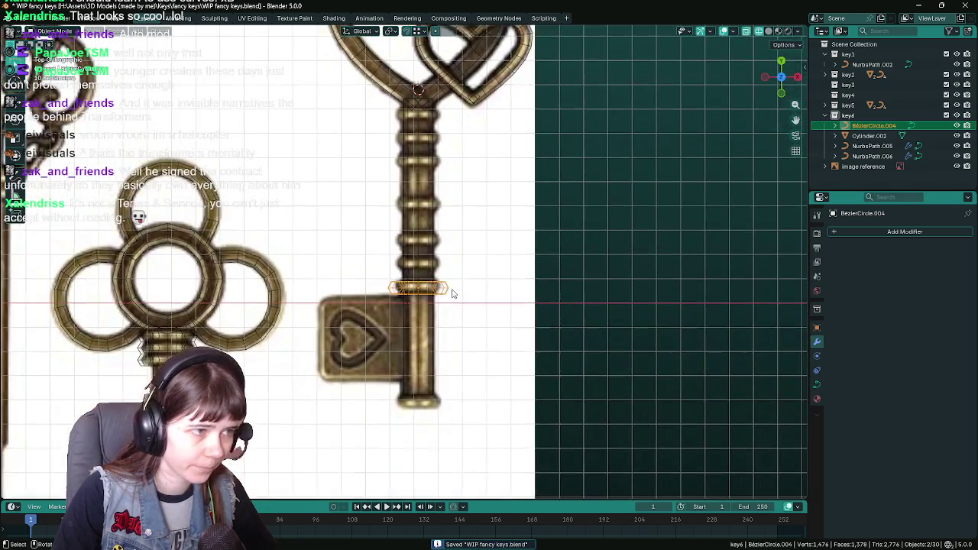
scroll(448, 290, "up", 4)
middle_click_drag(596, 273, 551, 284, "shift")
key("g")
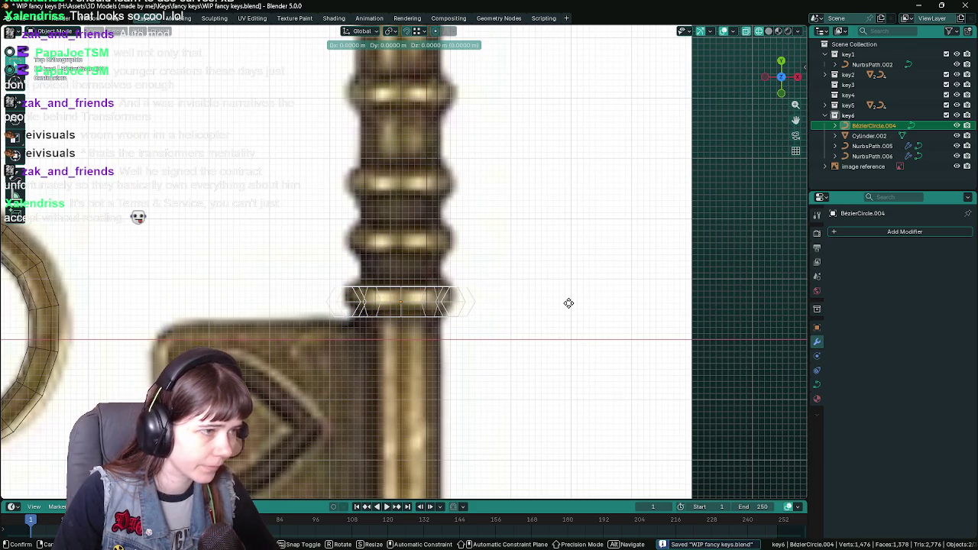
key("y")
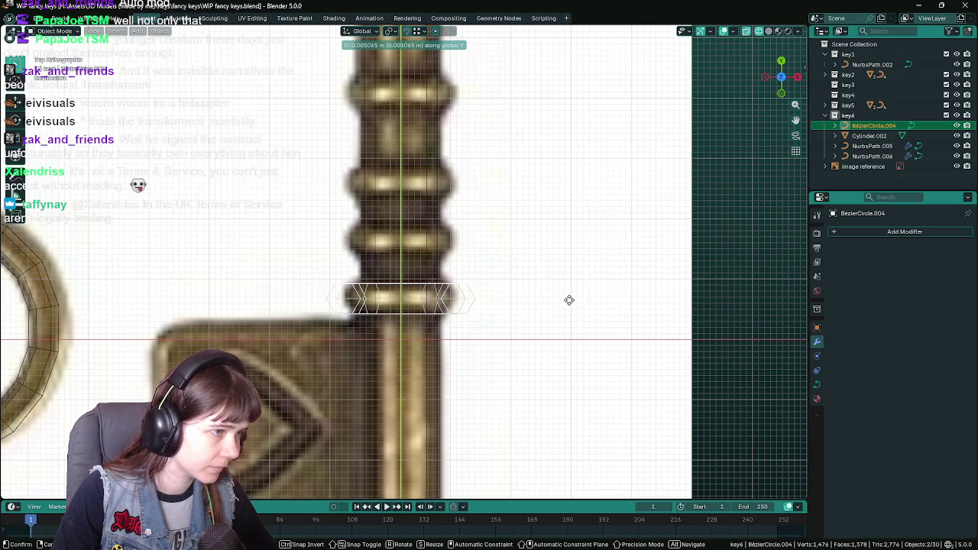
left_click(568, 301)
Step: Scale the ring down to hug the shaft and duplicate it as BezierCircle.005
key("s")
right_click(631, 307)
left_click(817, 327)
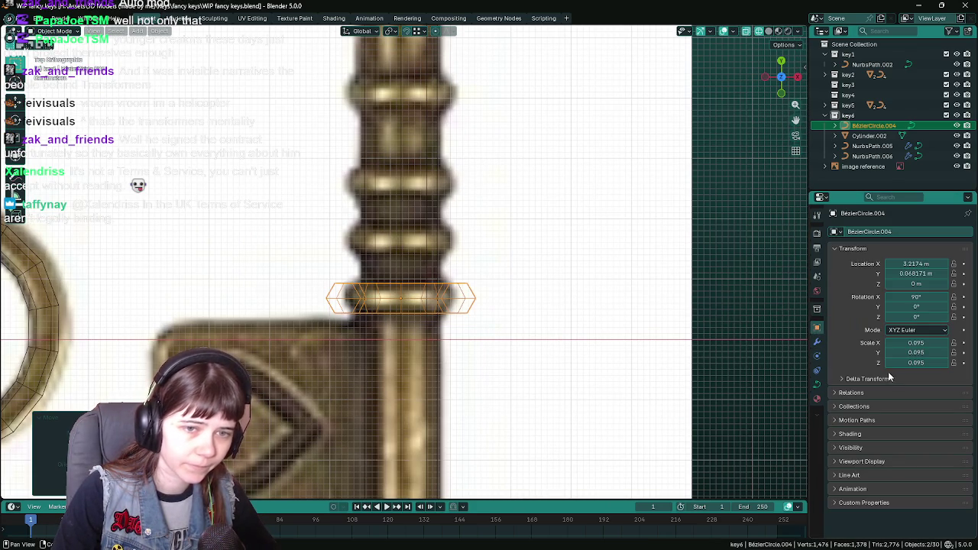
left_click(817, 341)
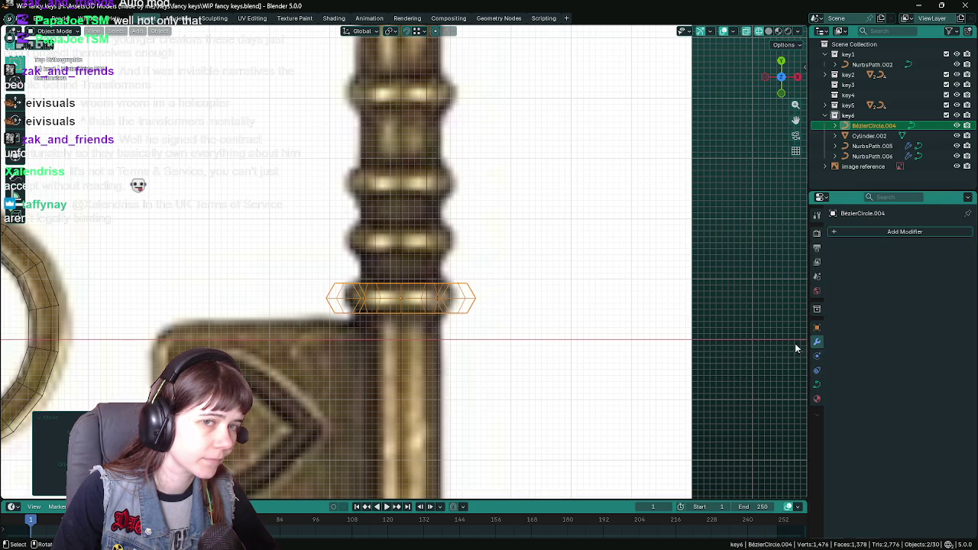
key("s")
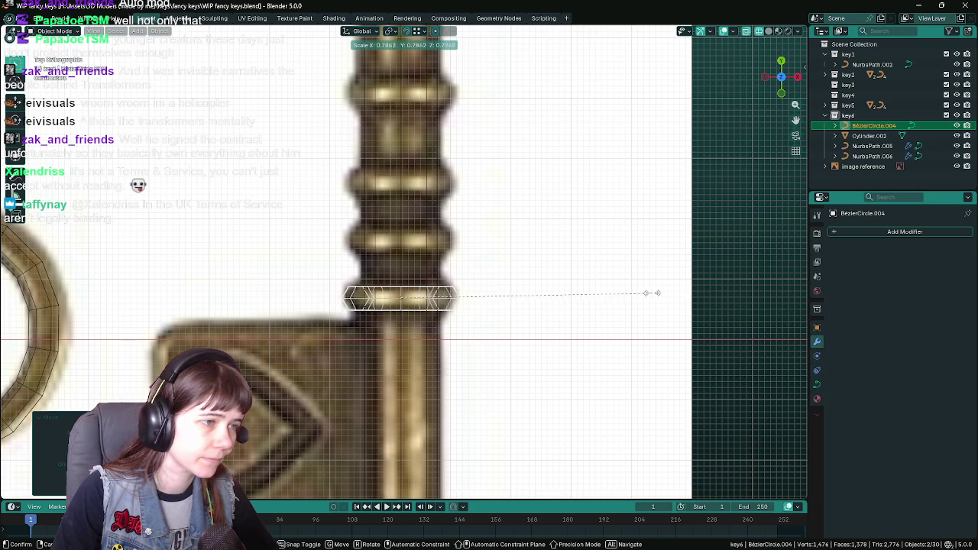
left_click(650, 292)
scroll(650, 293, "down", 2)
scroll(649, 293, "down", 2)
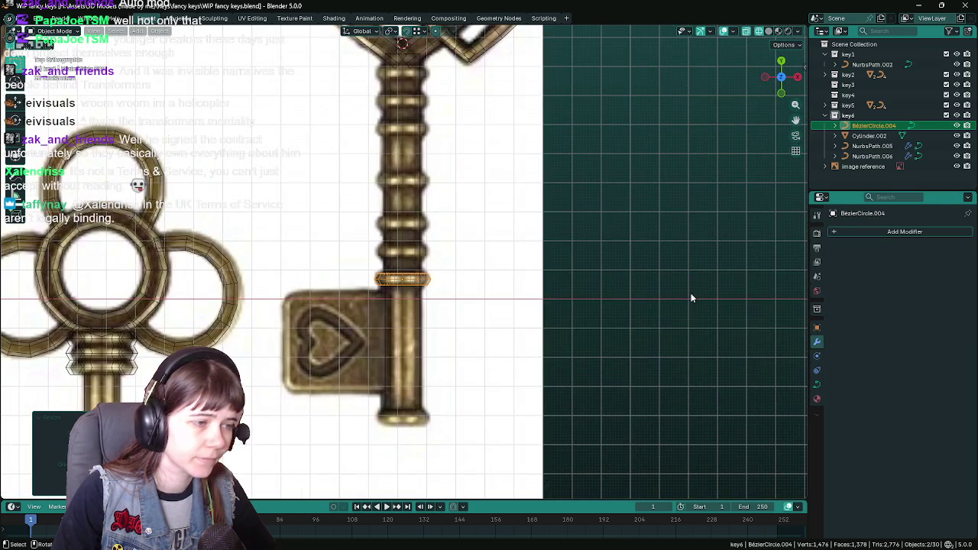
key("shift+d")
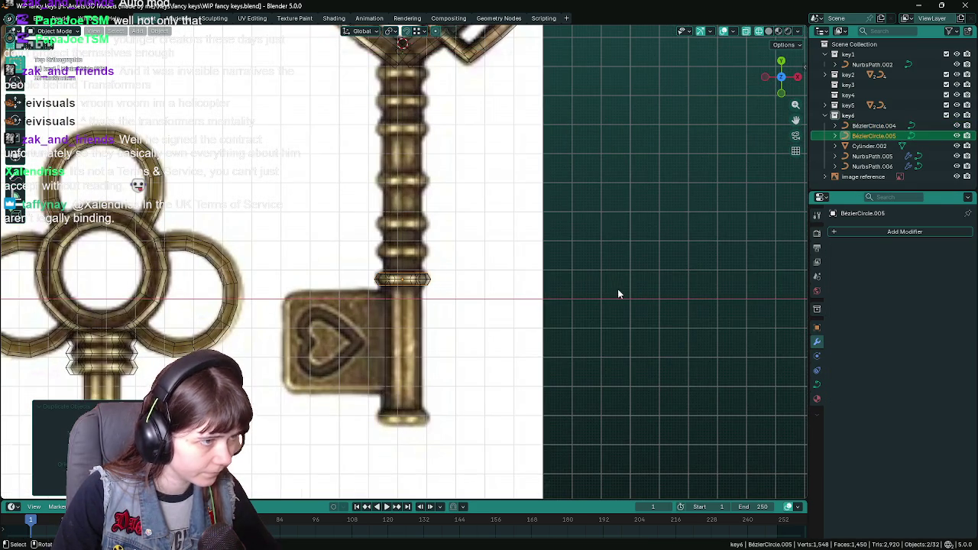
Step: Move the duplicate ring along Y to the shaft's bottom end and resize it
key("y")
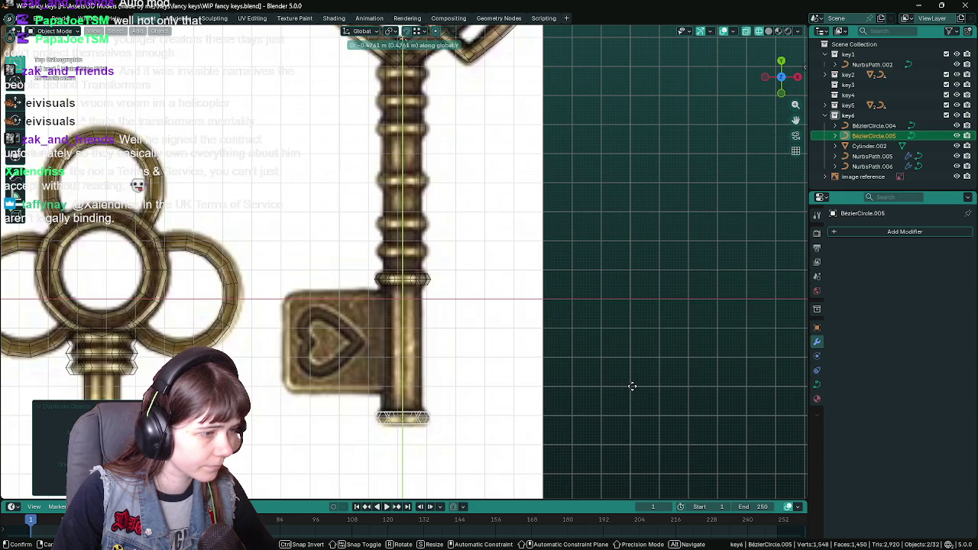
left_click(632, 385)
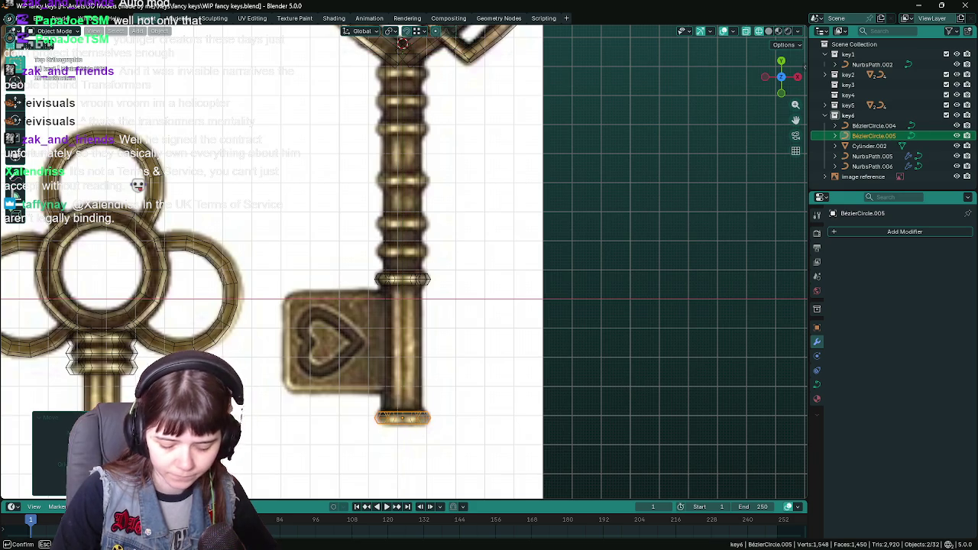
key("Return")
left_click(668, 373)
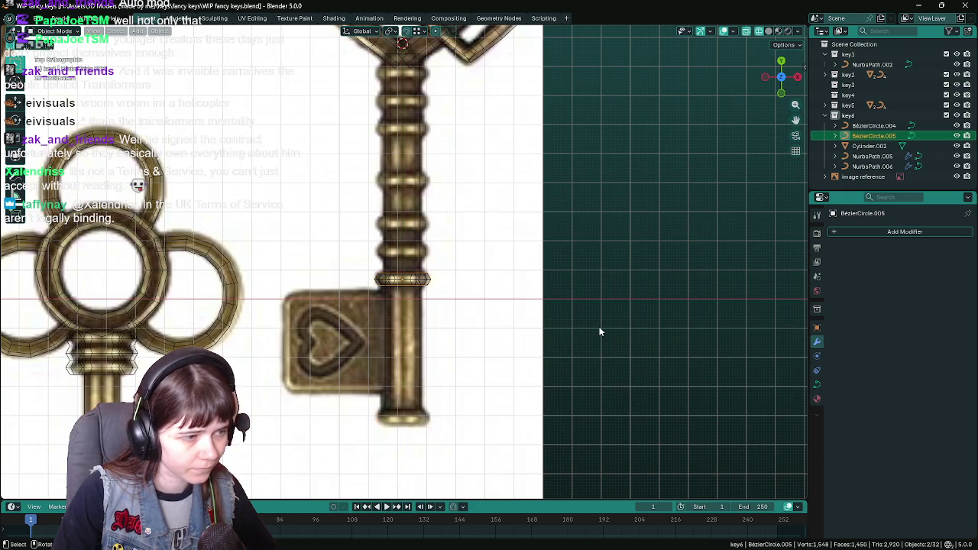
key("shift+d")
key("y")
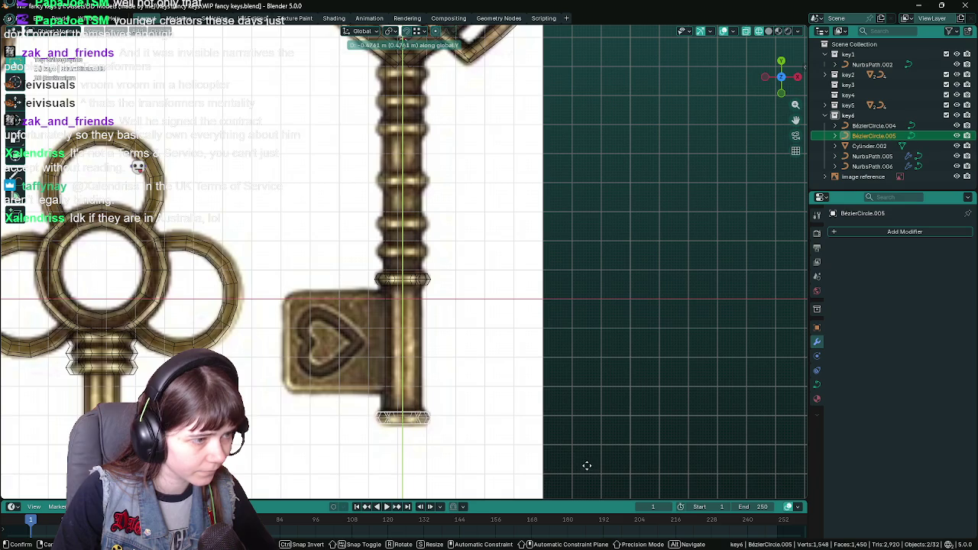
left_click(587, 466)
key("s")
left_click(711, 348)
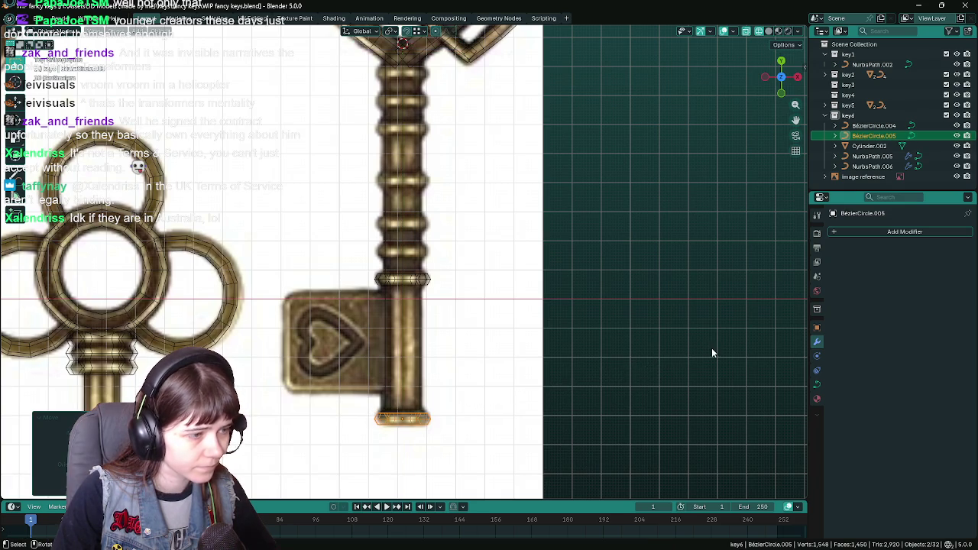
Step: Set Scale to 0.075 on both the bottom and upper rings
left_click(817, 327)
scroll(526, 400, "up", 1)
middle_click_drag(526, 400, 546, 321, "shift")
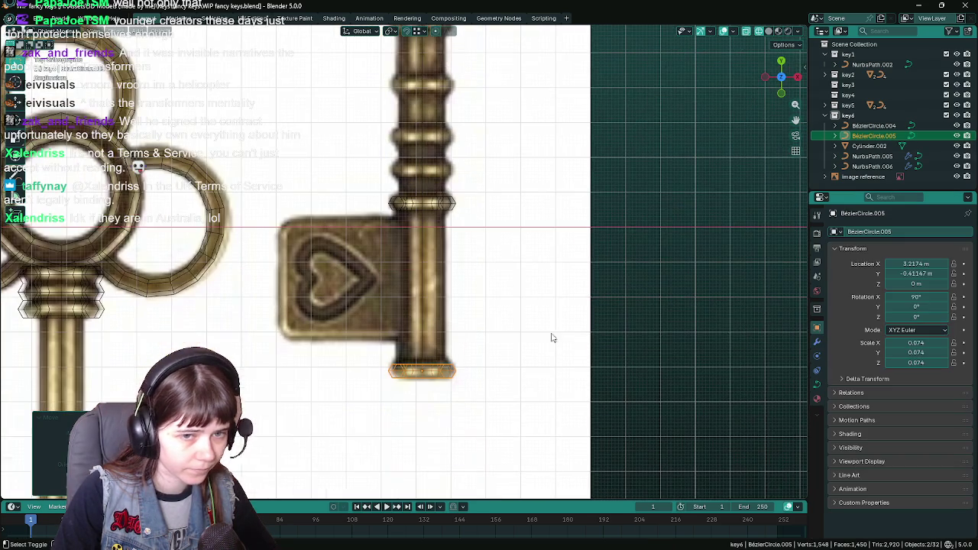
double_click(915, 343)
type("0")
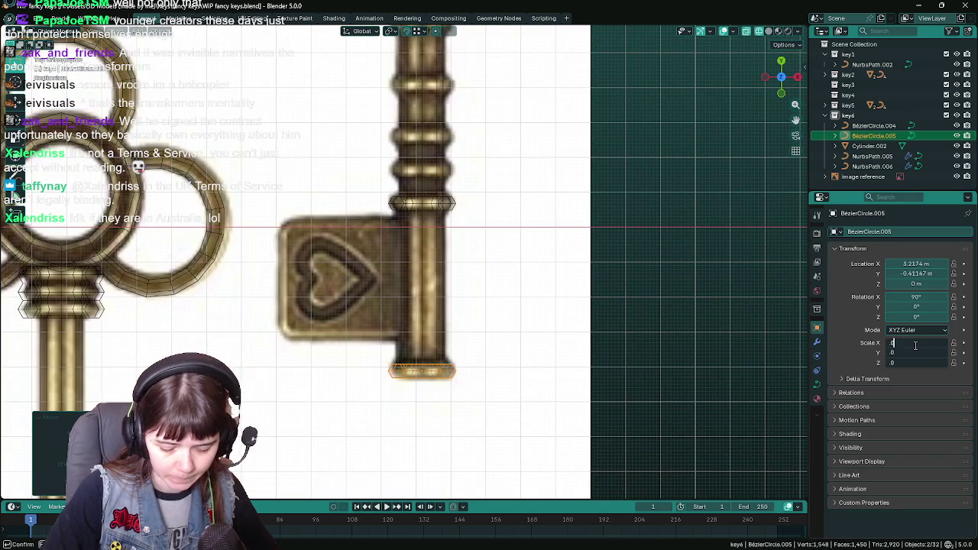
type("75")
key("Return")
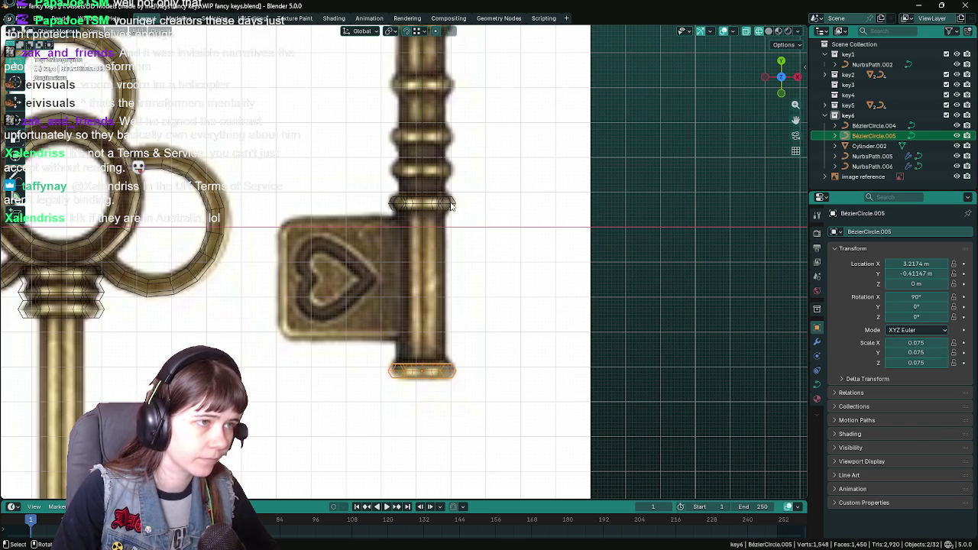
left_click(451, 205)
left_click_drag(930, 344, 930, 363)
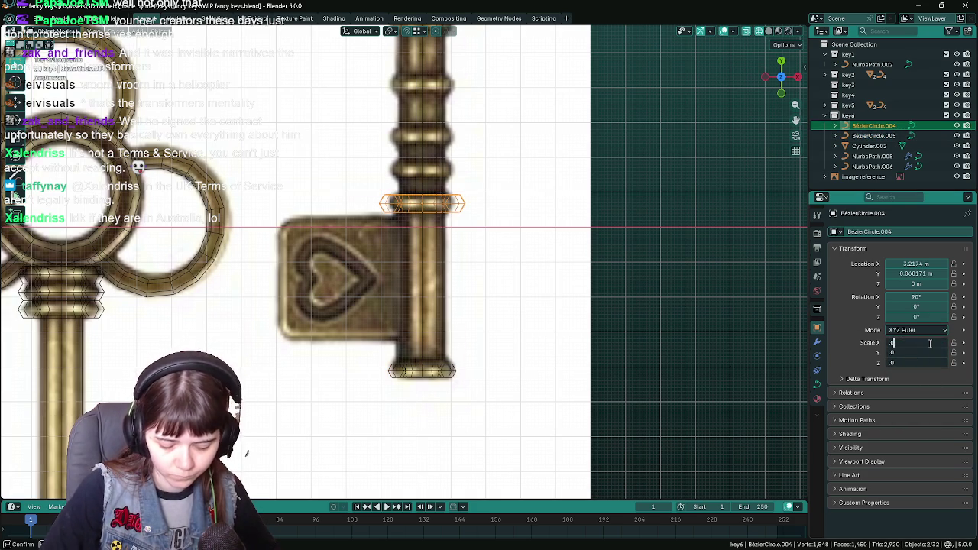
type("75")
type("0.075")
key("Return")
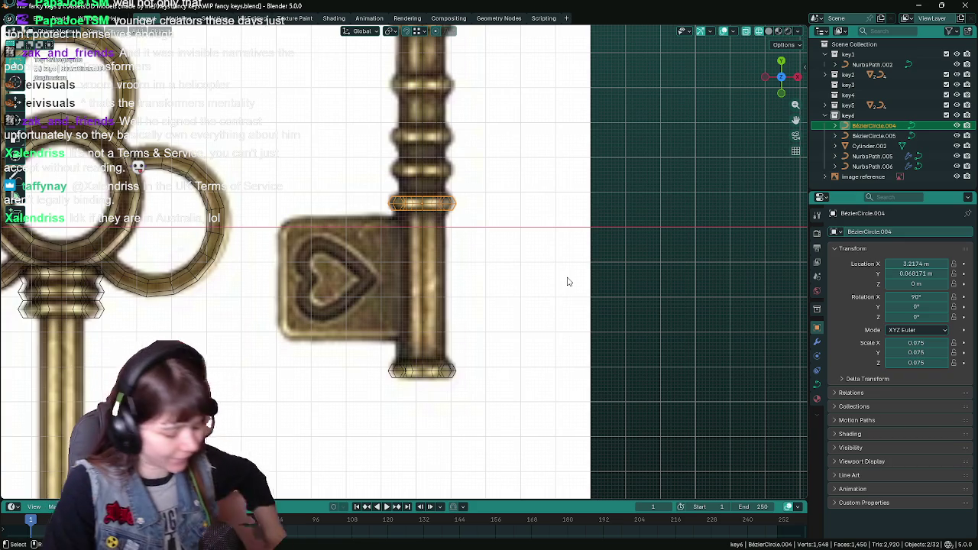
Step: Save the file and inspect the key in solid shading from a perspective angle
key("ctrl+s")
scroll(544, 205, "down", 2)
scroll(544, 205, "up", 2)
middle_click_drag(535, 284, 518, 178)
key("z")
mouse_move(648, 251)
middle_mouse_down()
mouse_move(627, 332)
mouse_move(574, 251)
mouse_move(548, 278)
middle_mouse_up()
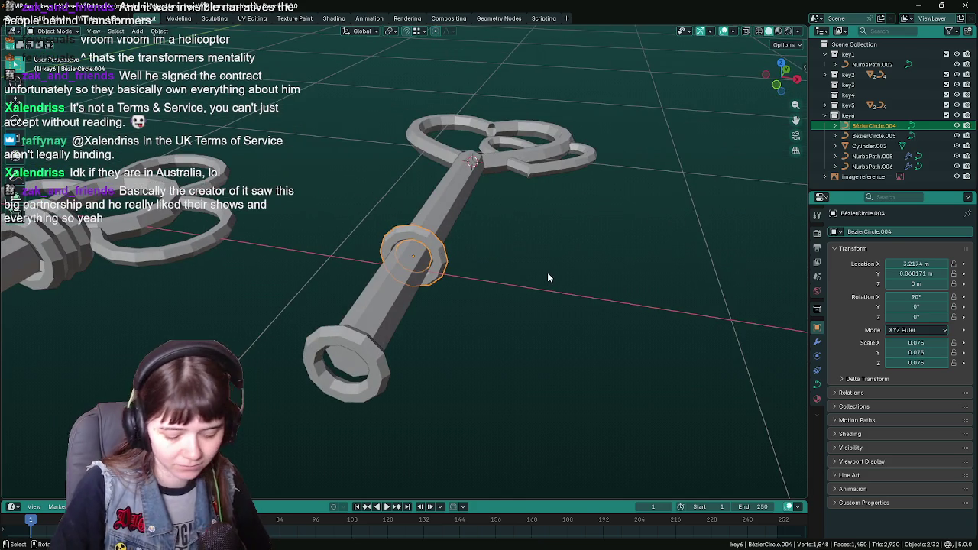
Step: Return to front view, select the upper ring BezierCircle.004 and show its Modifiers tab
key("KP_1")
left_click(449, 441)
middle_click_drag(569, 347, 587, 288, "shift")
left_click(434, 211)
middle_click_drag(434, 210, 437, 340, "shift")
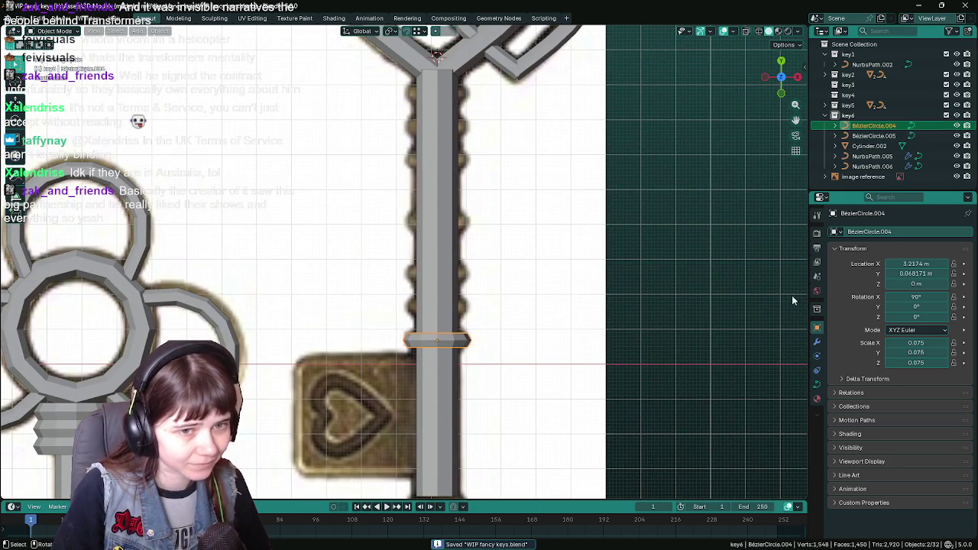
left_click(817, 342)
left_click(817, 327)
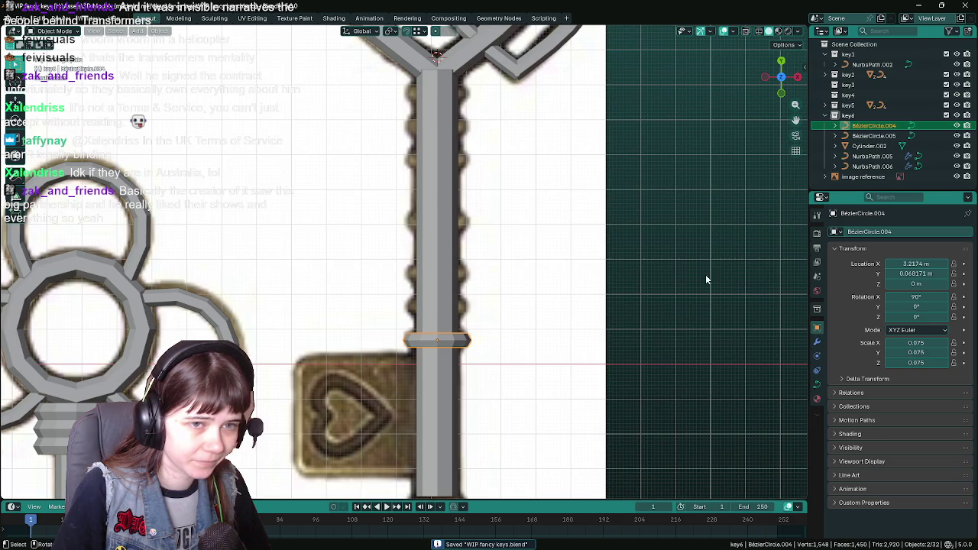
scroll(587, 249, "down", 2)
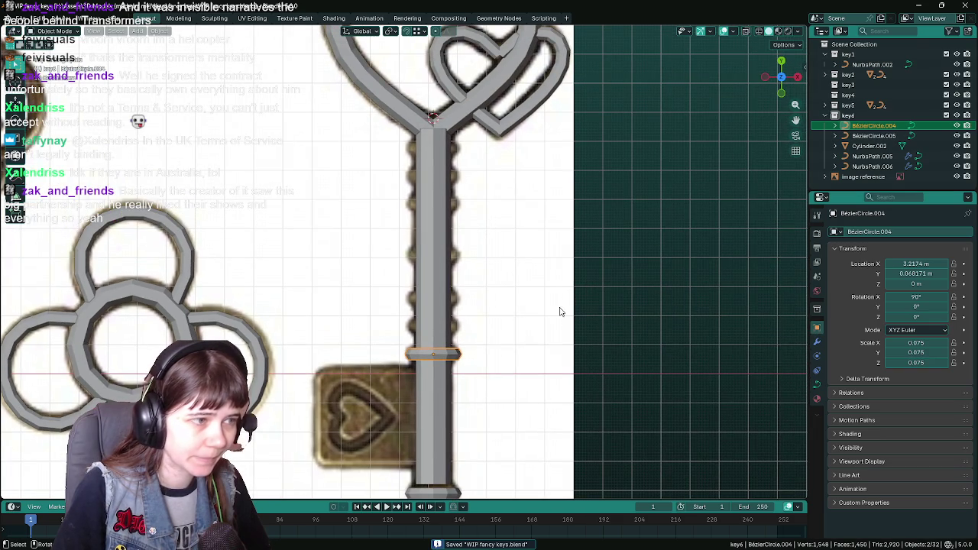
left_click(817, 342)
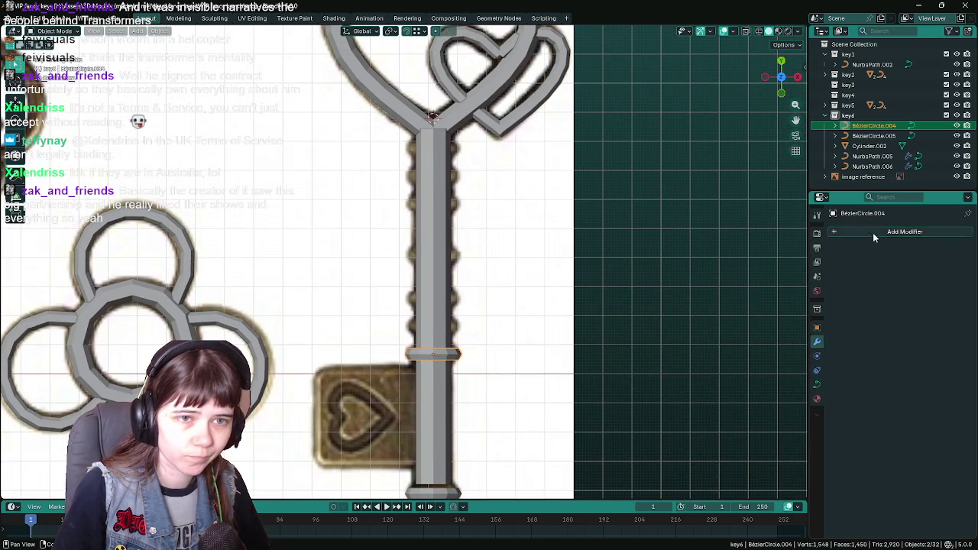
Step: Add an Array modifier to the upper ring with X offset 0 and Z offset -1
left_click(872, 232)
left_click(783, 234)
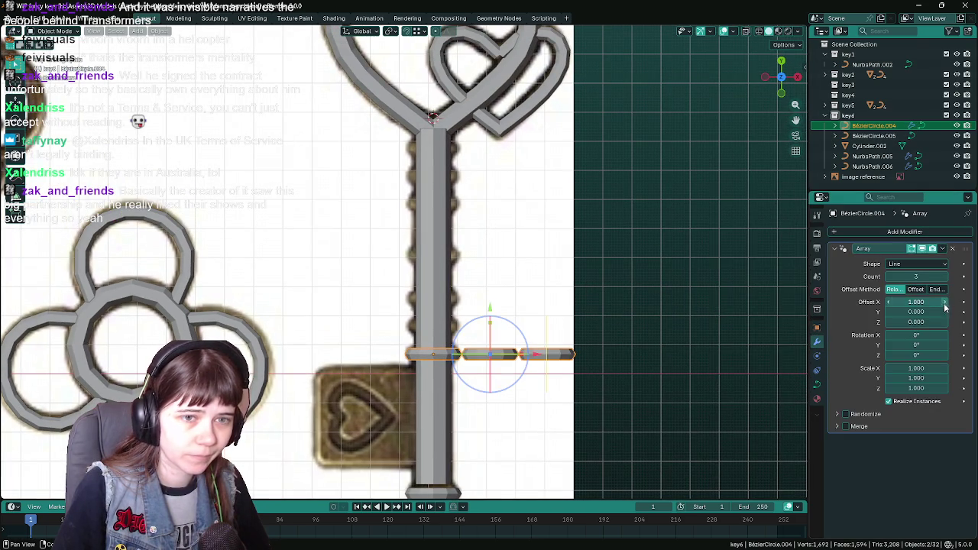
left_click(917, 302)
type("0")
key("Return")
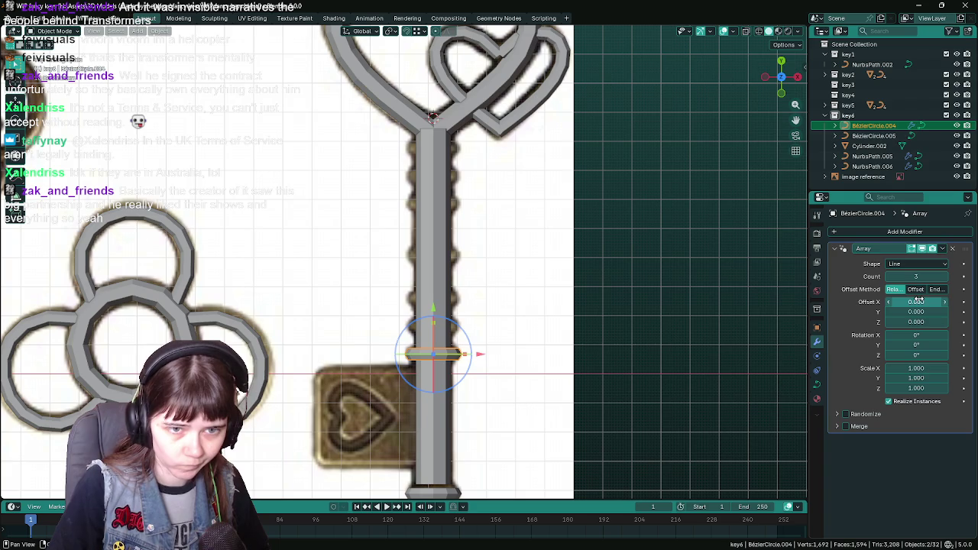
left_click_drag(919, 300, 916, 322)
type("-13")
key("Return")
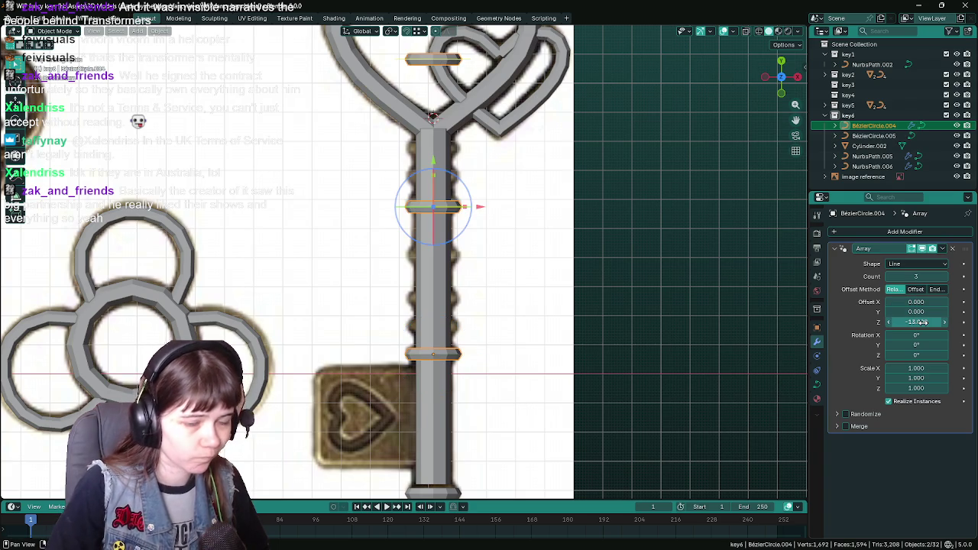
left_click(923, 322)
type("-1")
key("Return")
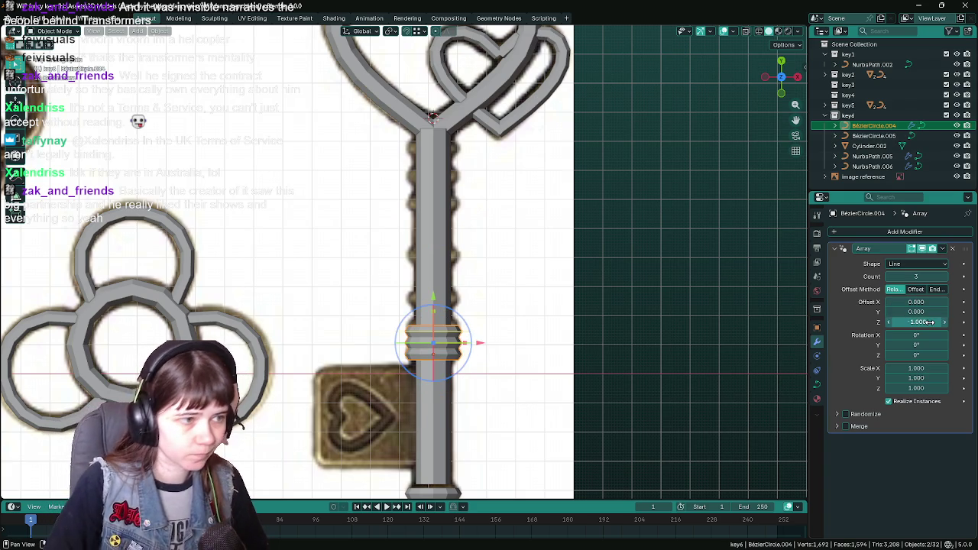
Step: Widen the array's ring spacing to Z offset -2.5 and save
scroll(649, 355, "up", 2)
middle_click_drag(445, 321, 395, 281, "shift")
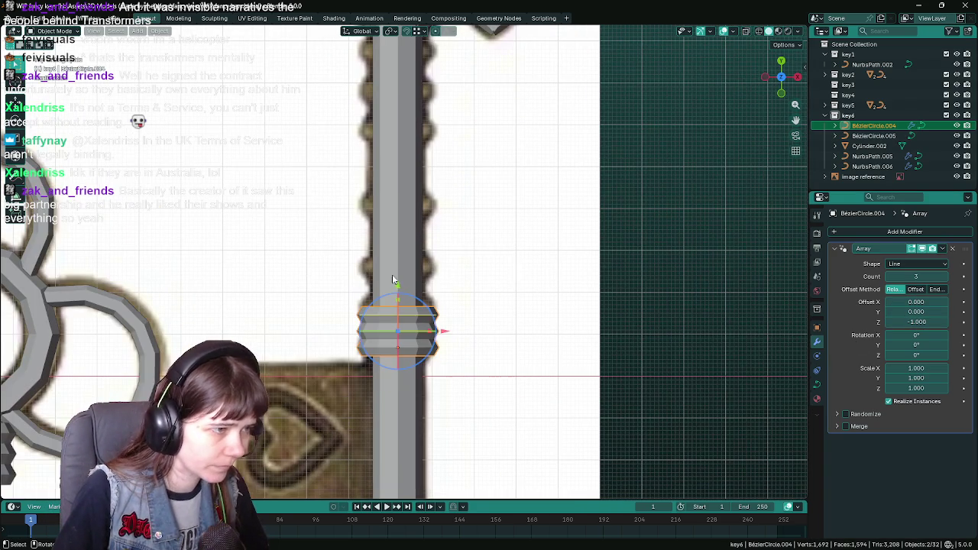
left_click_drag(398, 286, 398, 260)
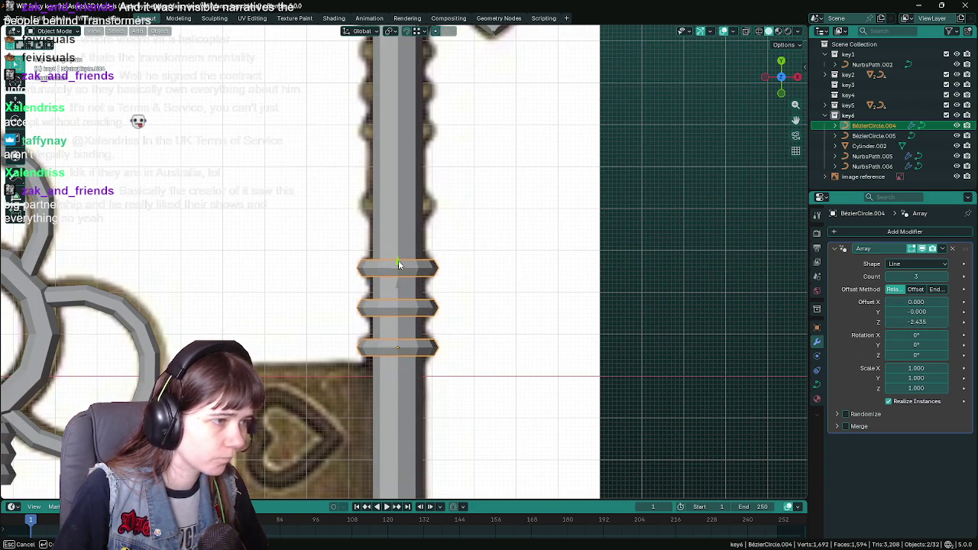
left_click(921, 320)
key("BackSpace")
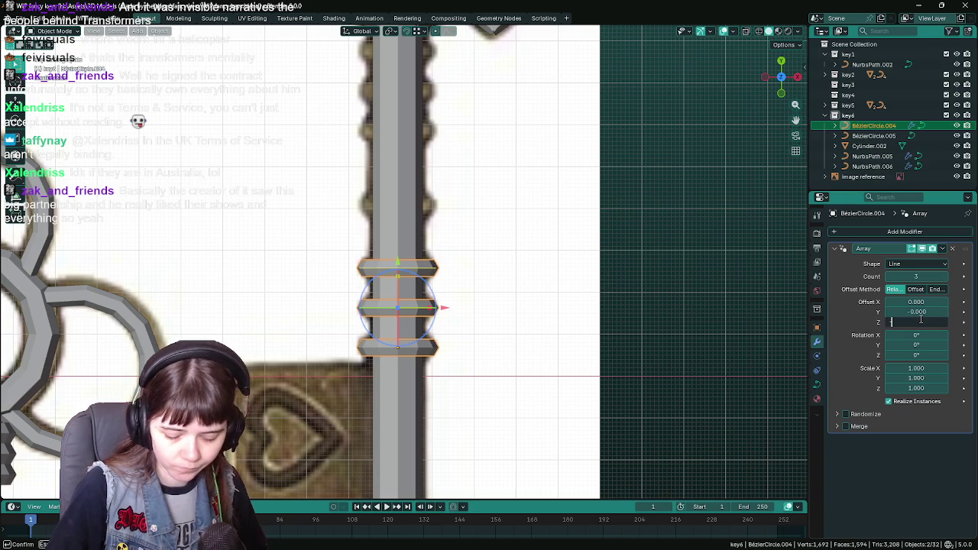
type("-2.5")
key("Return")
key("ctrl+s")
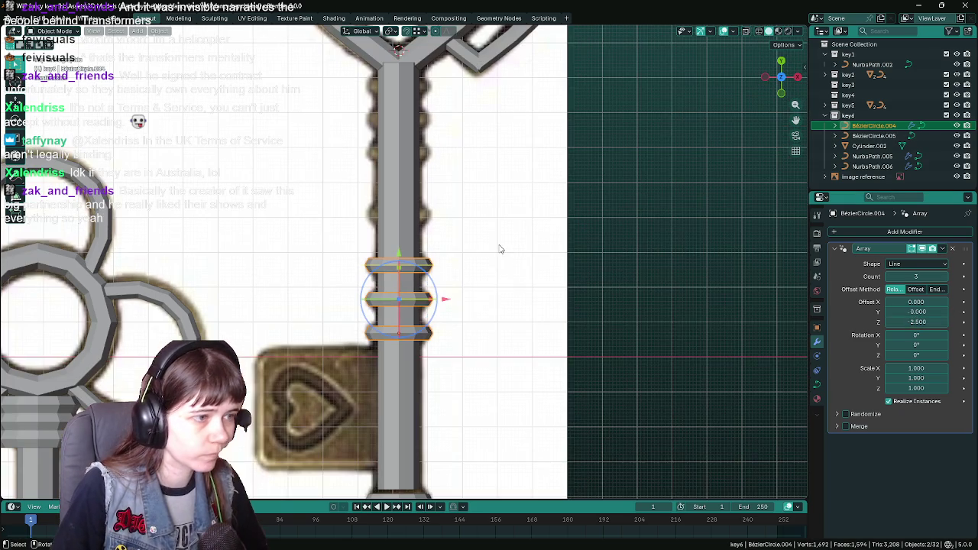
Step: Add a second Array modifier with 2 copies and X offset 0
left_click(838, 248)
left_click(904, 232)
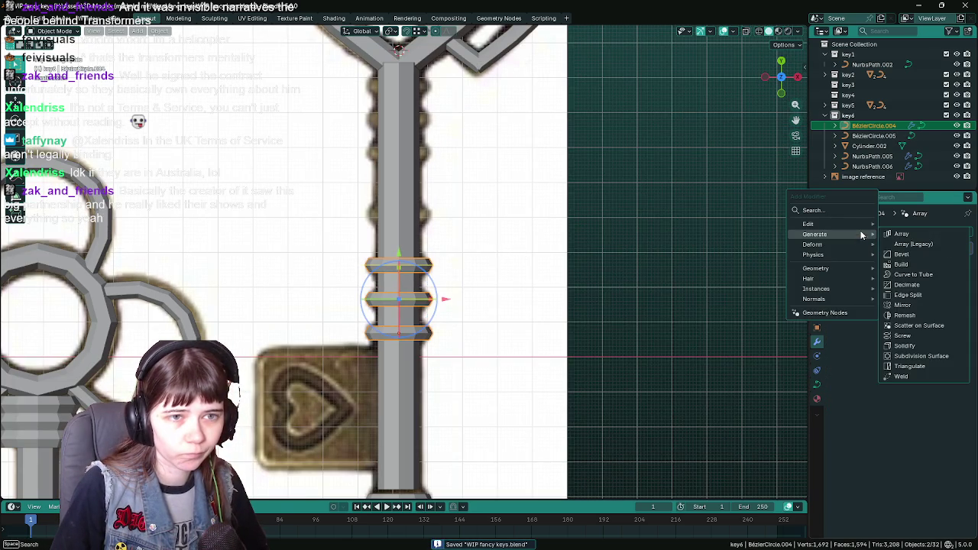
left_click(909, 243)
left_click(927, 292)
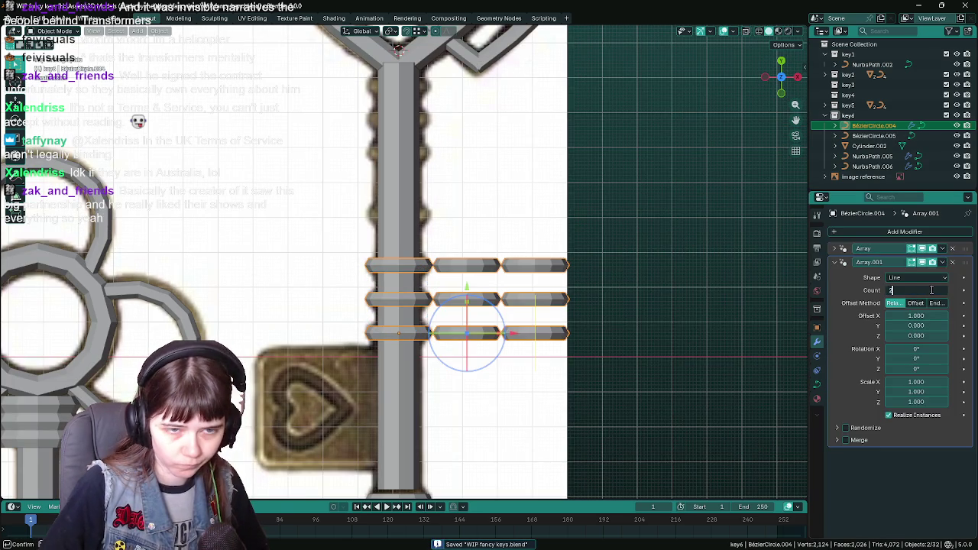
key("Return")
left_click(925, 315)
type("0")
key("Return")
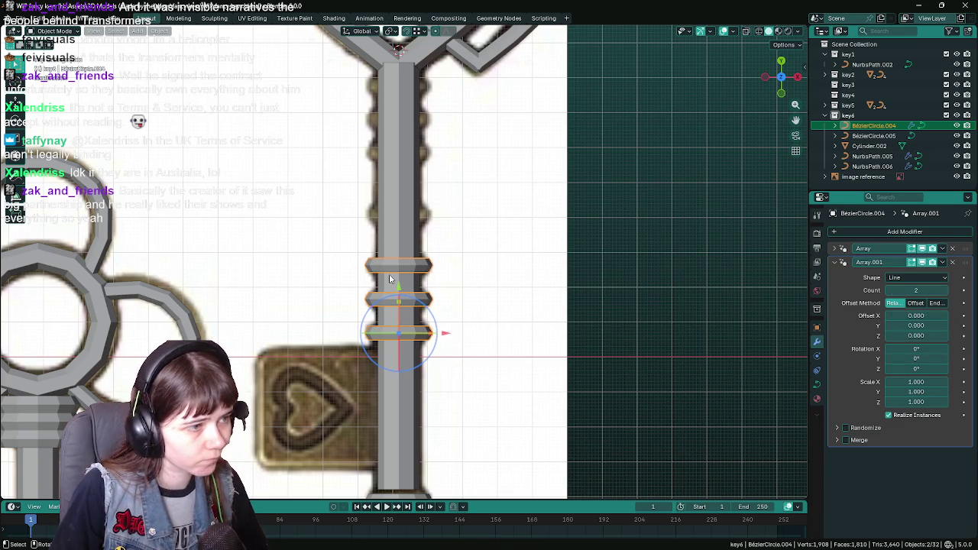
Step: Drag the second array's Z offset to spread its rings up the shaft, then save
left_click_drag(399, 289, 400, 109)
scroll(466, 146, "down", 4)
left_click(401, 399)
scroll(511, 329, "up", 1)
key("ctrl+s")
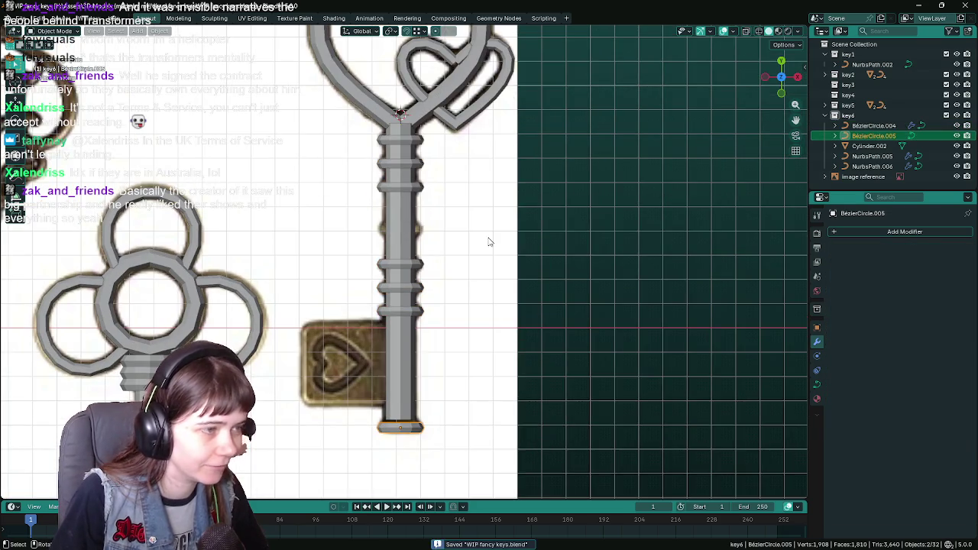
Step: Duplicate a ring and slide the copy along Y into the gap between the ring stacks
scroll(632, 288, "up", 1)
key("shift+d")
key("y")
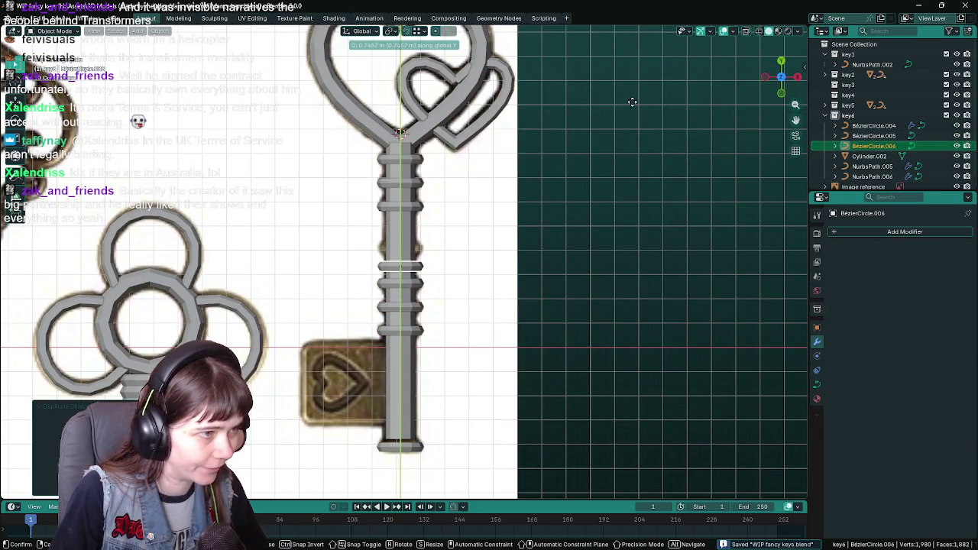
left_click(635, 85)
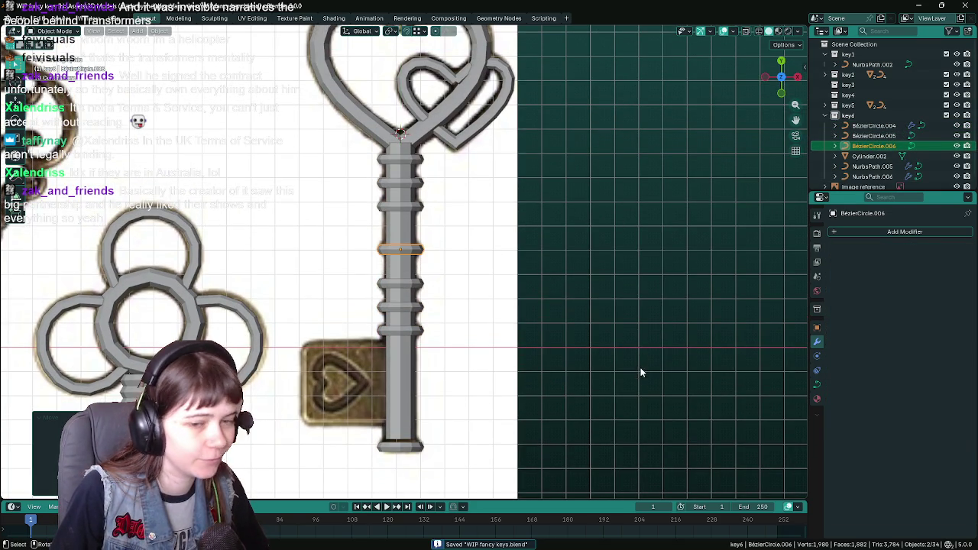
Step: Orbit to check the new ring BezierCircle.006, save the file, and return to front view
mouse_move(601, 349)
middle_mouse_down()
mouse_move(563, 280)
mouse_move(567, 266)
middle_mouse_up()
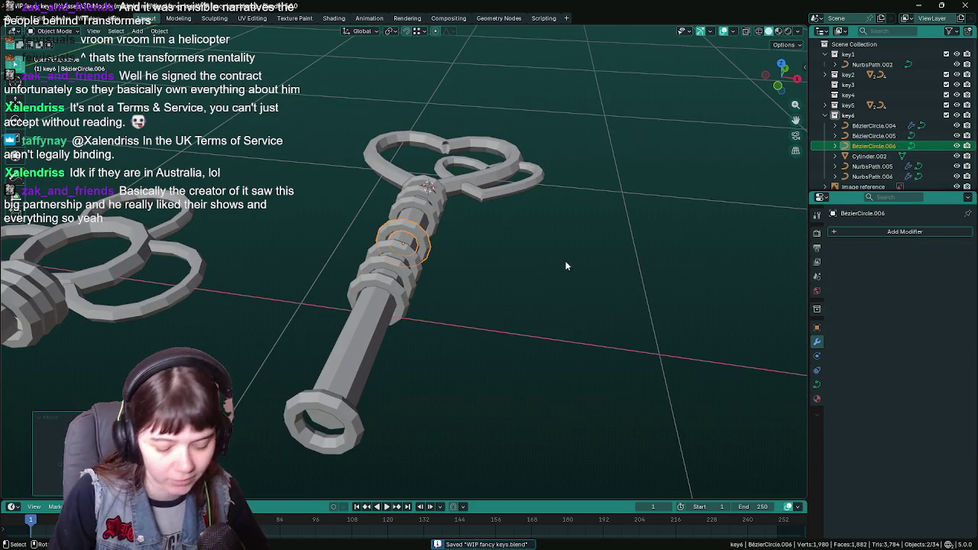
key("KP_7")
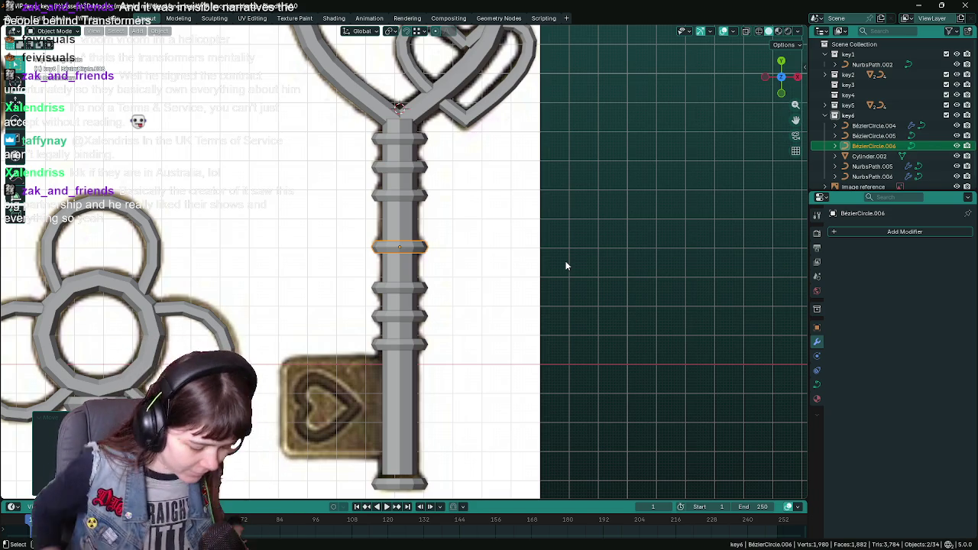
key("ctrl+s")
mouse_move(562, 329)
middle_mouse_down()
mouse_move(553, 234)
mouse_move(561, 271)
mouse_move(469, 301)
mouse_move(577, 310)
mouse_move(660, 302)
middle_mouse_up()
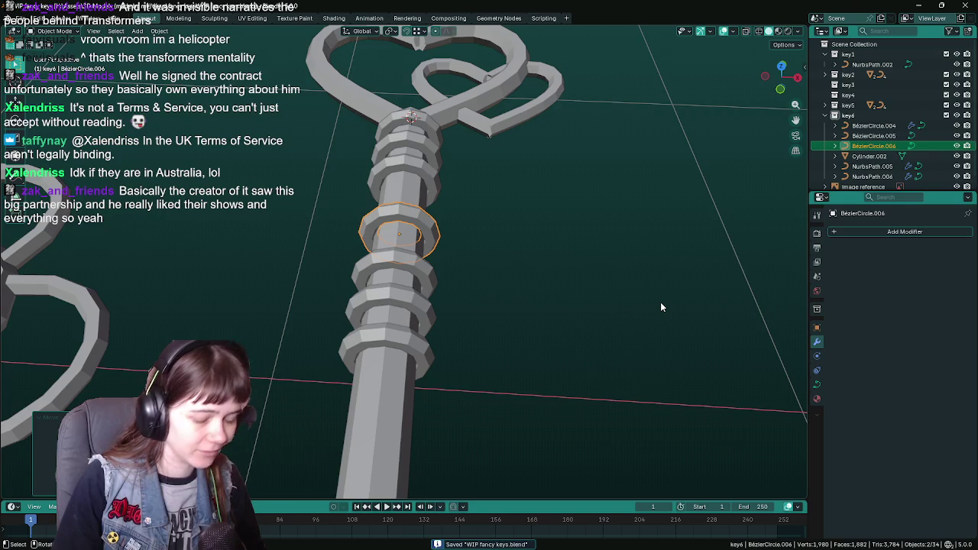
key("KP_1")
Step: Zoom out and select the cube bit of the left key
scroll(617, 275, "down", 1)
scroll(535, 405, "down", 3)
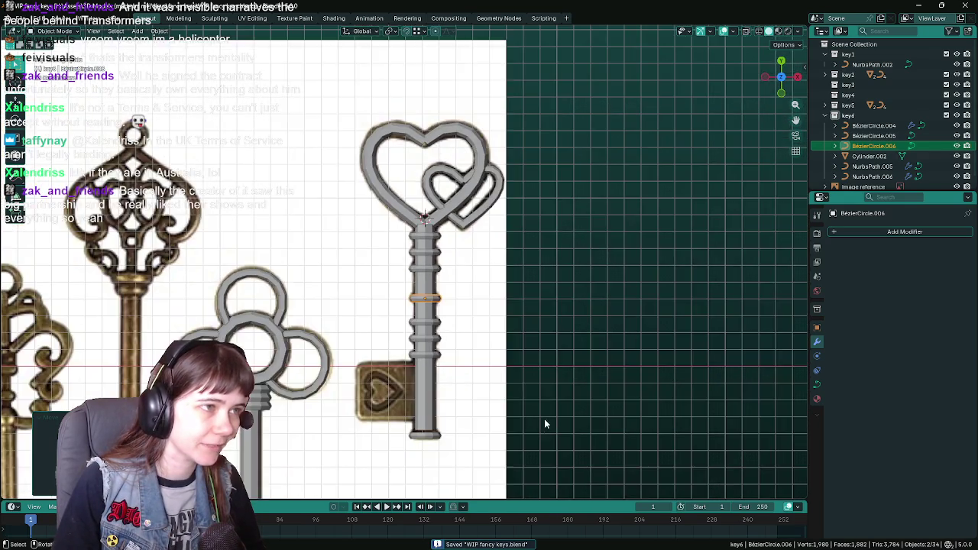
scroll(544, 419, "up", 2)
scroll(594, 283, "down", 1)
scroll(356, 341, "down", 1)
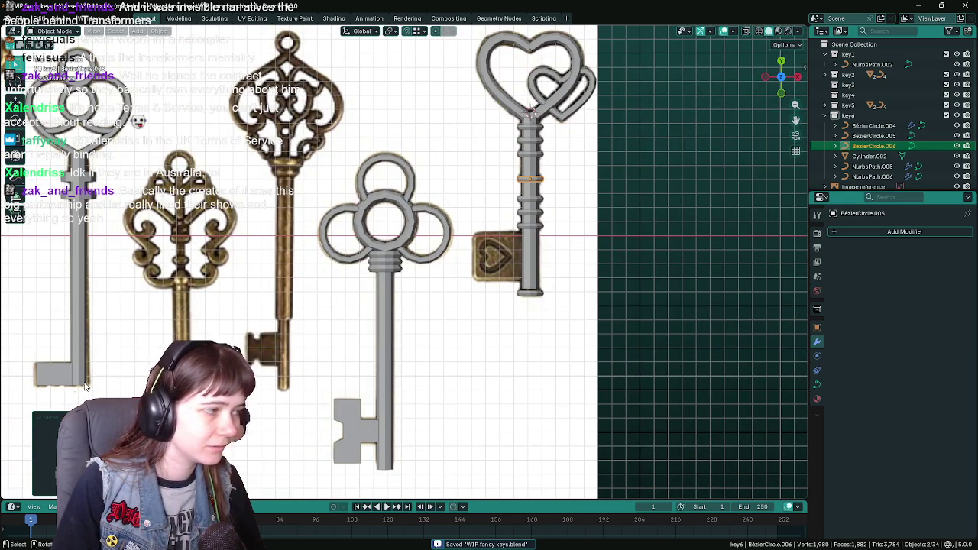
left_click(43, 374)
Step: Select the shaft Cylinder.002 and inspect its end from a front view
scroll(640, 298, "up", 2)
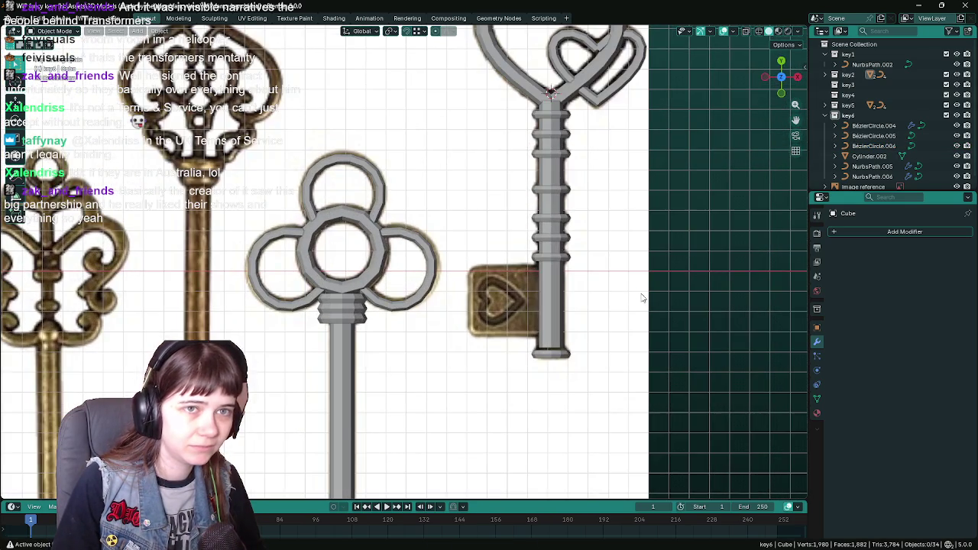
scroll(853, 95, "down", 1)
left_click(558, 319)
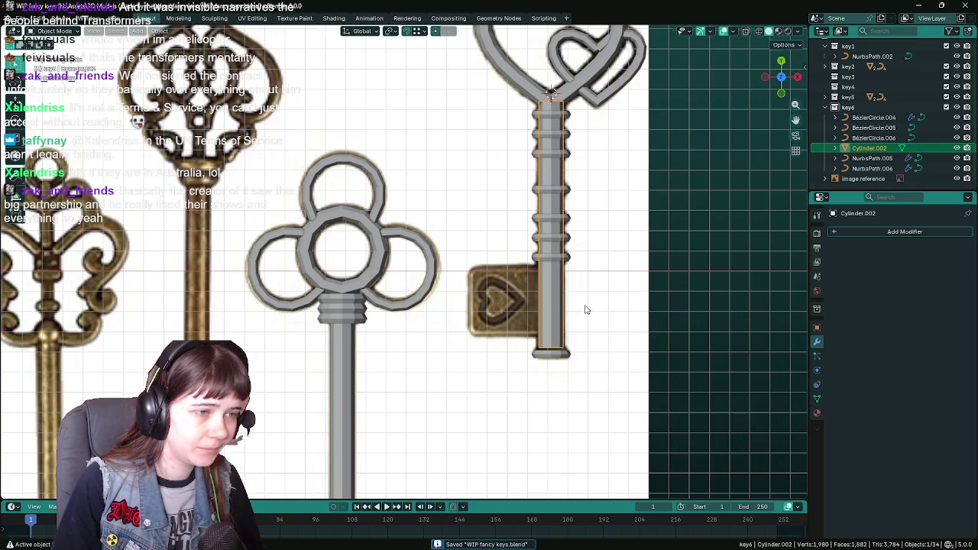
middle_click_drag(509, 321, 511, 278)
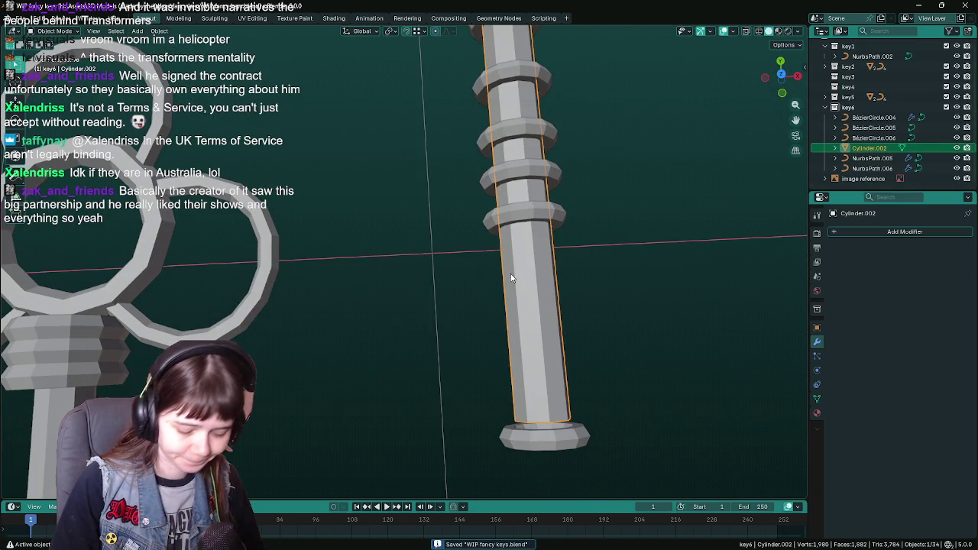
key("KP_1")
scroll(430, 408, "down", 1)
Step: In Edit Mode with X-ray, select the shaft's bottom vertices and move them along Y
key("Tab")
scroll(598, 386, "up", 2)
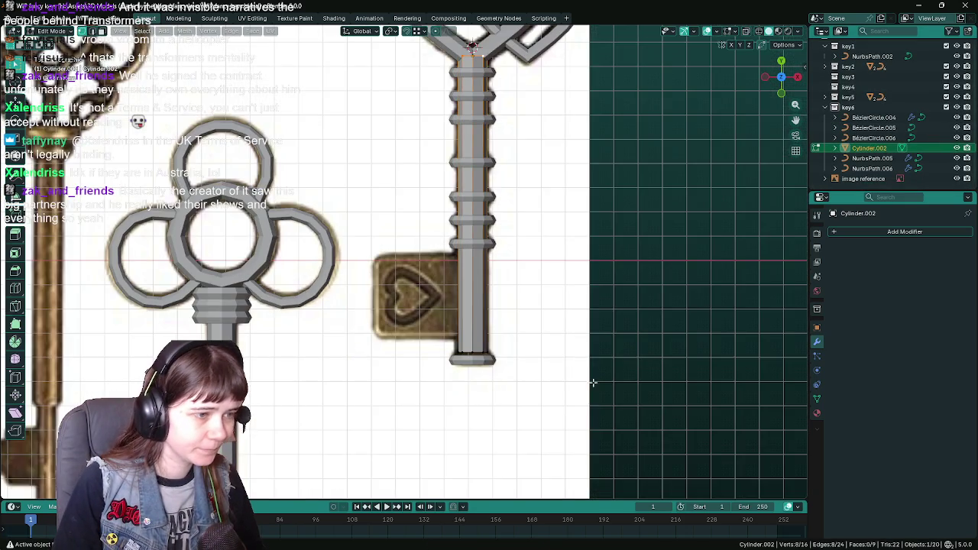
middle_click_drag(599, 386, 504, 358, "shift")
key("alt+z")
key("g")
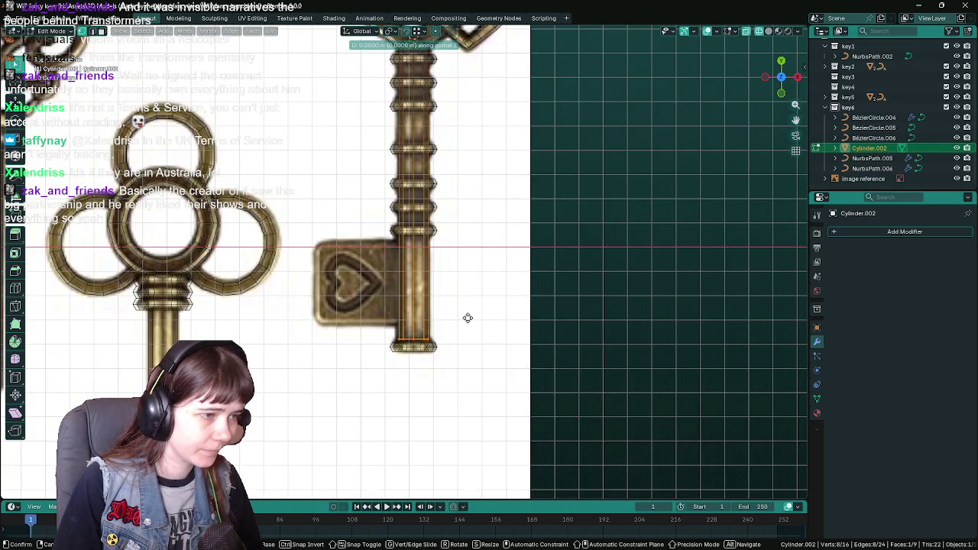
key("y")
scroll(468, 325, "up", 4, "alt")
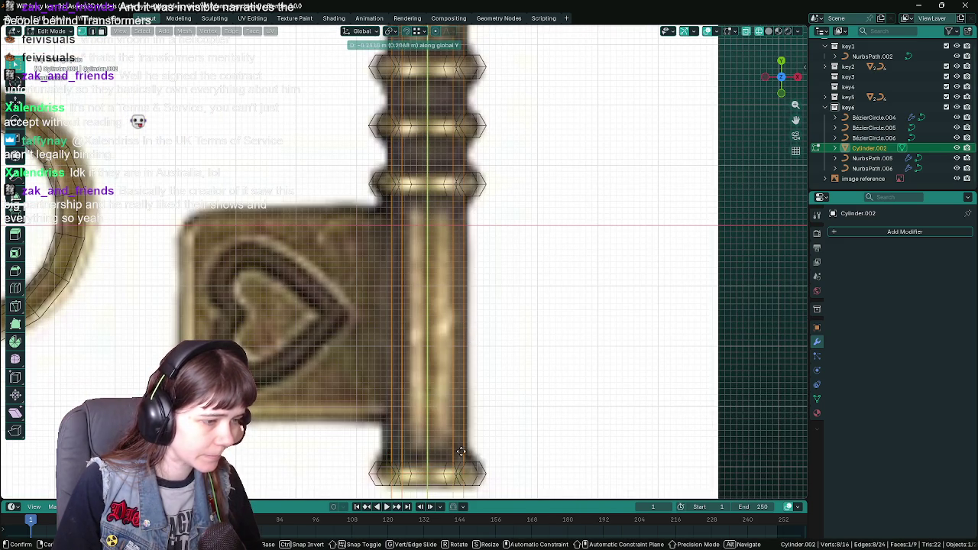
left_click(491, 462)
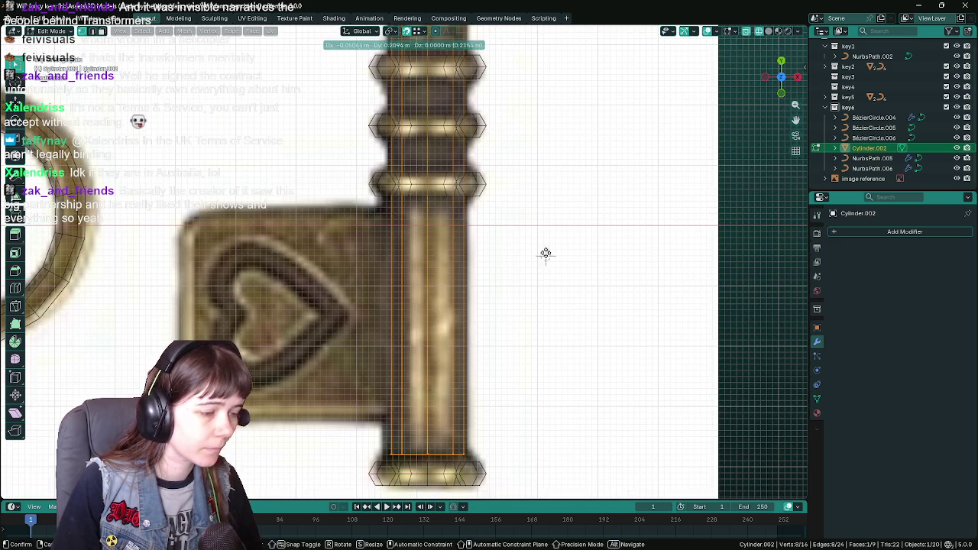
Step: Reposition the bottom vertices so the shaft ends at the bottom ring, then save
scroll(566, 336, "down", 1)
scroll(557, 262, "down", 1)
scroll(551, 253, "up", 1)
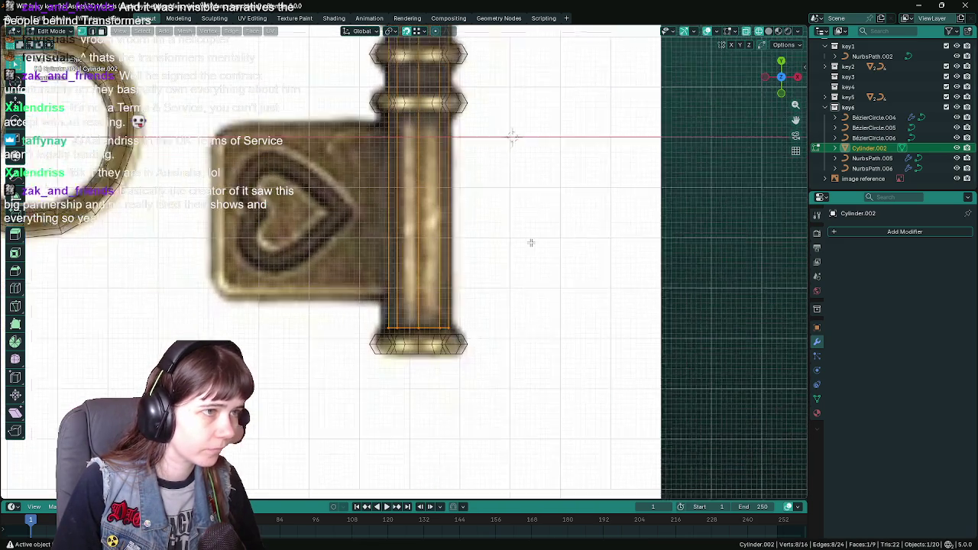
scroll(530, 242, "up", 1)
key("g")
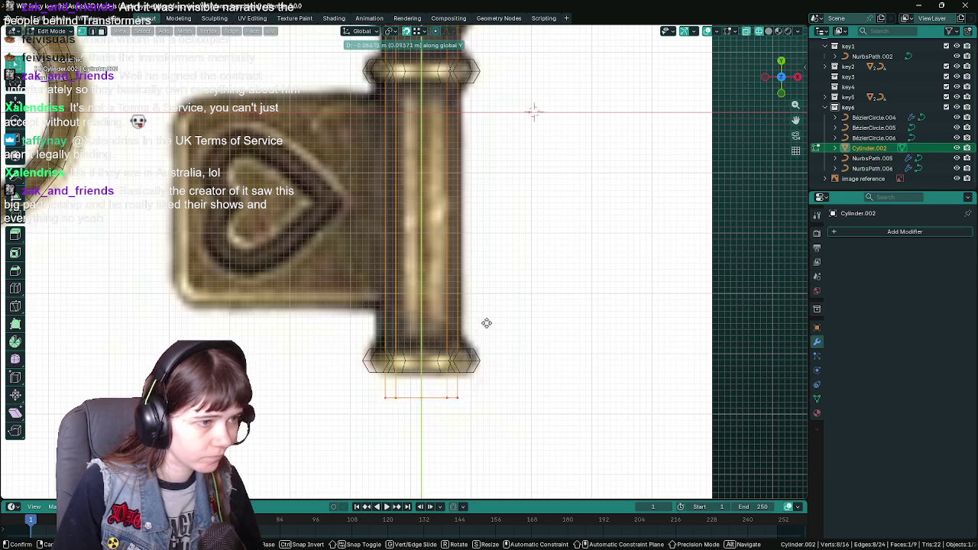
left_click(469, 363)
scroll(468, 363, "down", 2)
key("ctrl+s")
Step: Inspect the shaft end in 3D, exit Edit Mode, and bring up the Add menu in front view
mouse_move(493, 158)
middle_mouse_down()
mouse_move(517, 252)
mouse_move(634, 273)
middle_mouse_up()
mouse_move(556, 308)
middle_mouse_down()
mouse_move(421, 332)
mouse_move(518, 323)
mouse_move(544, 348)
middle_mouse_up()
key("Tab")
scroll(545, 347, "up", 2)
key("KP_1")
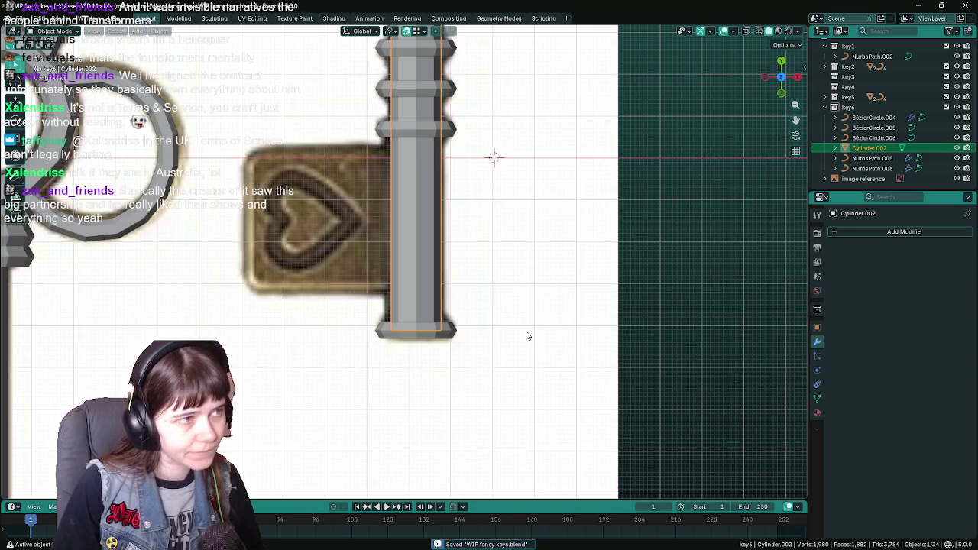
scroll(497, 301, "down", 3)
scroll(474, 330, "up", 2)
key("shift+a")
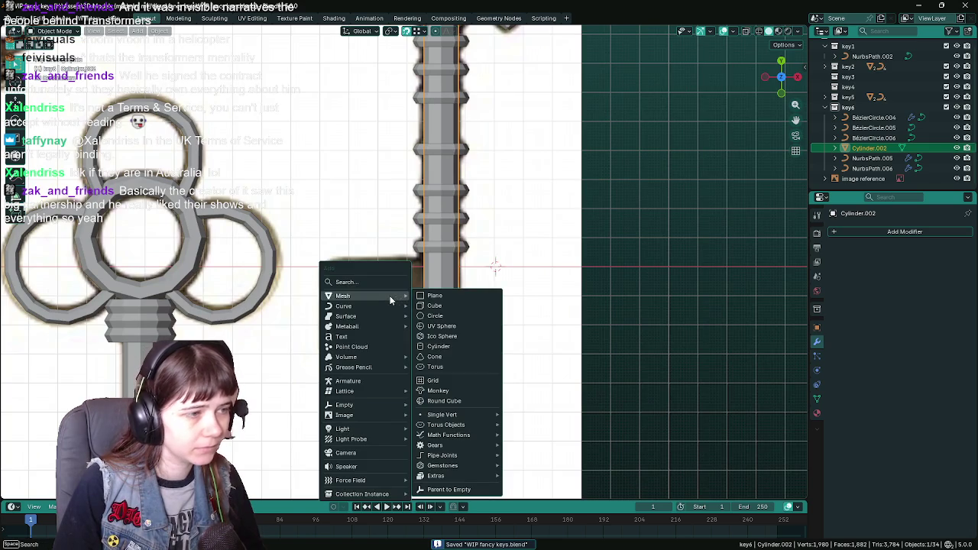
Step: Add a cube and scale it down, then undo it and save the file
left_click(459, 307)
scroll(560, 308, "down", 5)
key("s")
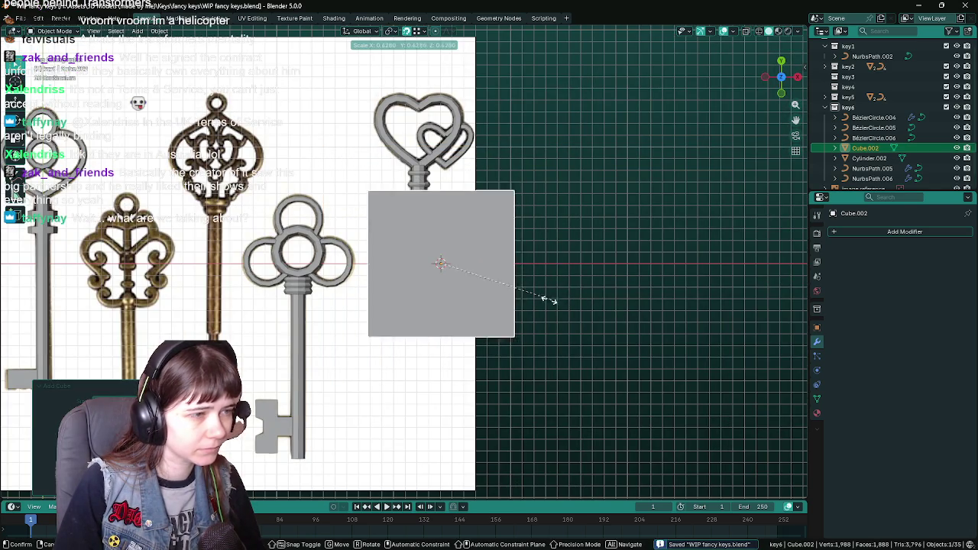
left_click(457, 271)
scroll(456, 270, "up", 3)
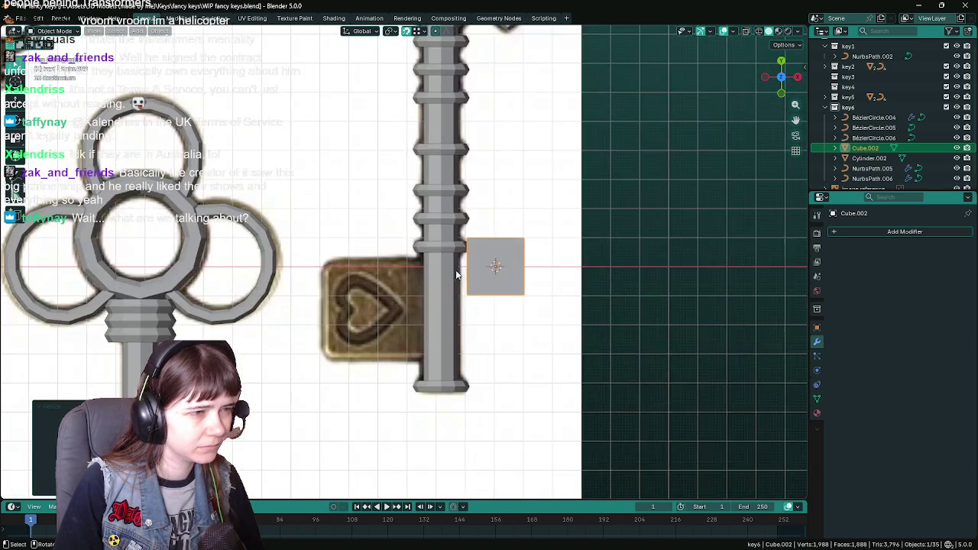
key("ctrl+z")
key("ctrl+z")
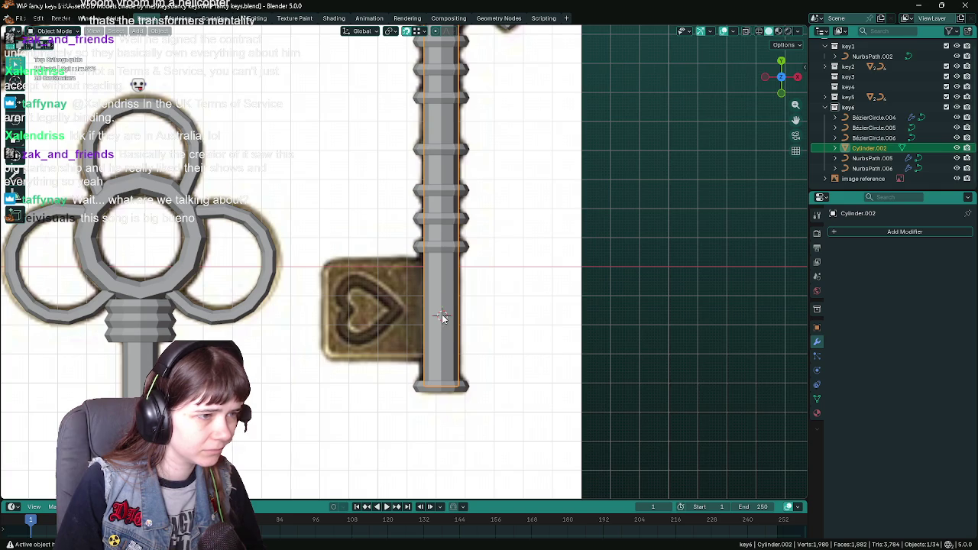
key("ctrl+s")
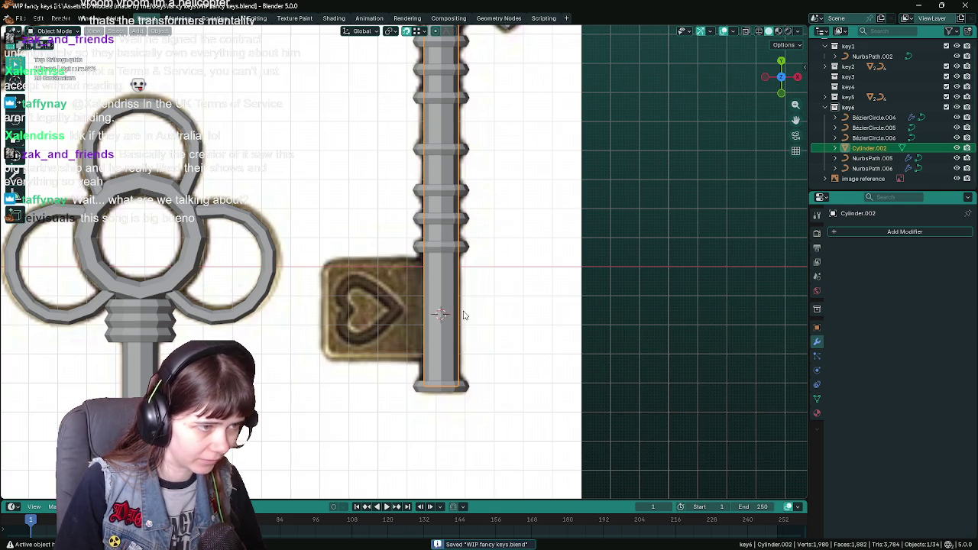
Step: Add a new cube Cube.002, shrink it, and open the origin options
key("shift+a")
left_click(520, 313)
key("s")
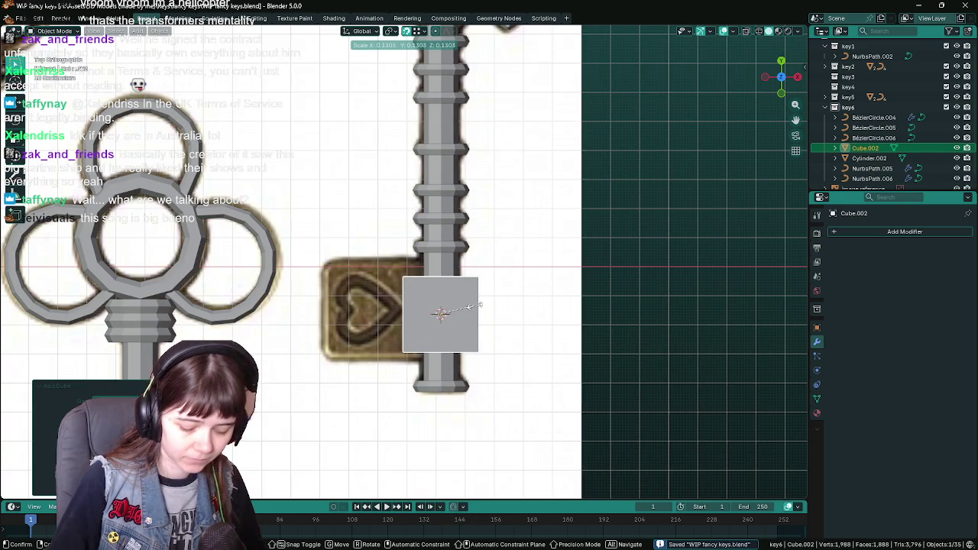
left_click(474, 306)
right_click(474, 305)
left_click(474, 309)
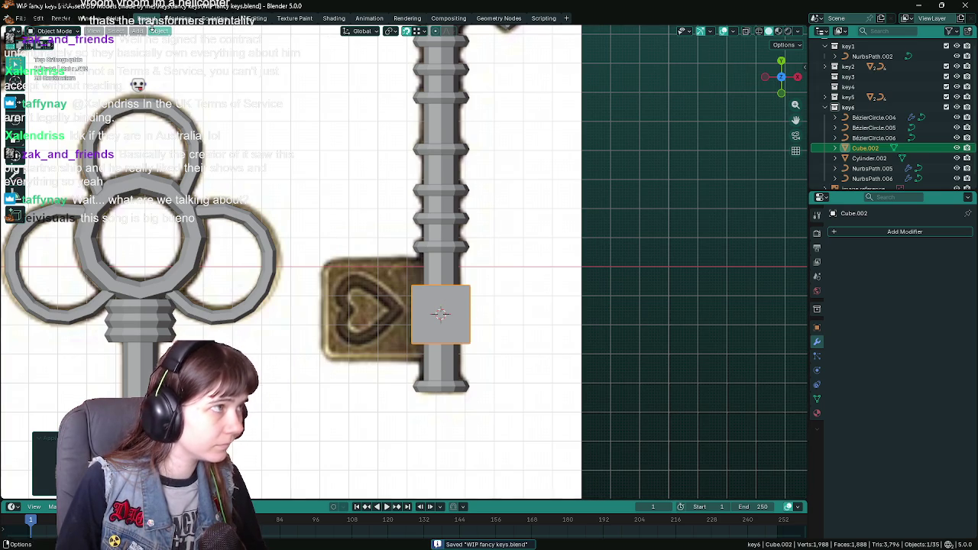
left_click(152, 31)
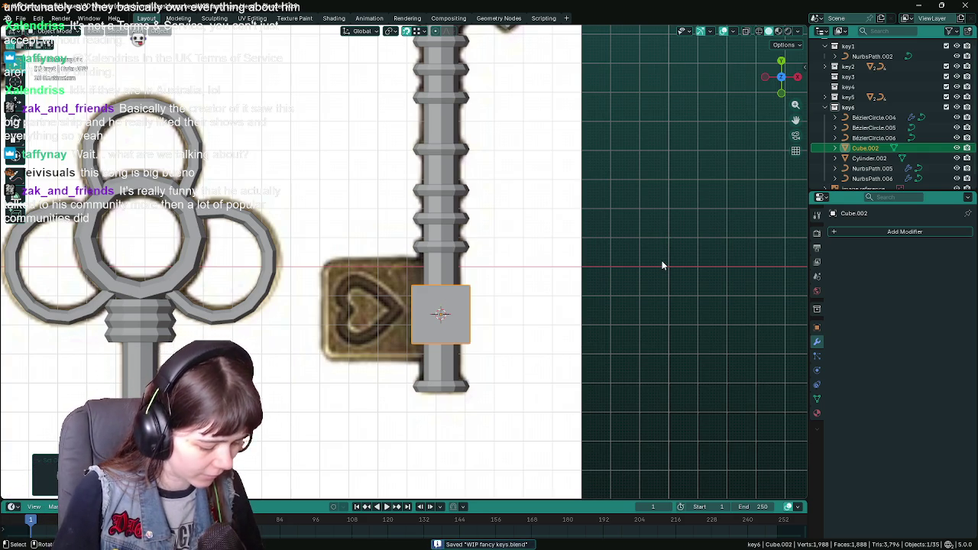
Step: Try an X-axis move of the cube, cancel, orbit to view it, and start a Z move
key("g")
key("x")
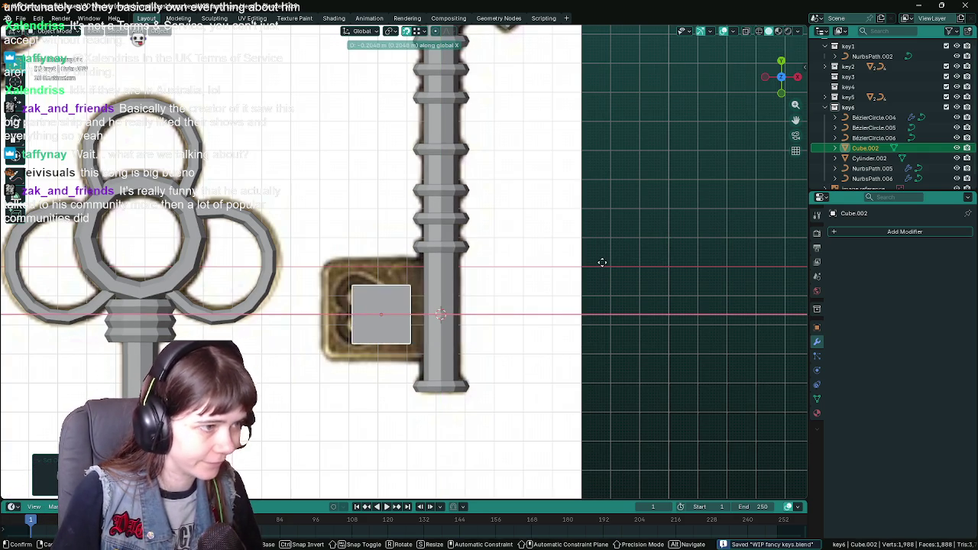
right_click(618, 266)
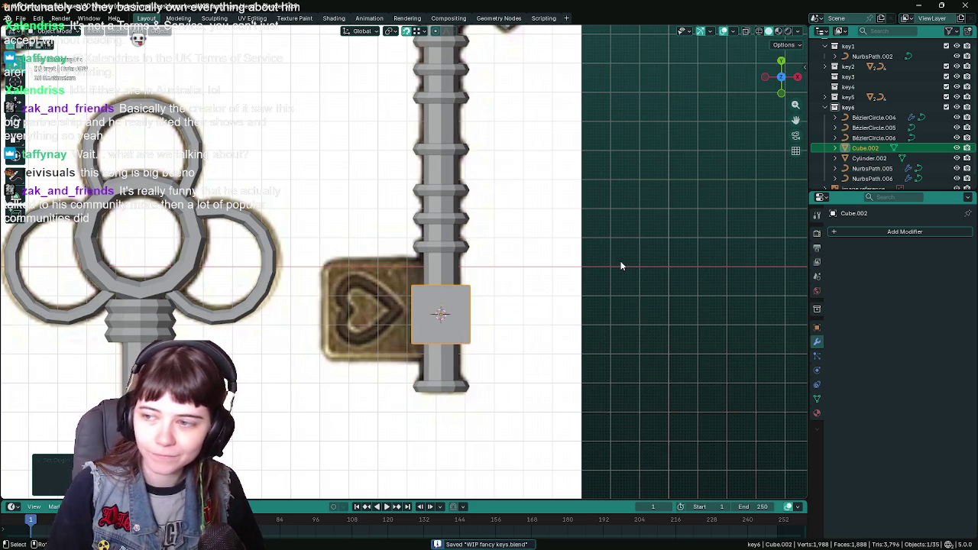
mouse_move(633, 284)
middle_mouse_down()
mouse_move(668, 200)
mouse_move(681, 206)
mouse_move(704, 188)
mouse_move(671, 199)
mouse_move(666, 219)
middle_mouse_up()
key("g")
key("z")
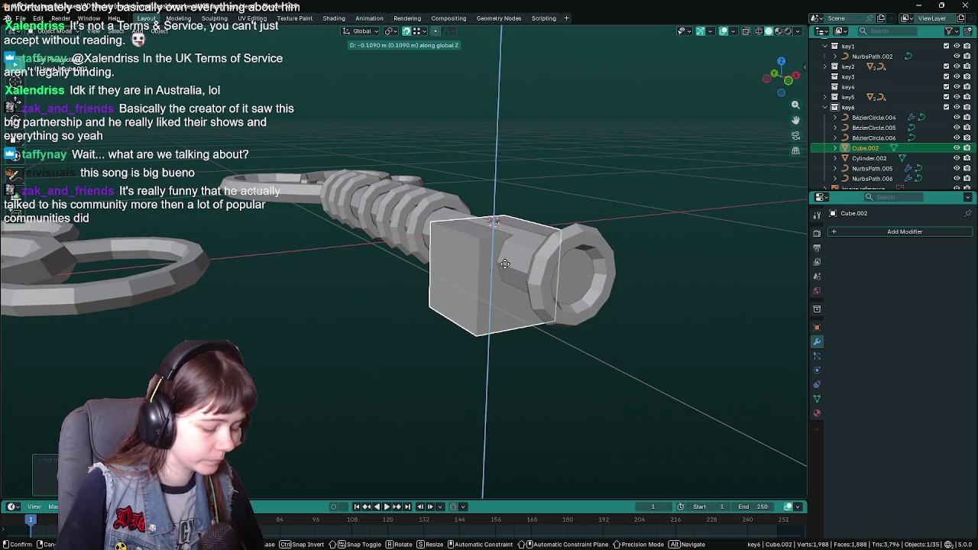
Step: Cancel the cube move and change Snap To from Vertex to Edge Center
key("Escape")
key("g")
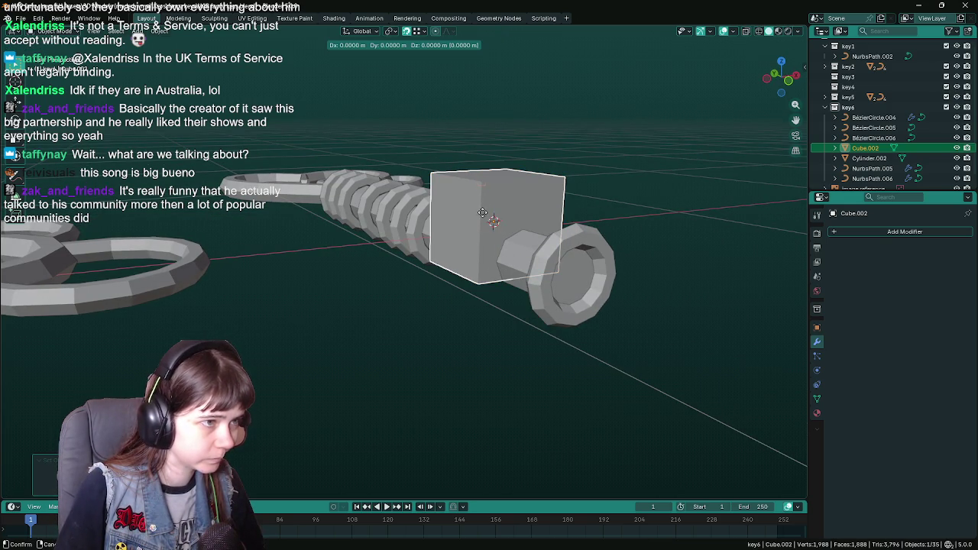
left_click(480, 233)
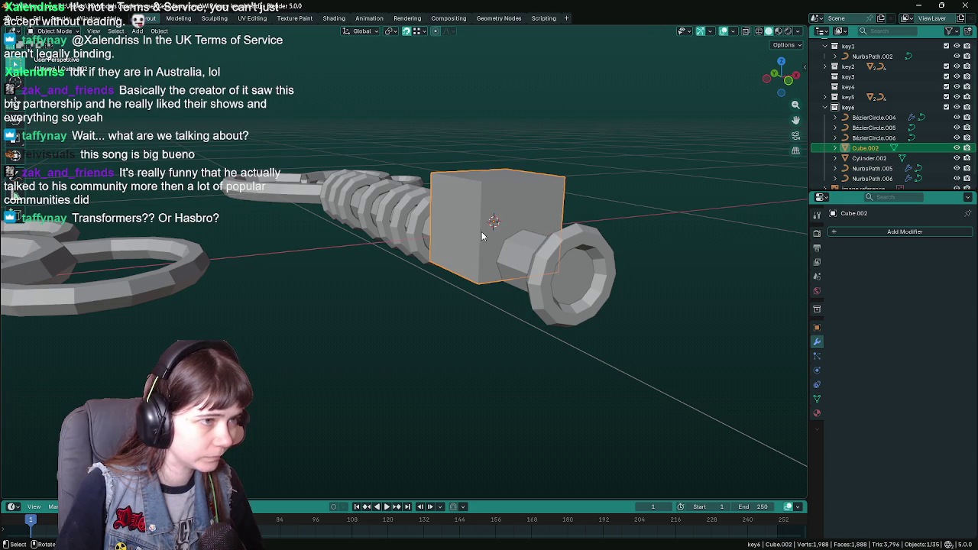
left_click(419, 33)
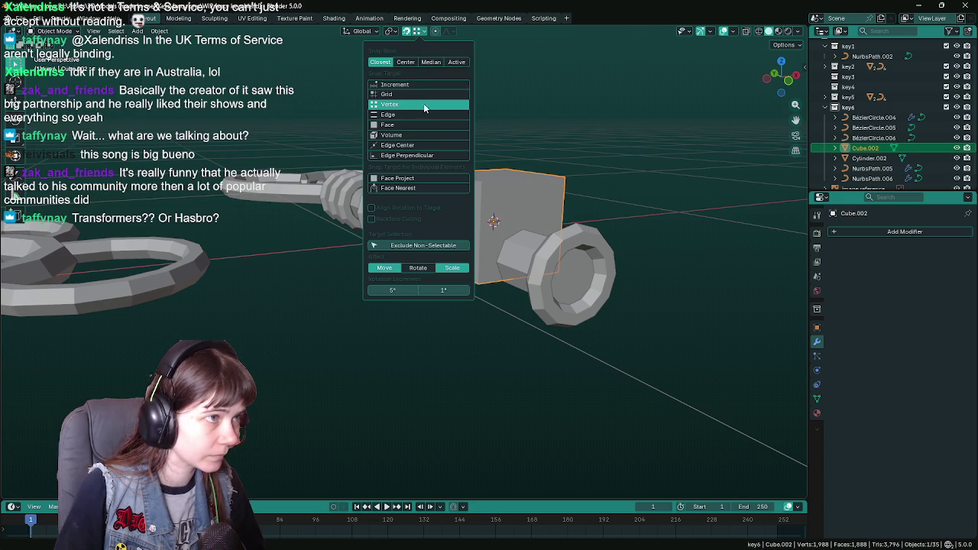
left_click(419, 145)
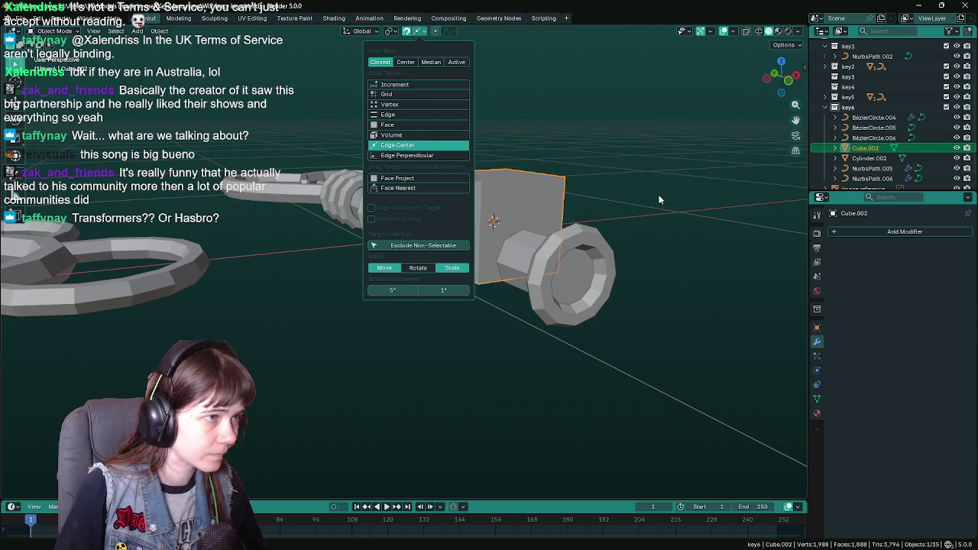
Step: Switch snapping to Increment and begin lowering the cube along Z by about 0.1 m
key("g")
key("z")
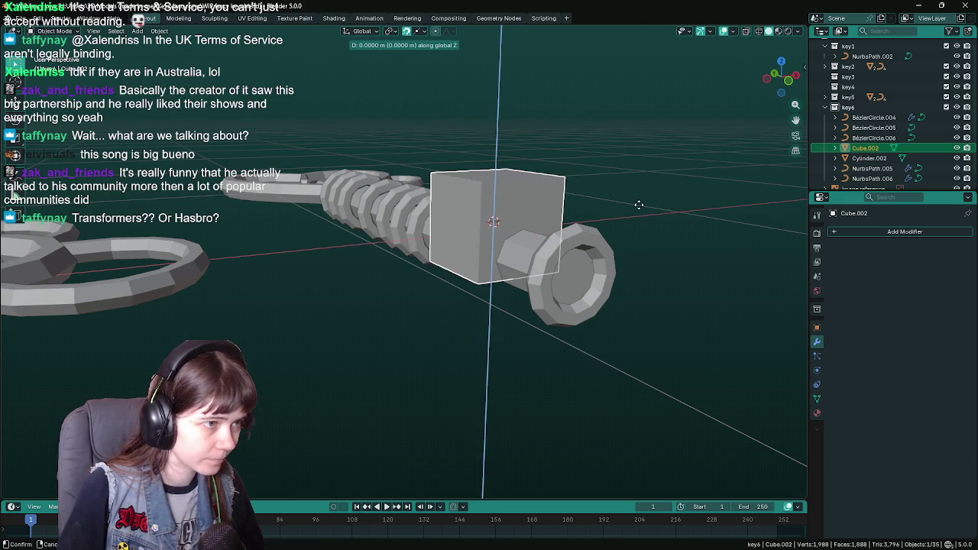
key("Escape")
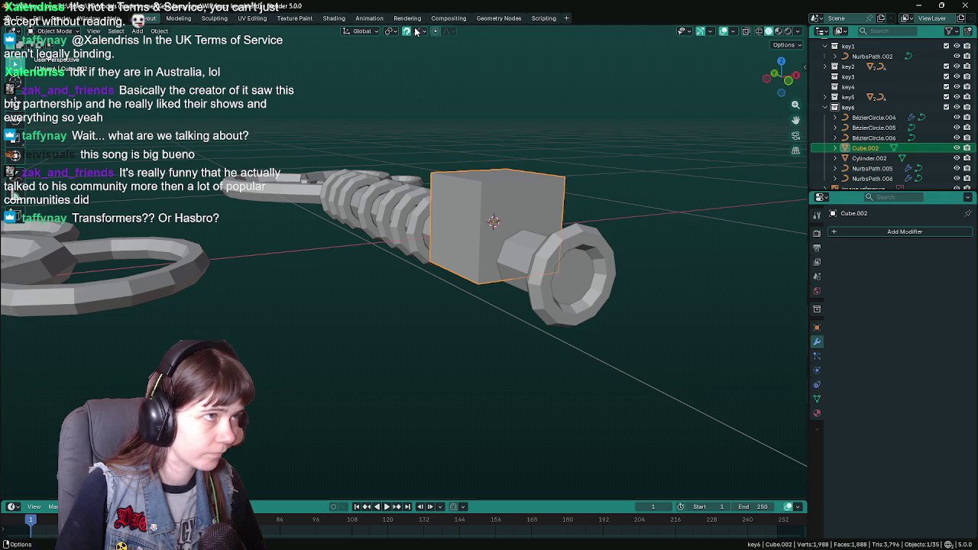
left_click(417, 33)
left_click(417, 105)
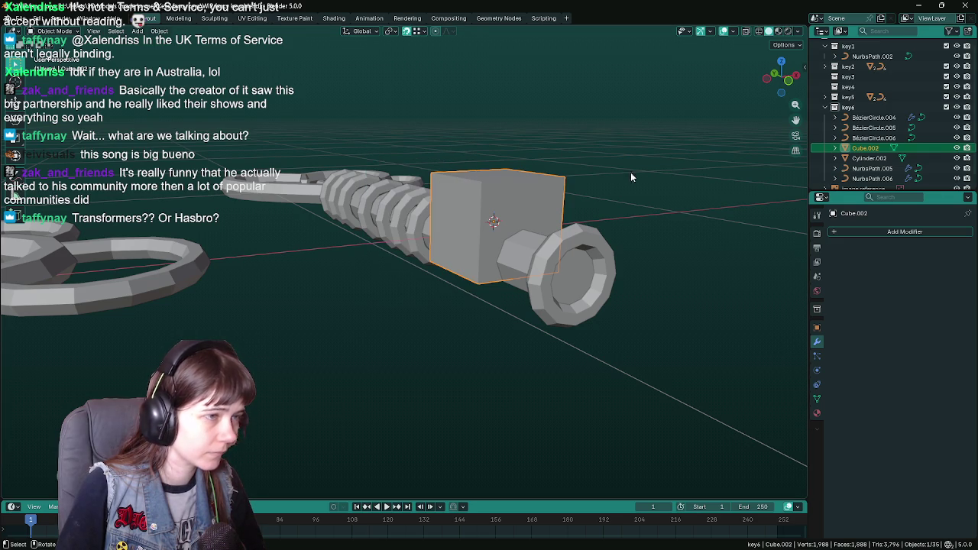
key("g")
key("z")
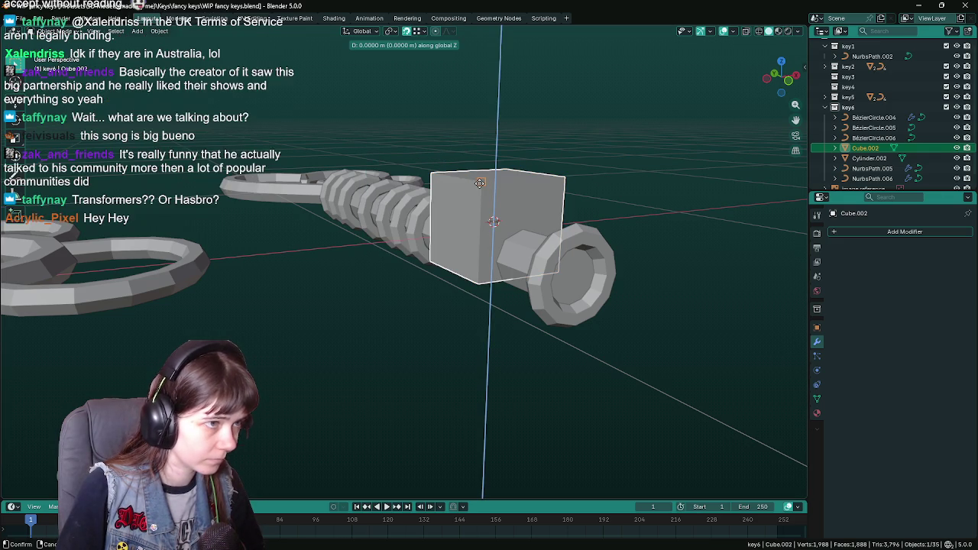
Step: Confirm the cube's lowered position, save, and add a centred loop cut through it
left_click(526, 231)
middle_click_drag(633, 220, 606, 204)
key("ctrl+s")
key("Tab")
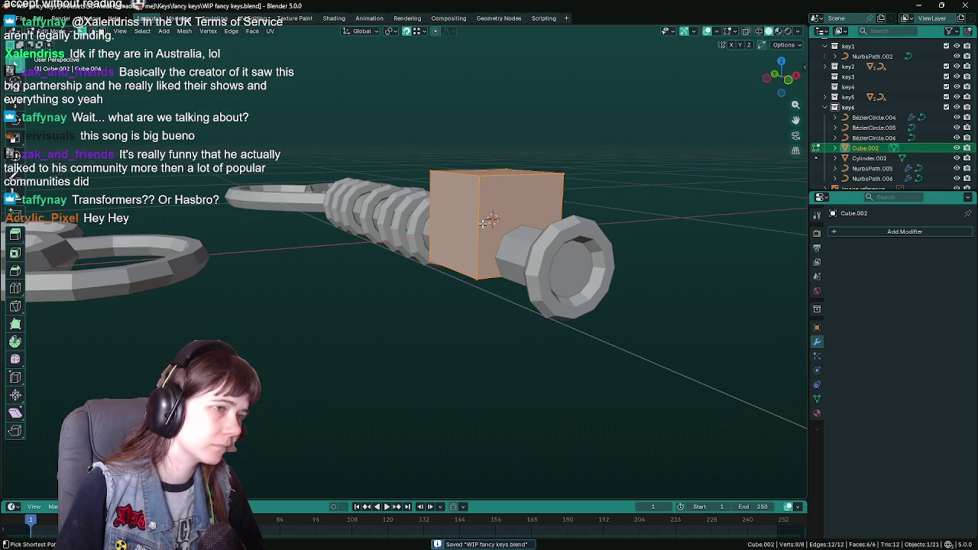
key("ctrl+r")
left_click(484, 225)
right_click(486, 229)
key("Tab")
Step: In top view, move the cube along X beside the shaft and flatten it along Z into a plate
key("KP_7")
key("g")
key("x")
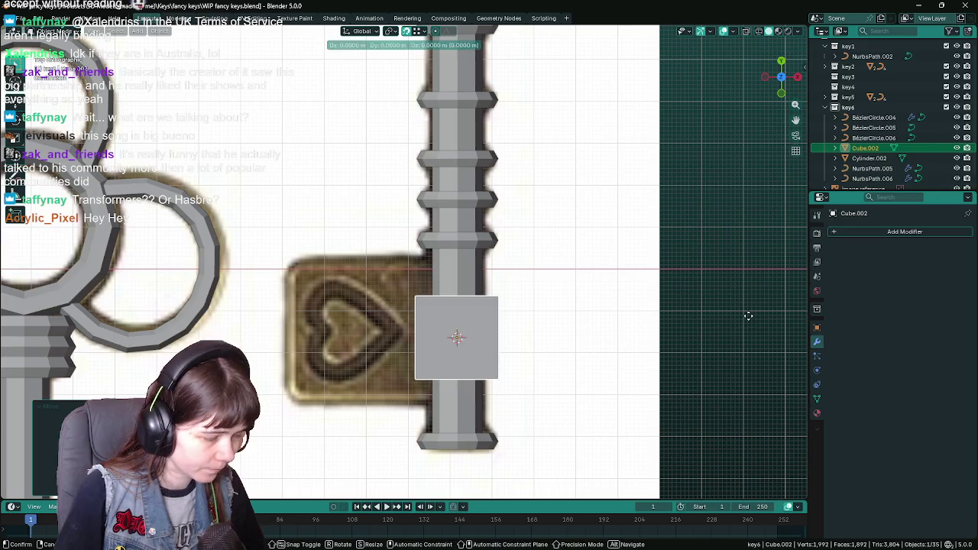
left_click(688, 314)
key("s")
key("z")
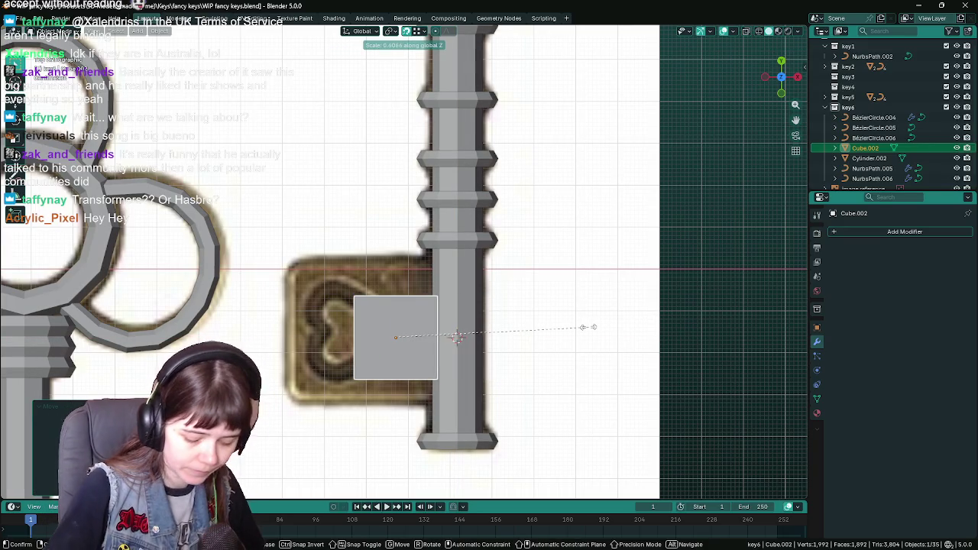
left_click(588, 327)
mouse_move(464, 288)
middle_mouse_down()
mouse_move(488, 137)
mouse_move(478, 167)
mouse_move(387, 238)
middle_mouse_up()
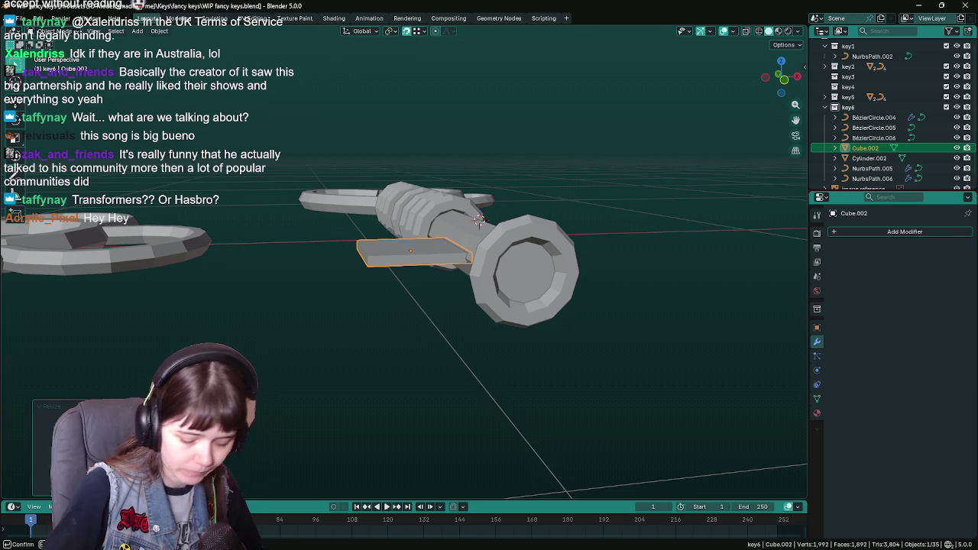
key("Return")
Step: Stretch the plate about 1.76× along Y over the reference bit
middle_click_drag(246, 347, 468, 307)
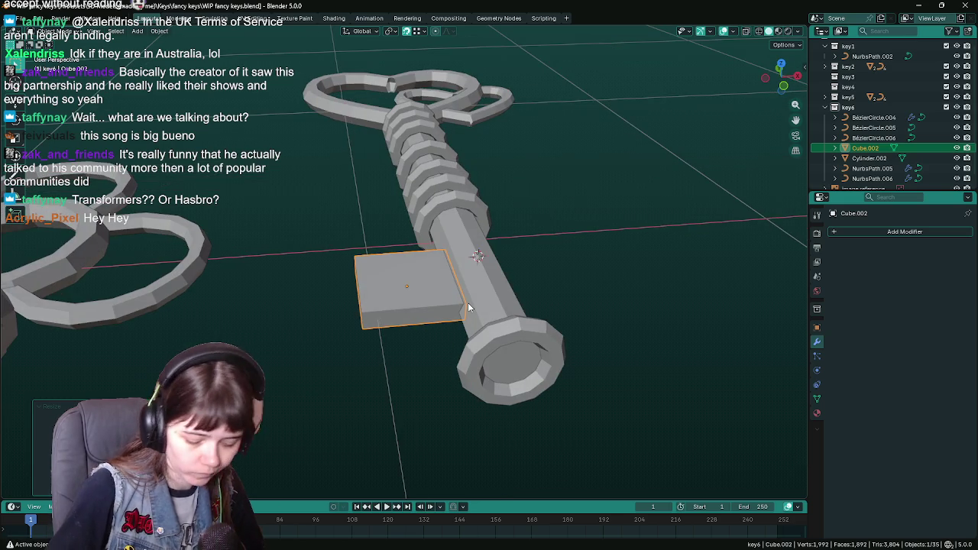
key("KP_7")
scroll(527, 305, "down", 1)
key("ctrl+s")
key("s")
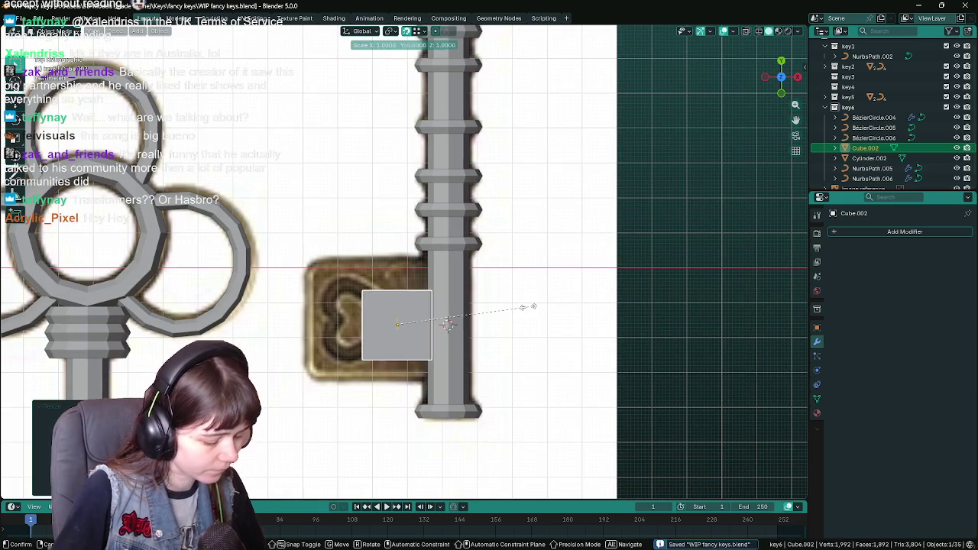
key("y")
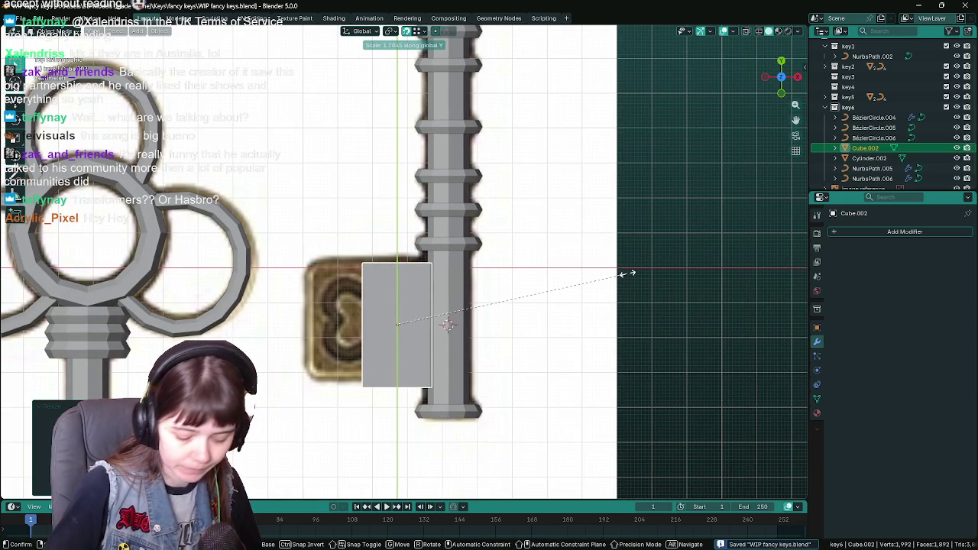
left_click(628, 273)
Step: Nudge the plate 0.025 m along Y and save the file
type("gy")
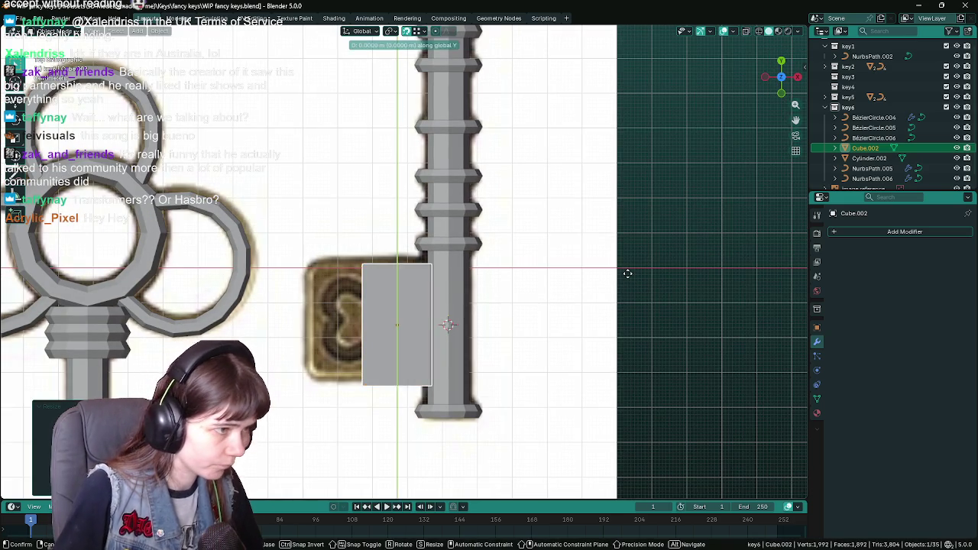
type("0.025")
key("Return")
scroll(619, 268, "down", 1)
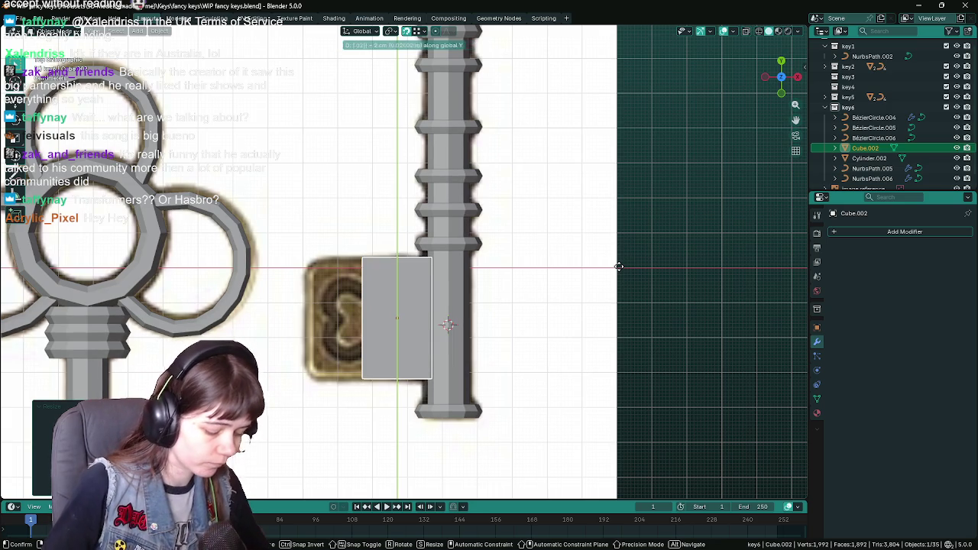
key("ctrl+s")
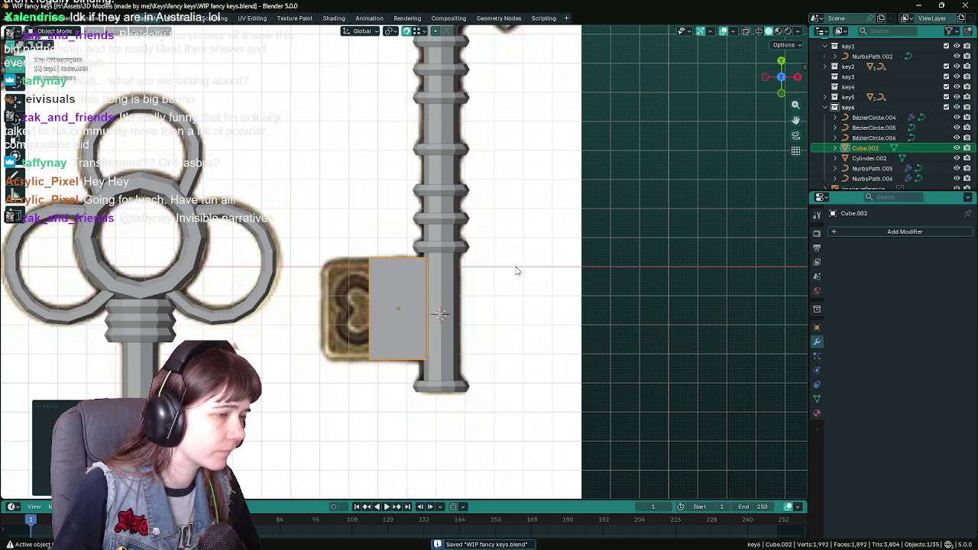
Step: Snap the 3D cursor to the plate's shaft-side edge and return to solid shading
scroll(517, 270, "up", 1)
key("z")
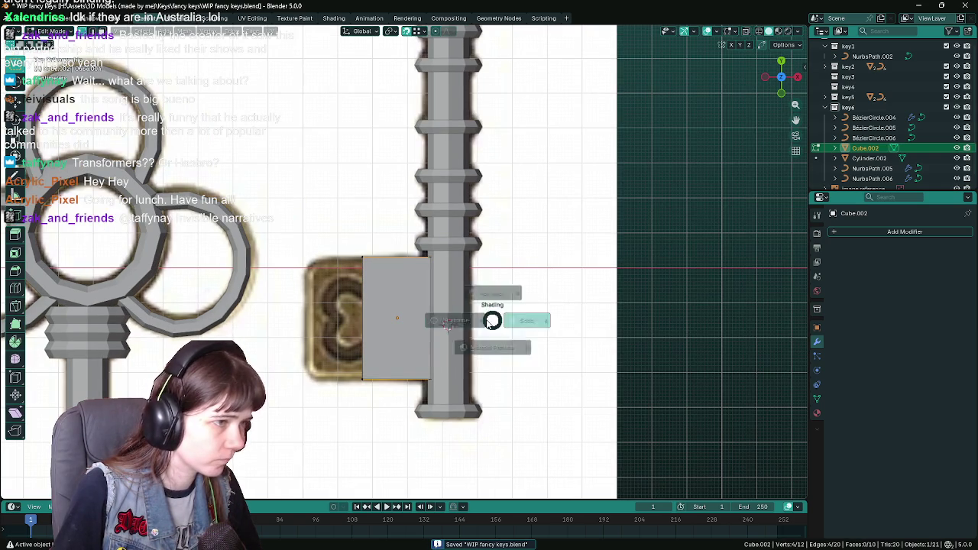
key("Tab")
left_click(183, 32)
mouse_move(197, 63)
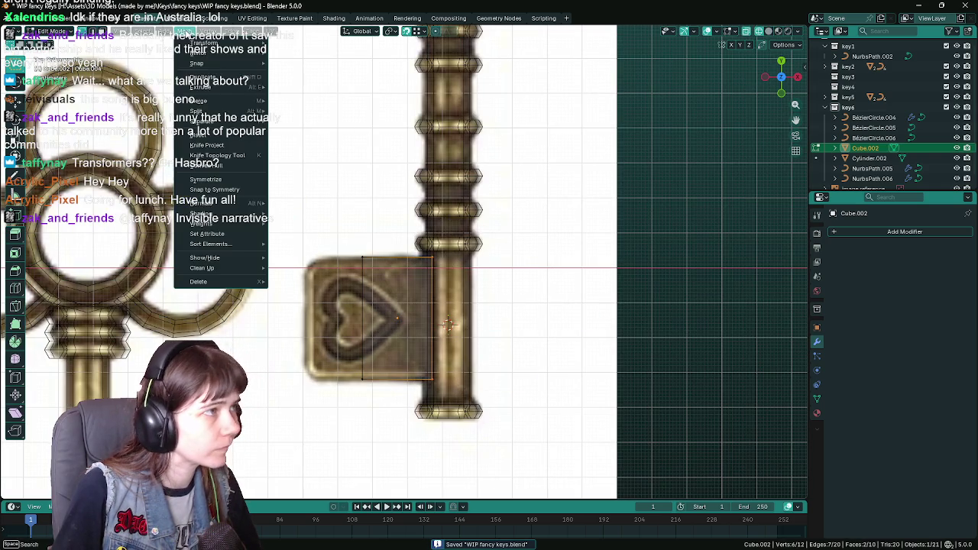
left_click(329, 109)
key("Tab")
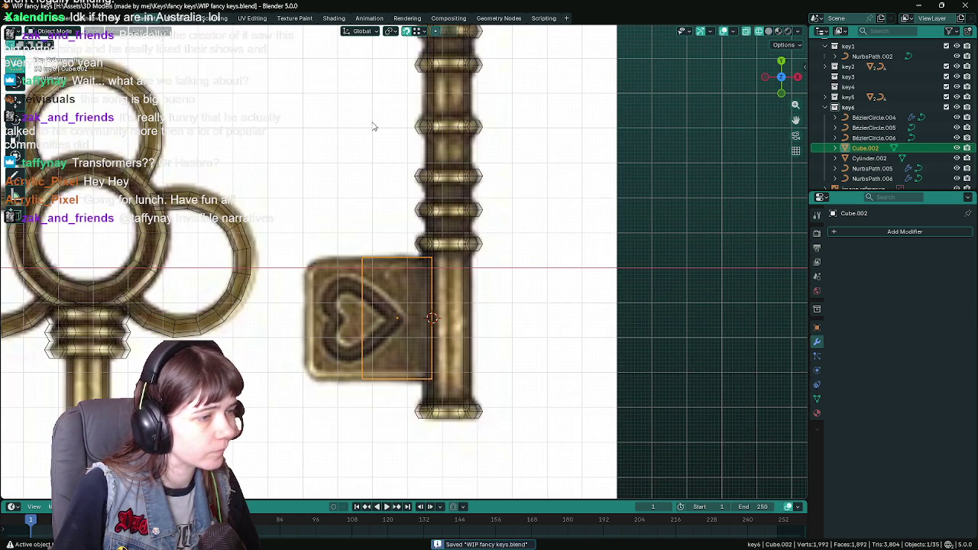
key("z")
left_click(539, 220)
Step: With the 3D Cursor pivot, widen the plate about 1.86× along X and save
left_click(392, 32)
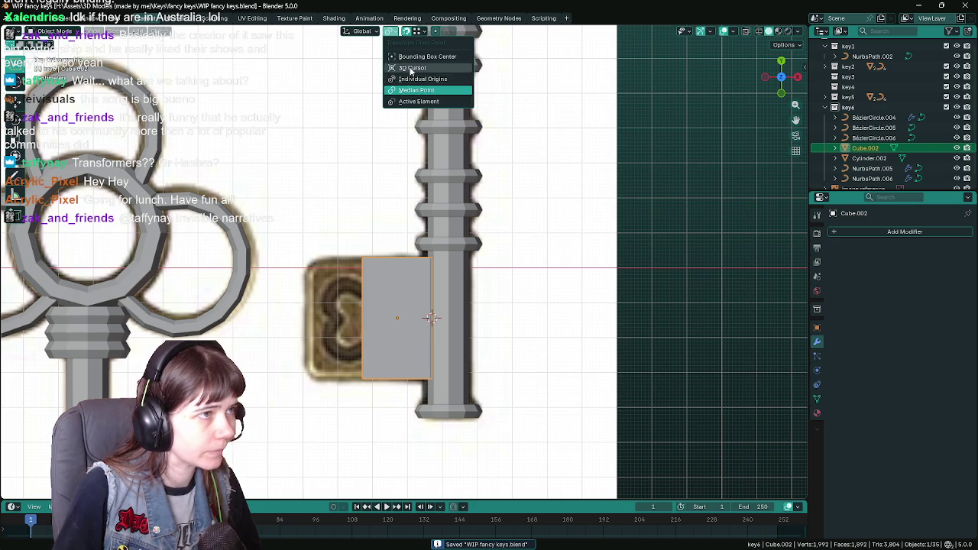
left_click(413, 67)
key("s")
key("x")
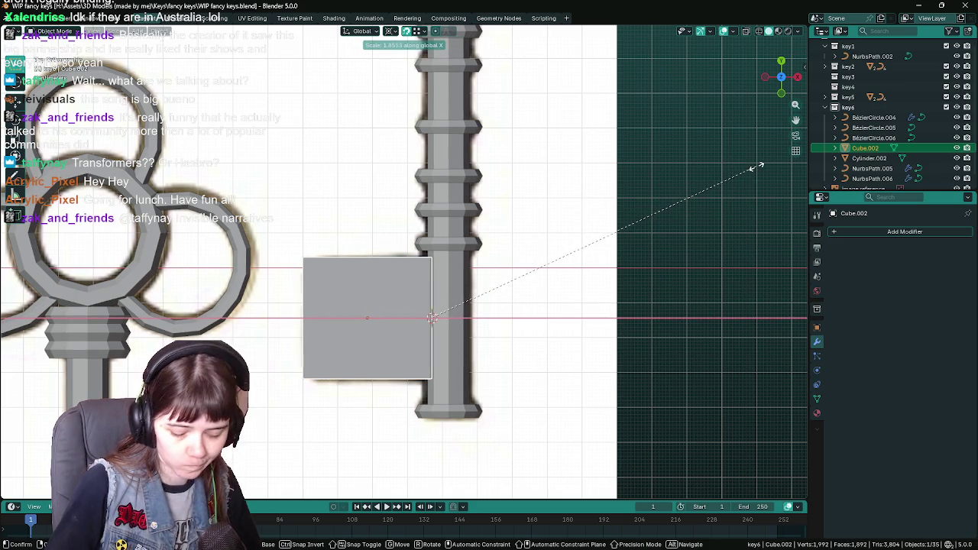
left_click(759, 166)
scroll(686, 218, "down", 6)
key("ctrl+s")
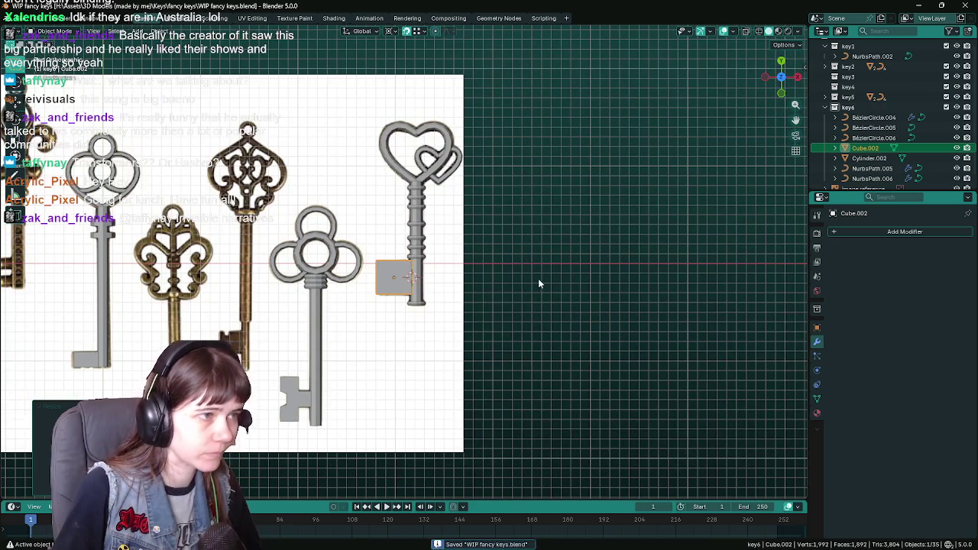
left_click(436, 273)
scroll(585, 277, "down", 3)
middle_click_drag(586, 278, 578, 266)
key("KP_7")
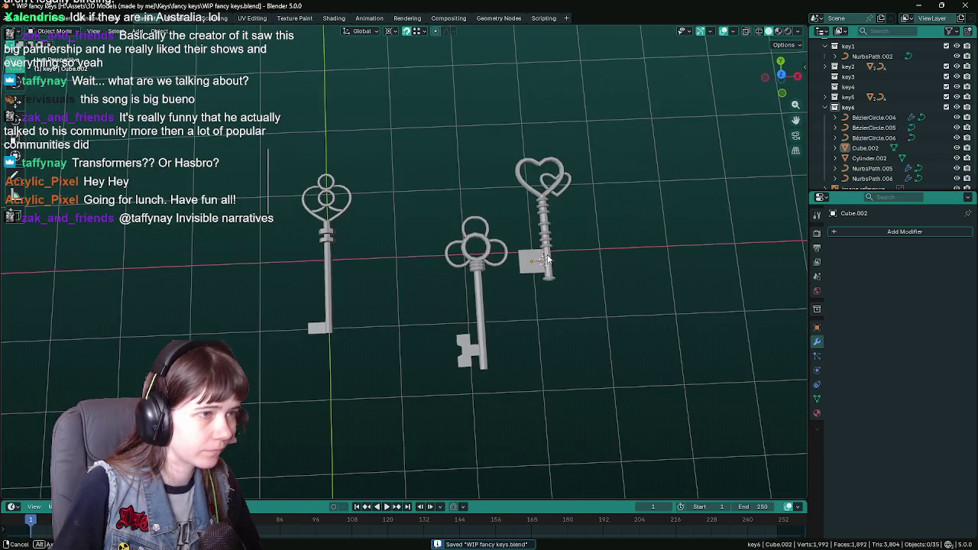
key("KP_5")
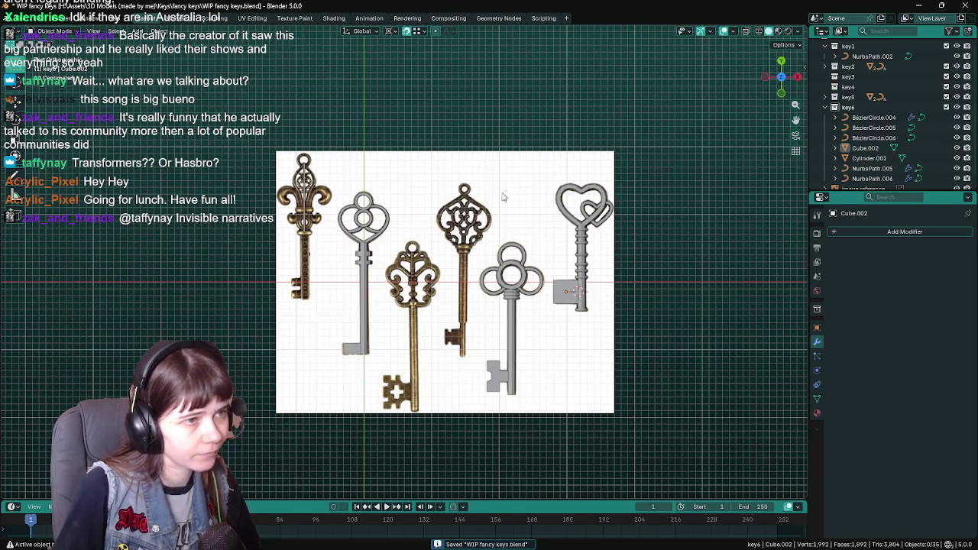
middle_click_drag(551, 261, 687, 180, "shift")
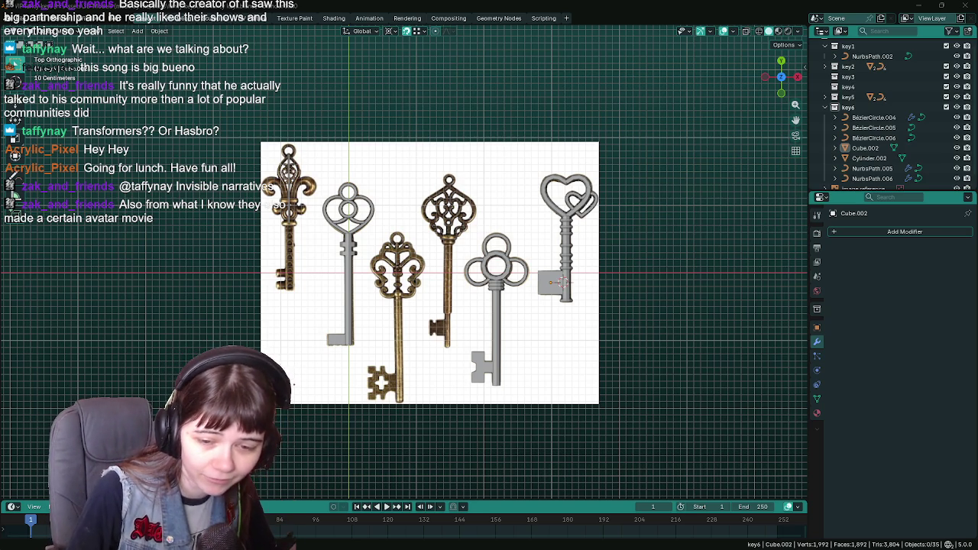
scroll(633, 174, "down", 1)
scroll(618, 166, "up", 1)
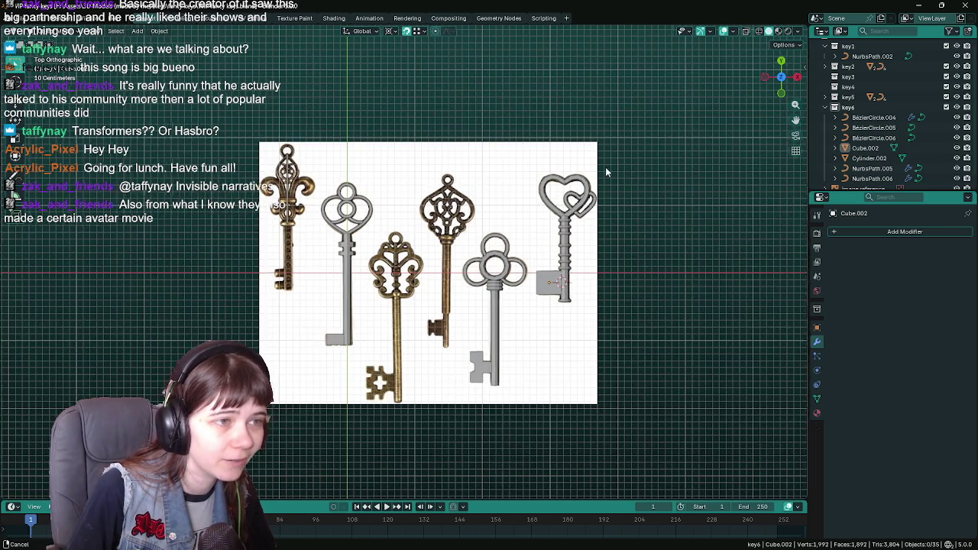
scroll(611, 173, "up", 1)
key("ctrl+s")
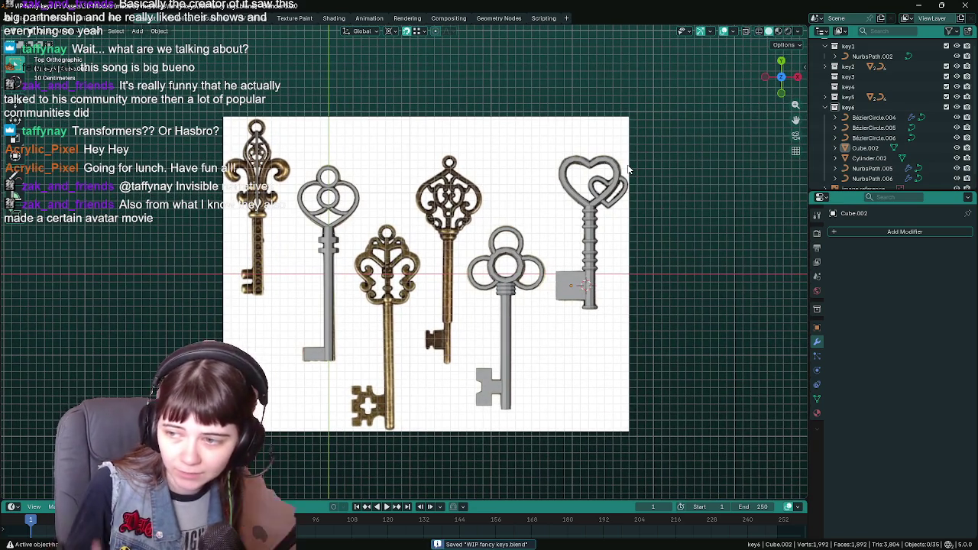